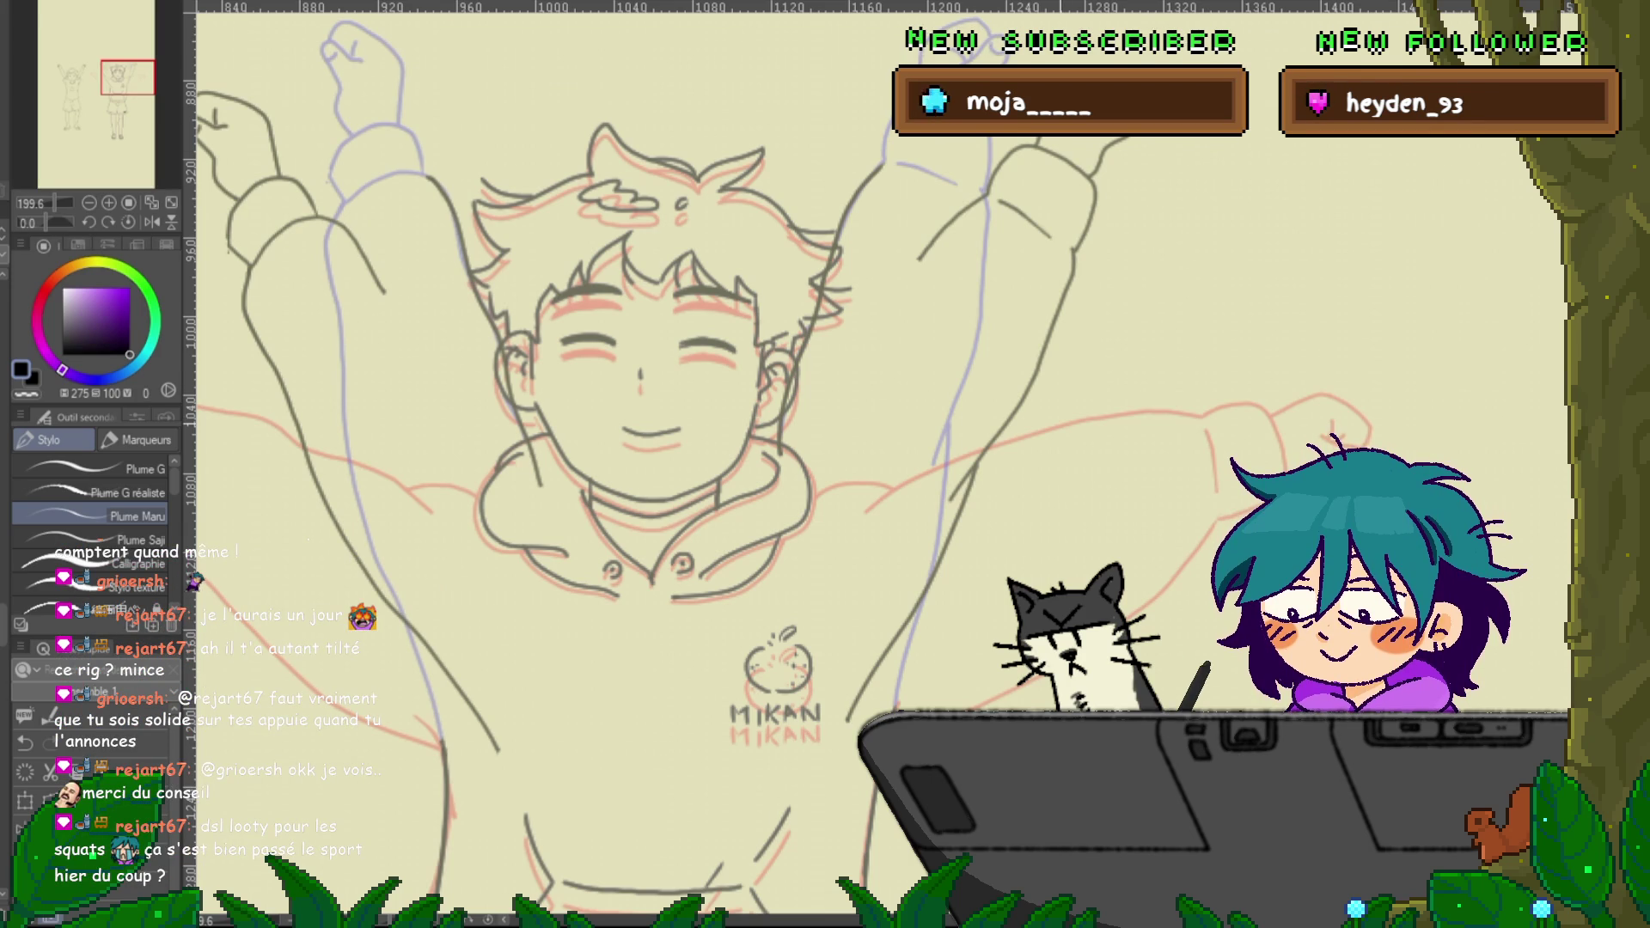
# Lasso-select the right raised arm strokes and rotate them slightly clockwise
pyautogui.press('m')
pyautogui.moveTo(886, 121)
pyautogui.mouseDown()
pyautogui.moveTo(807, 227)
pyautogui.moveTo(851, 379)
pyautogui.moveTo(922, 146)
pyautogui.mouseUp()
pyautogui.hotkey('ctrl', 't')
pyautogui.moveTo(757, 537); pyautogui.dragTo(731, 516)
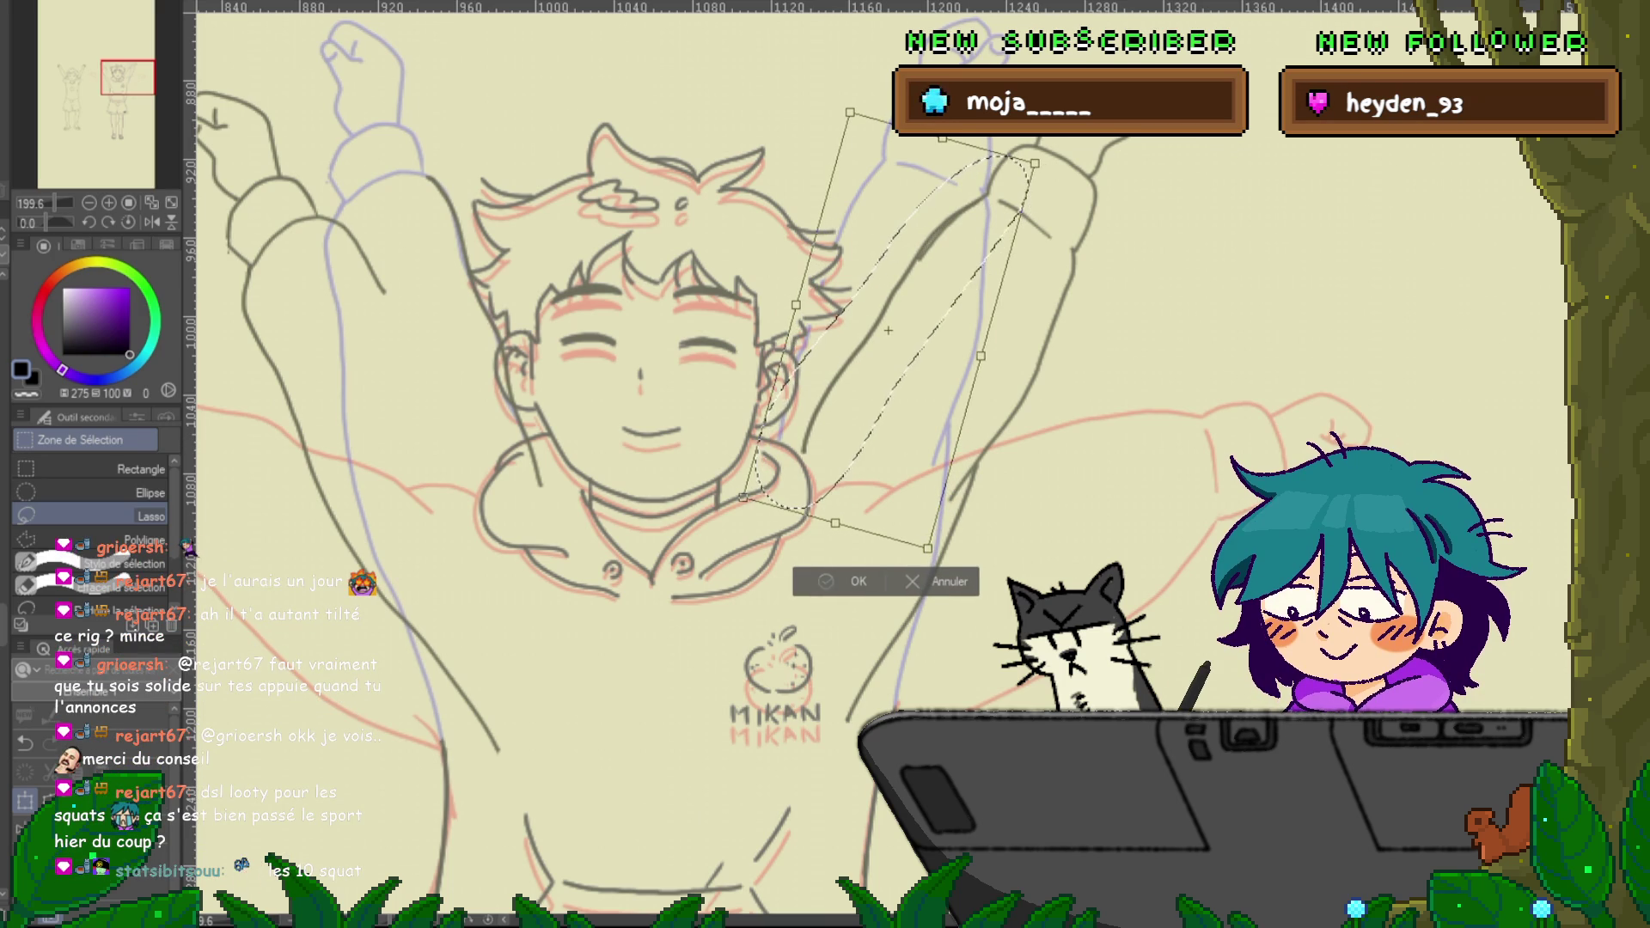
pyautogui.press('Return')
pyautogui.hotkey('ctrl', 'd')
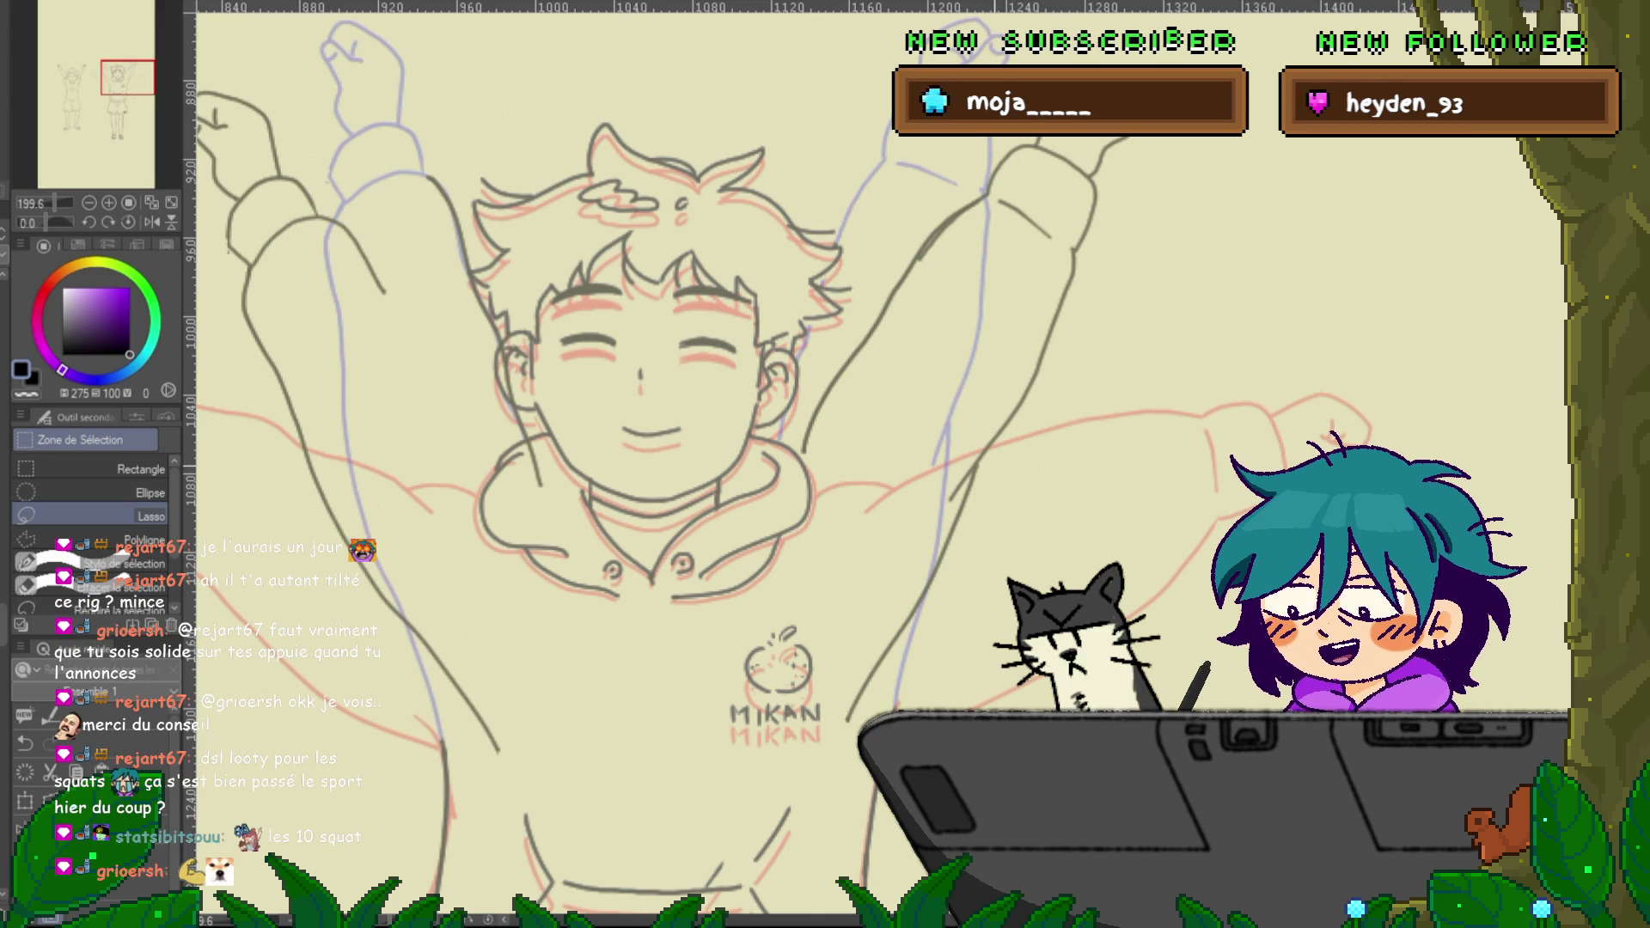
# Rotate the left raised arm strokes counterclockwise and nudge them slightly up and left
pyautogui.moveTo(408, 146)
pyautogui.mouseDown()
pyautogui.moveTo(550, 546)
pyautogui.moveTo(481, 177)
pyautogui.mouseUp()
pyautogui.hotkey('ctrl', 't')
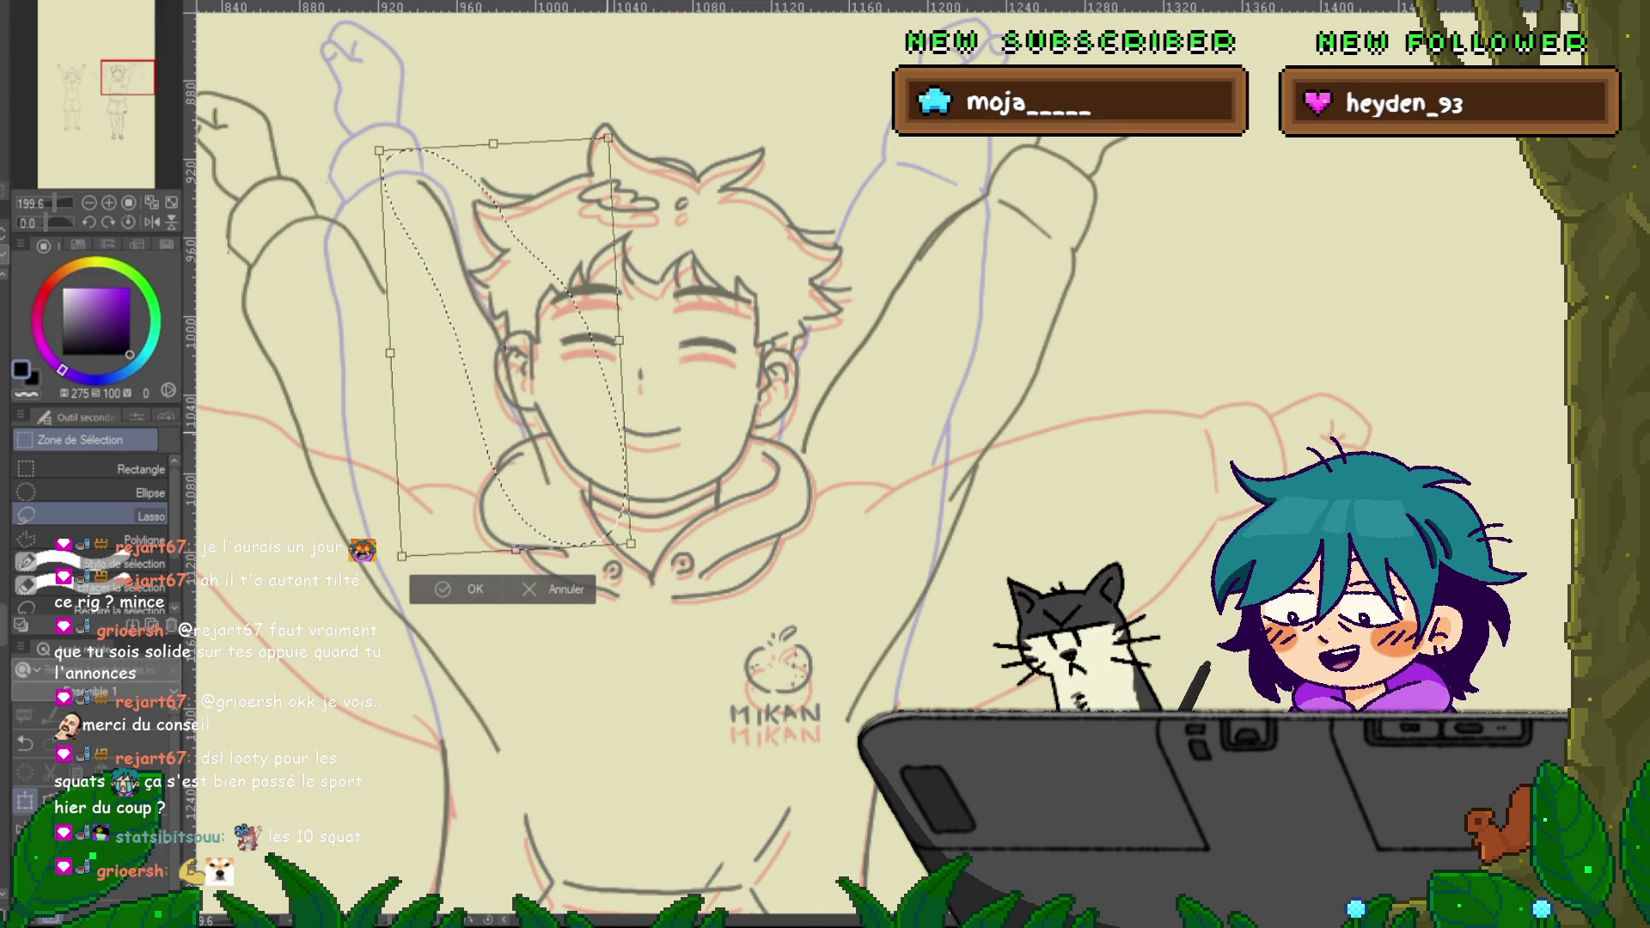
pyautogui.moveTo(589, 165); pyautogui.dragTo(524, 155)
pyautogui.moveTo(445, 378); pyautogui.dragTo(454, 361)
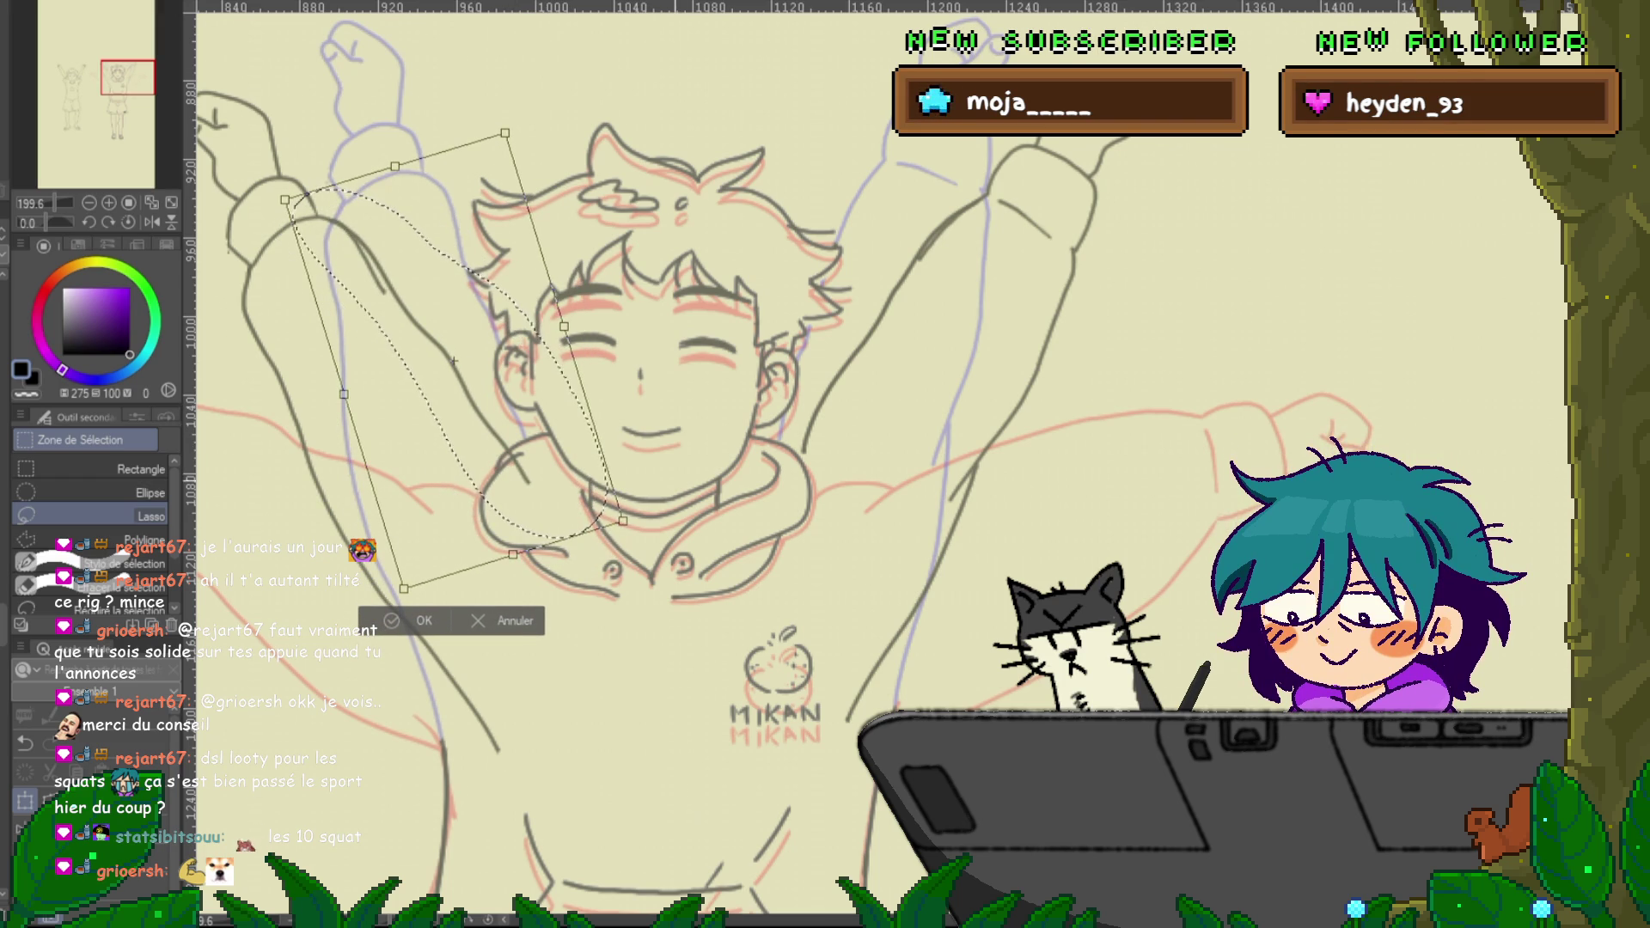
pyautogui.moveTo(454, 361); pyautogui.dragTo(453, 364)
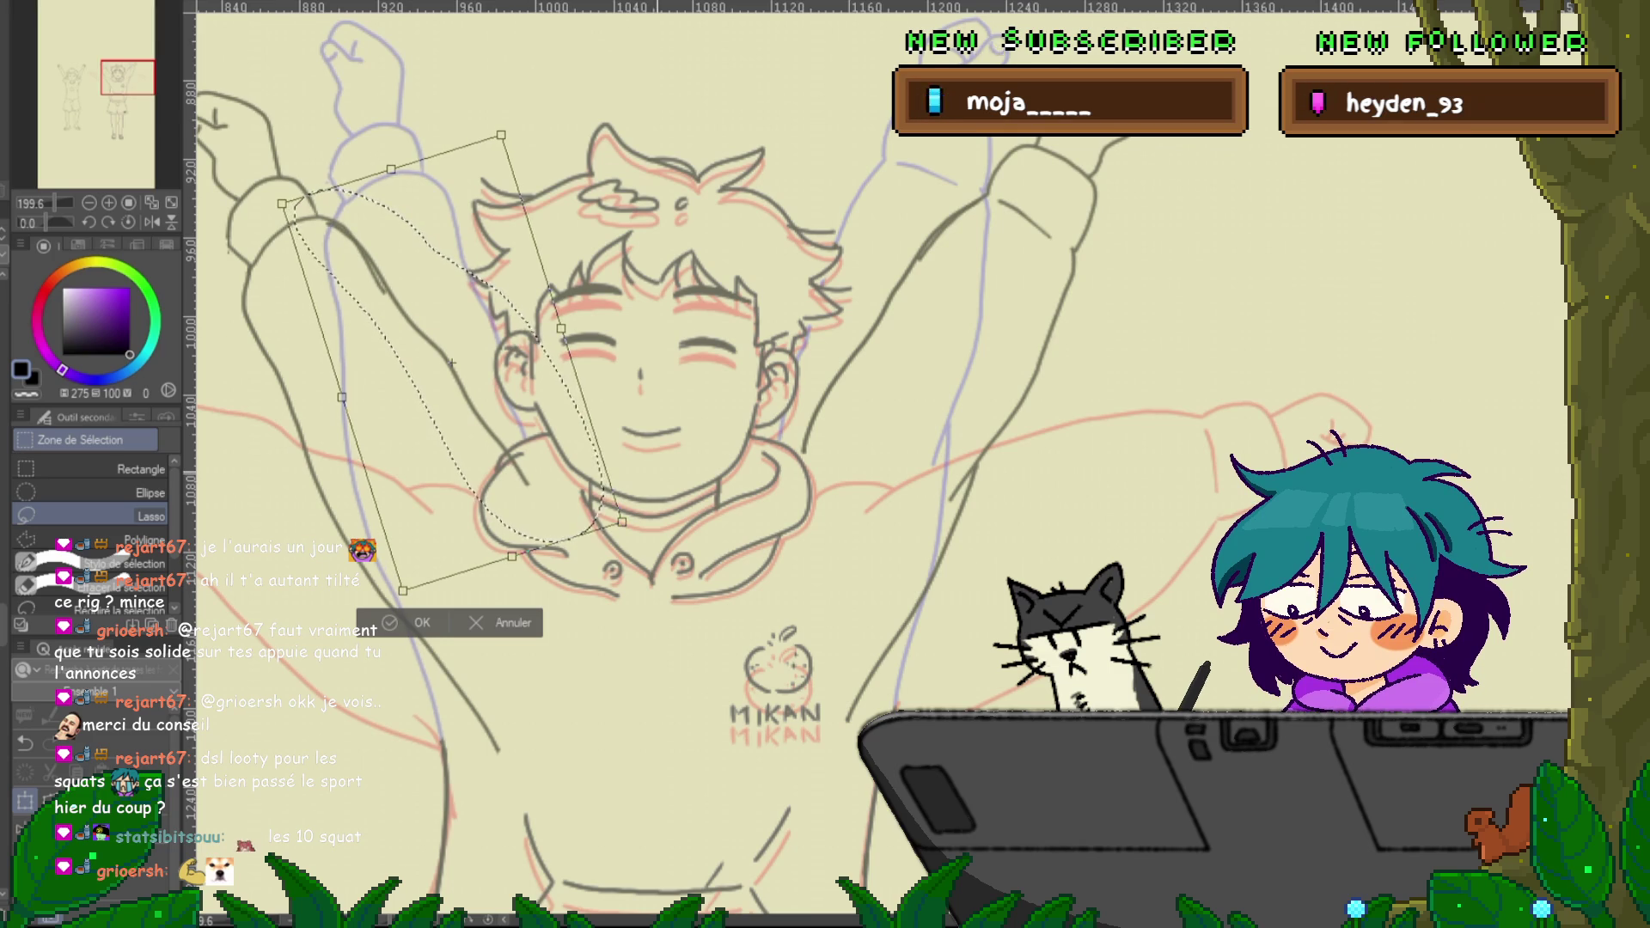
pyautogui.moveTo(452, 364); pyautogui.dragTo(456, 360)
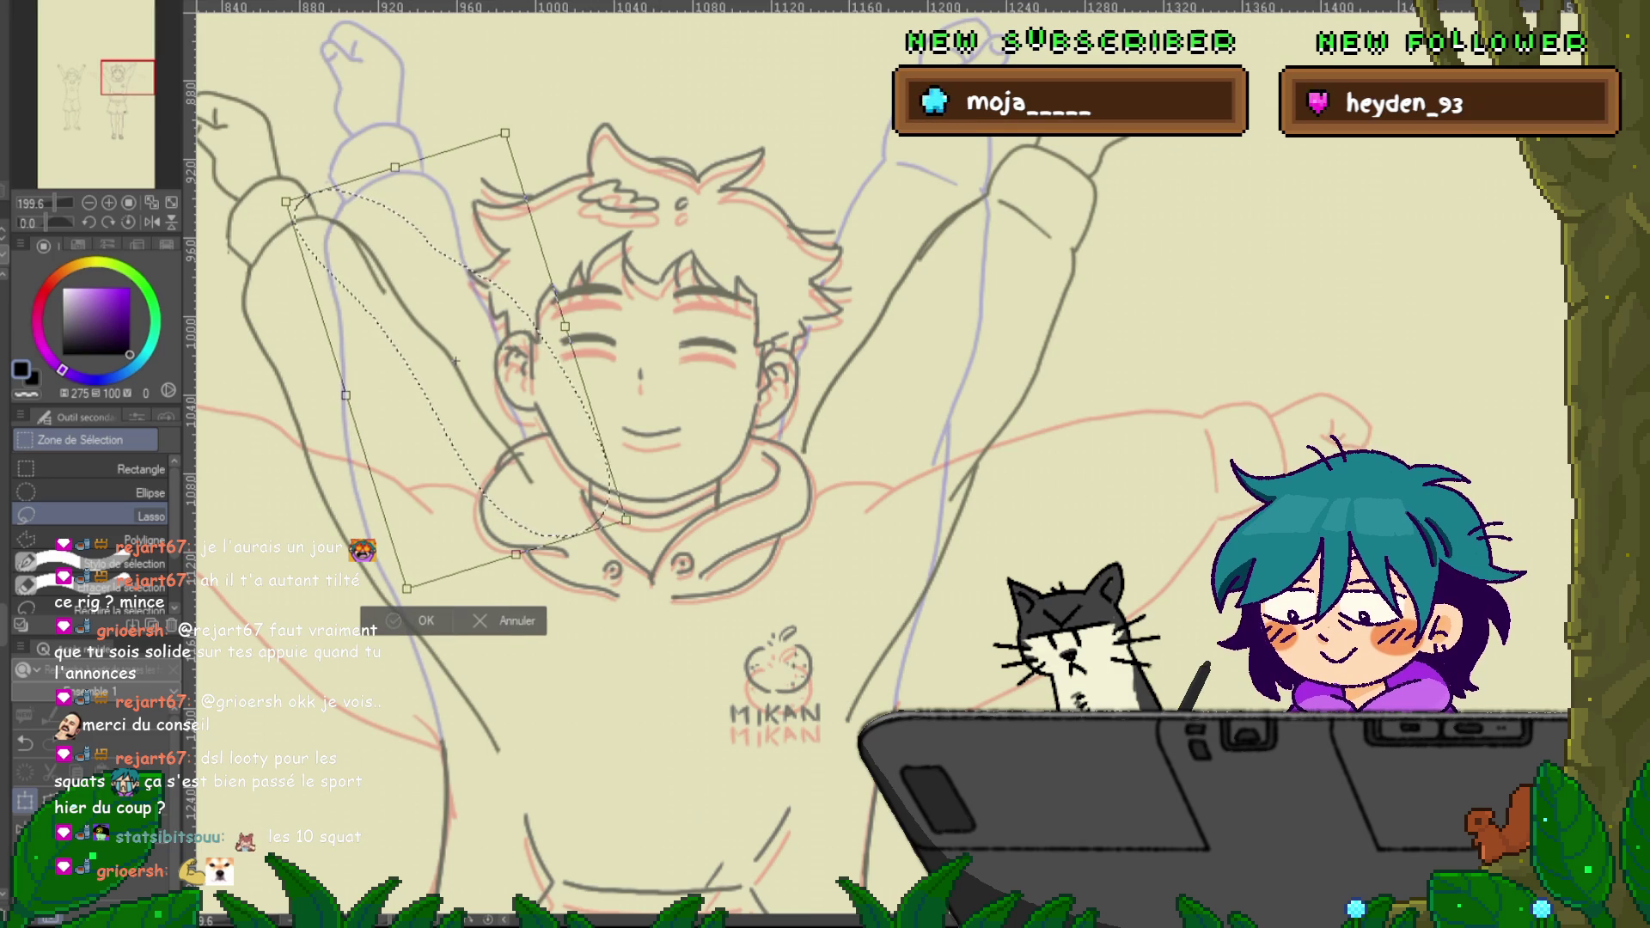
pyautogui.press('Return')
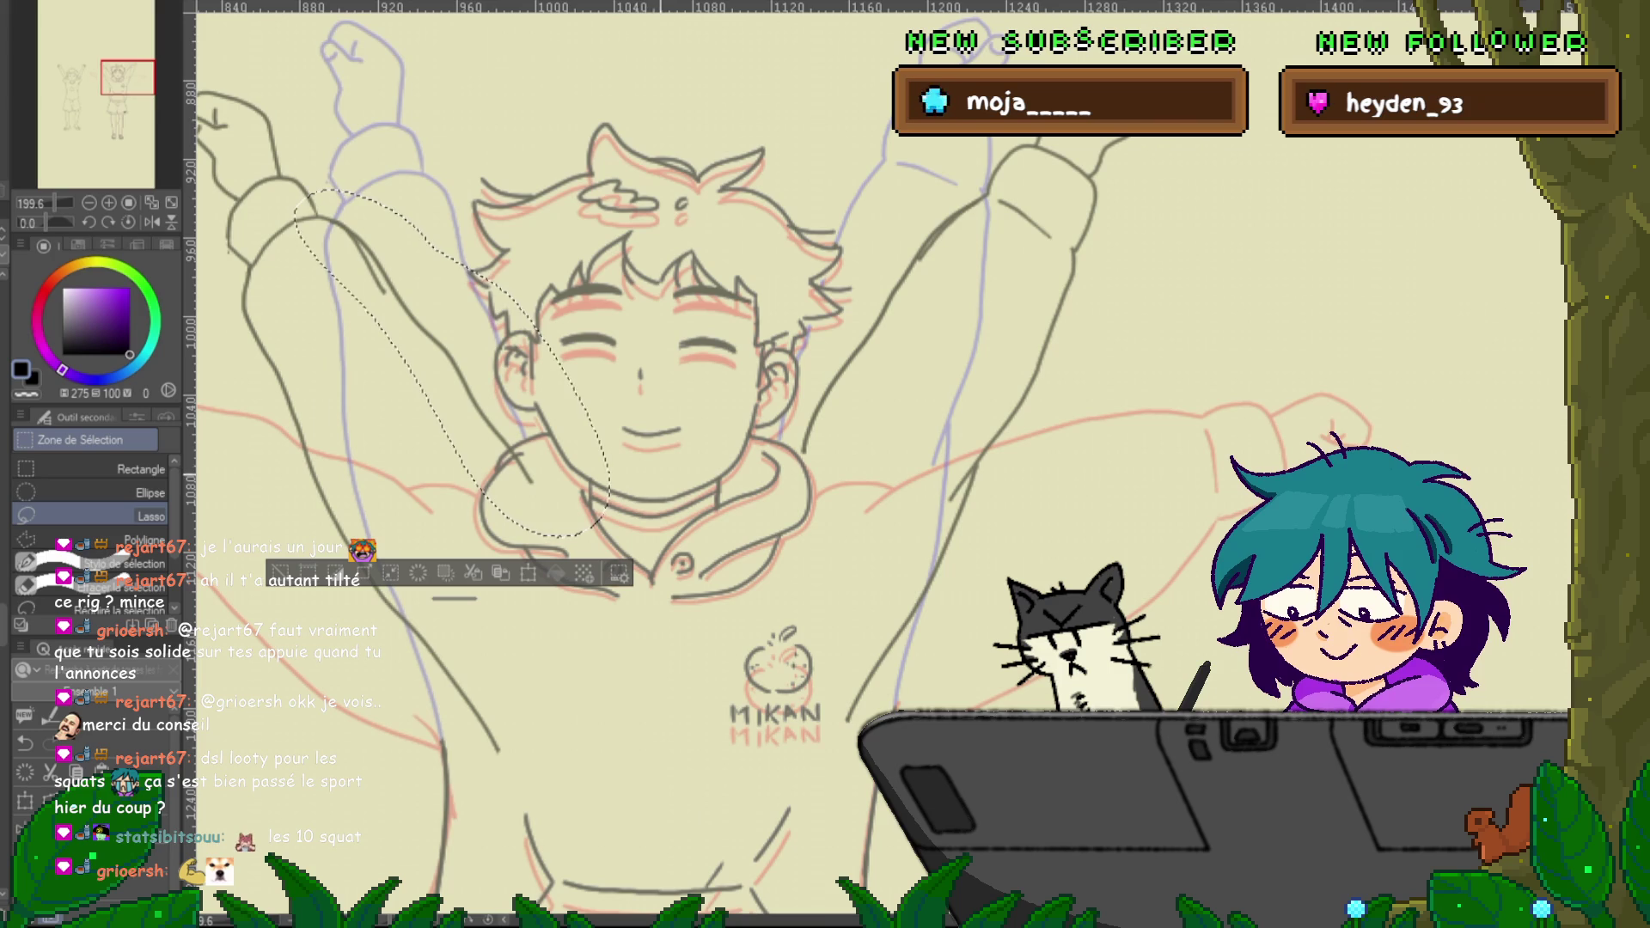
pyautogui.hotkey('ctrl', 't')
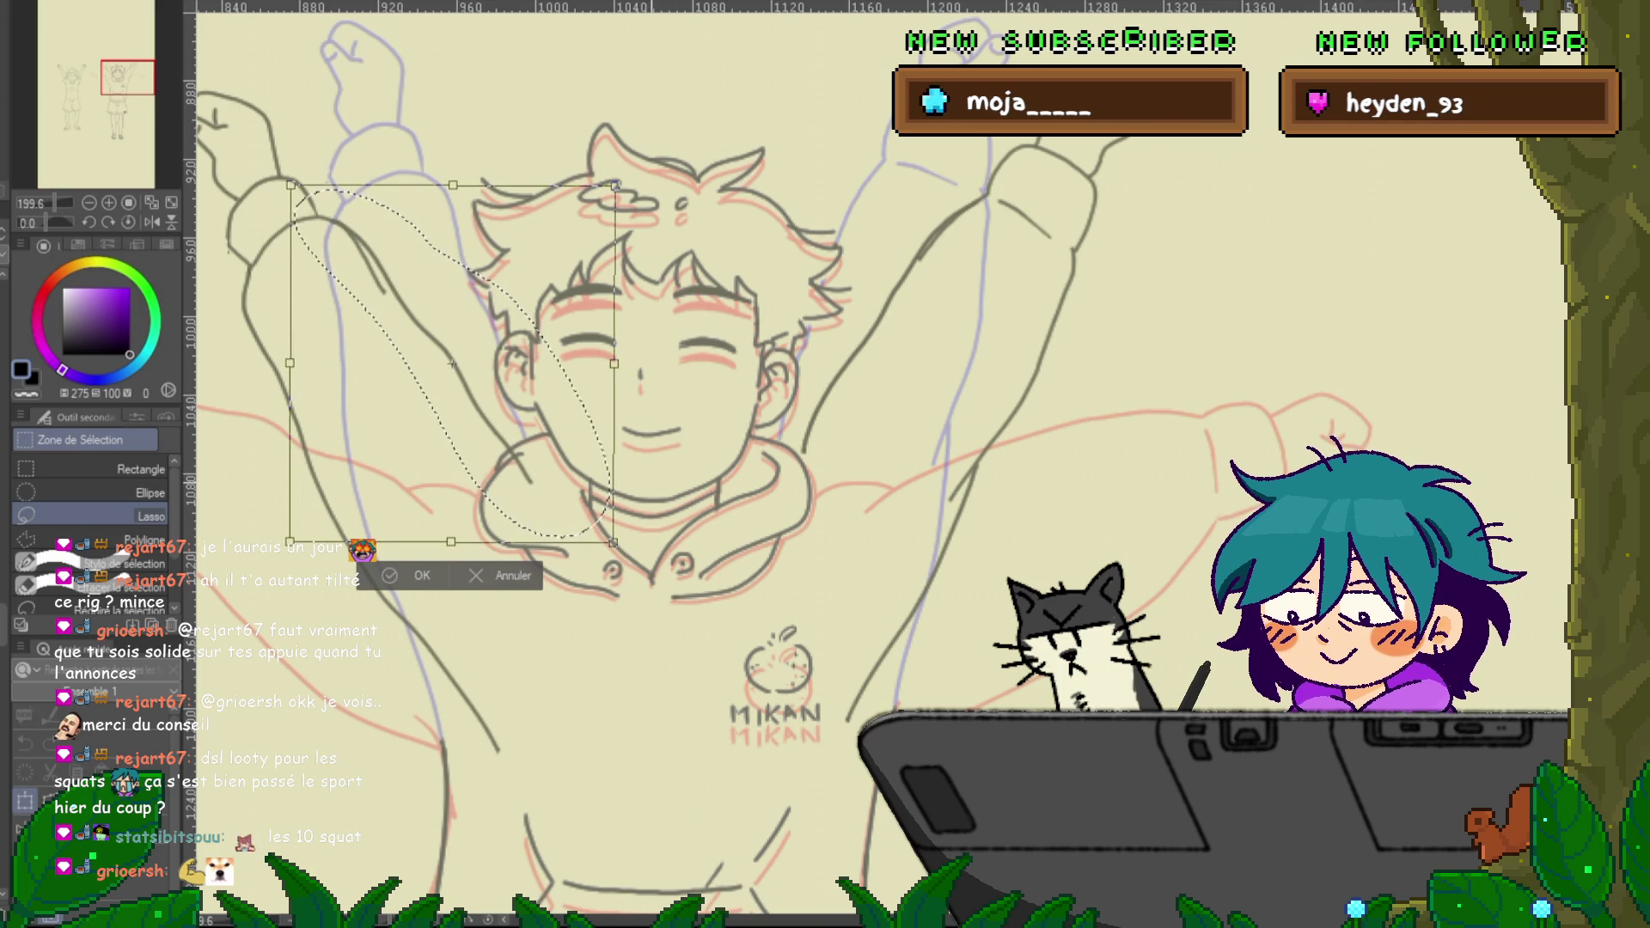
pyautogui.press('Escape')
pyautogui.hotkey('ctrl', 'd')
# Reselect the right arm strokes and rotate them a little further clockwise
pyautogui.moveTo(1052, 233)
pyautogui.mouseDown()
pyautogui.moveTo(1010, 159)
pyautogui.moveTo(894, 473)
pyautogui.moveTo(1047, 225)
pyautogui.mouseUp()
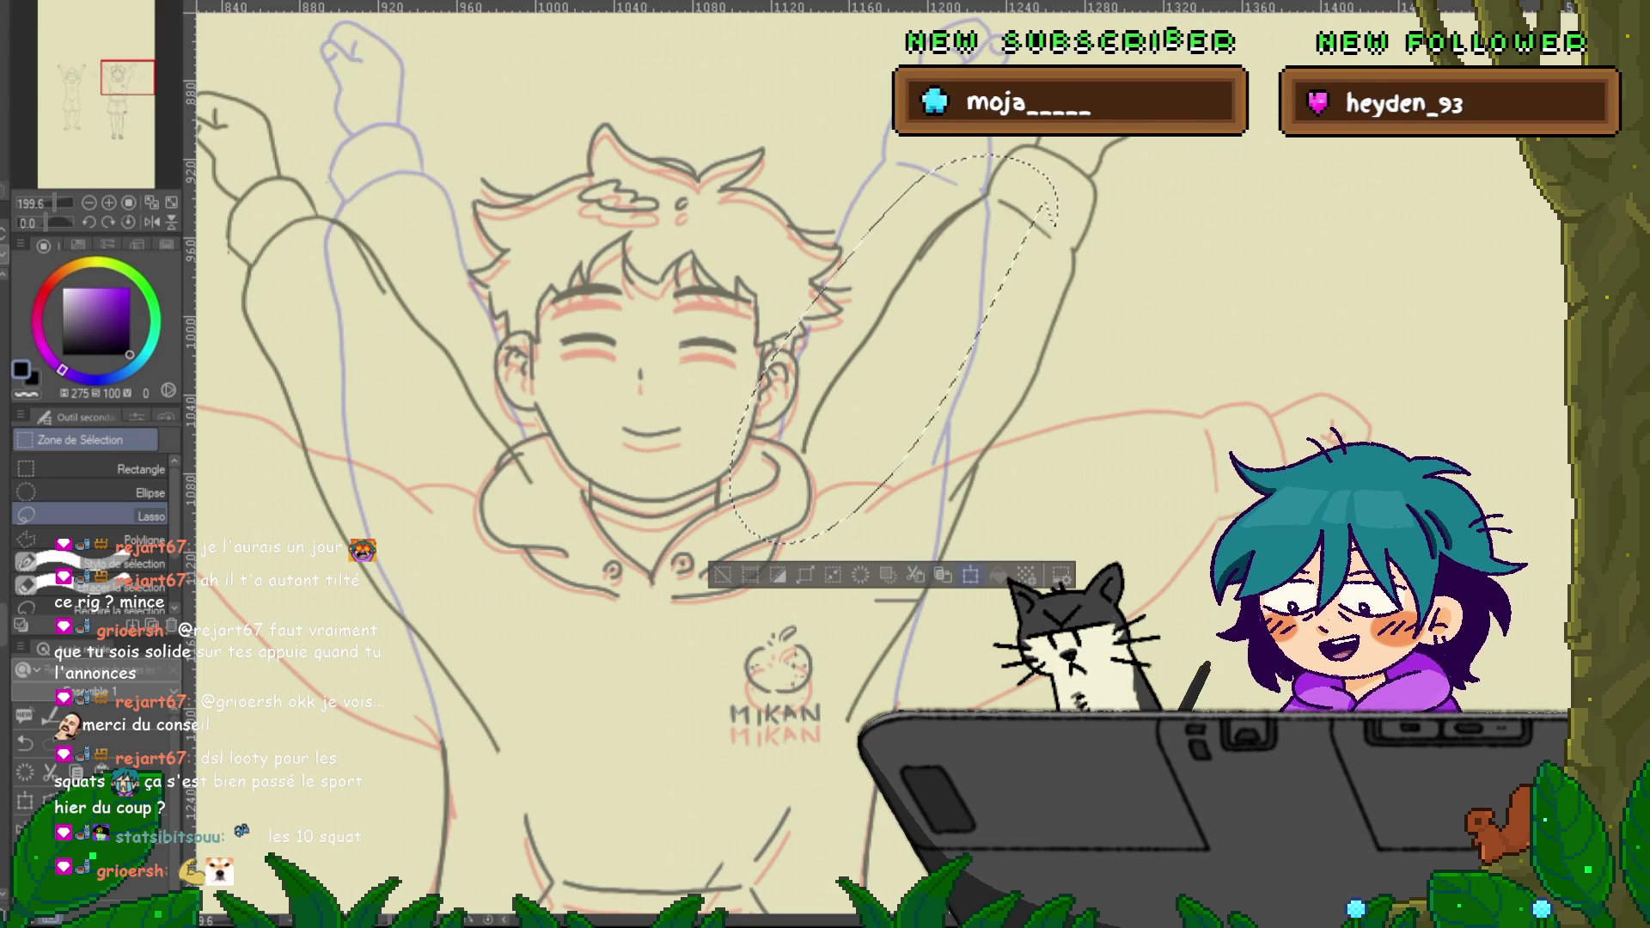
pyautogui.hotkey('ctrl', 't')
pyautogui.moveTo(1100, 464); pyautogui.dragTo(1093, 486)
pyautogui.press('Return')
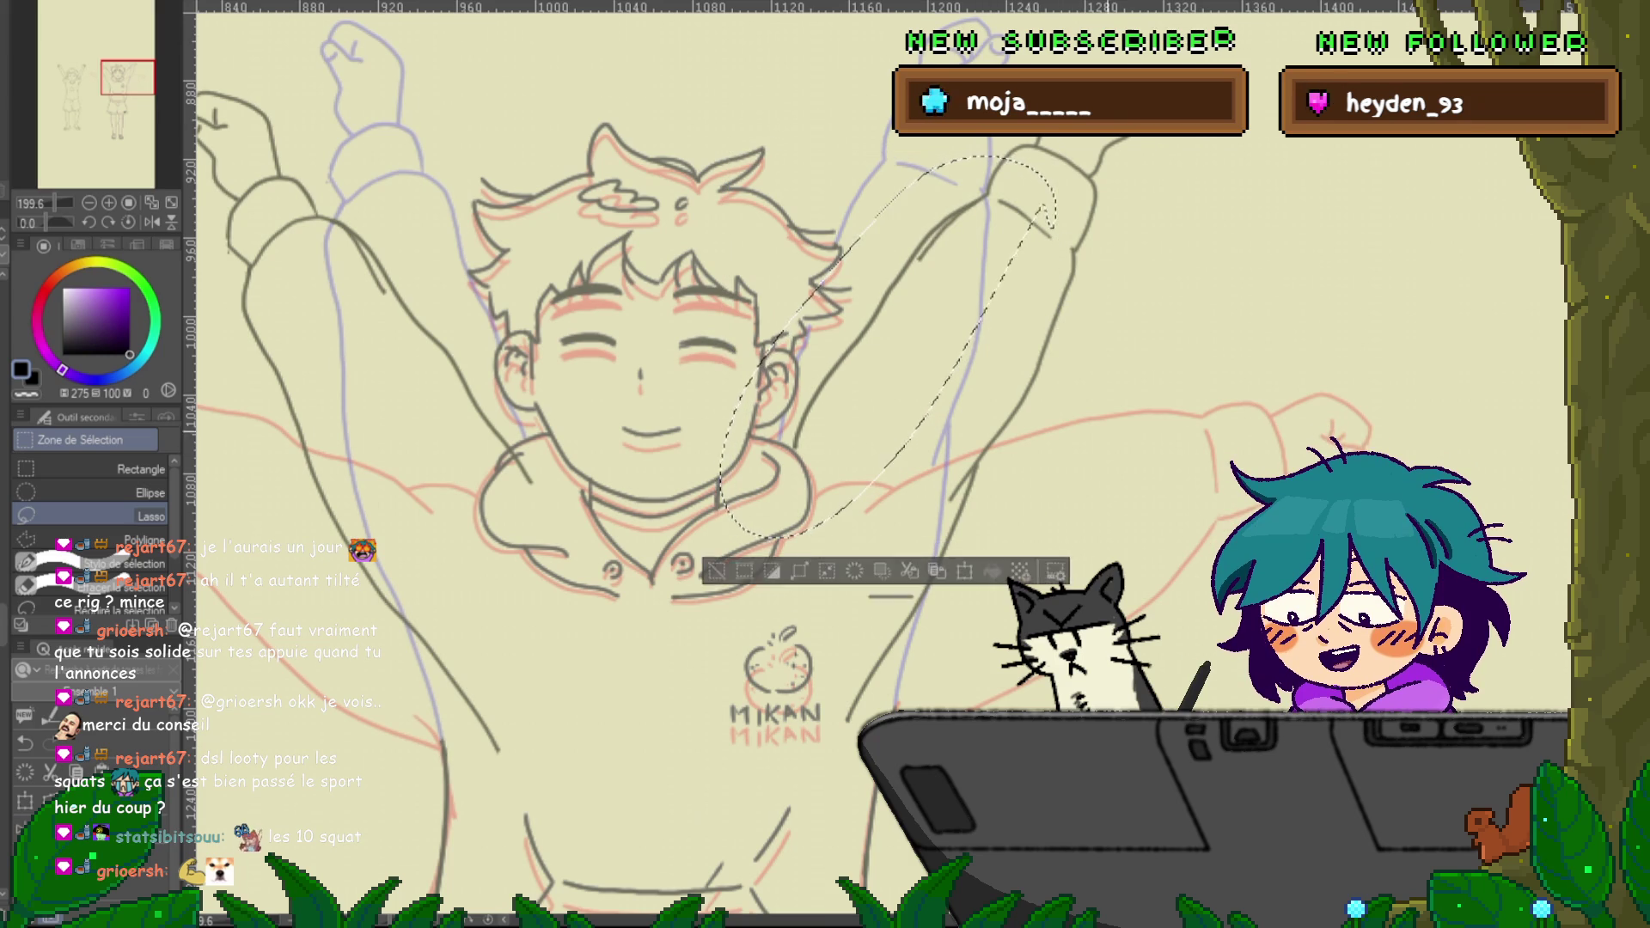
pyautogui.hotkey('ctrl', 'd')
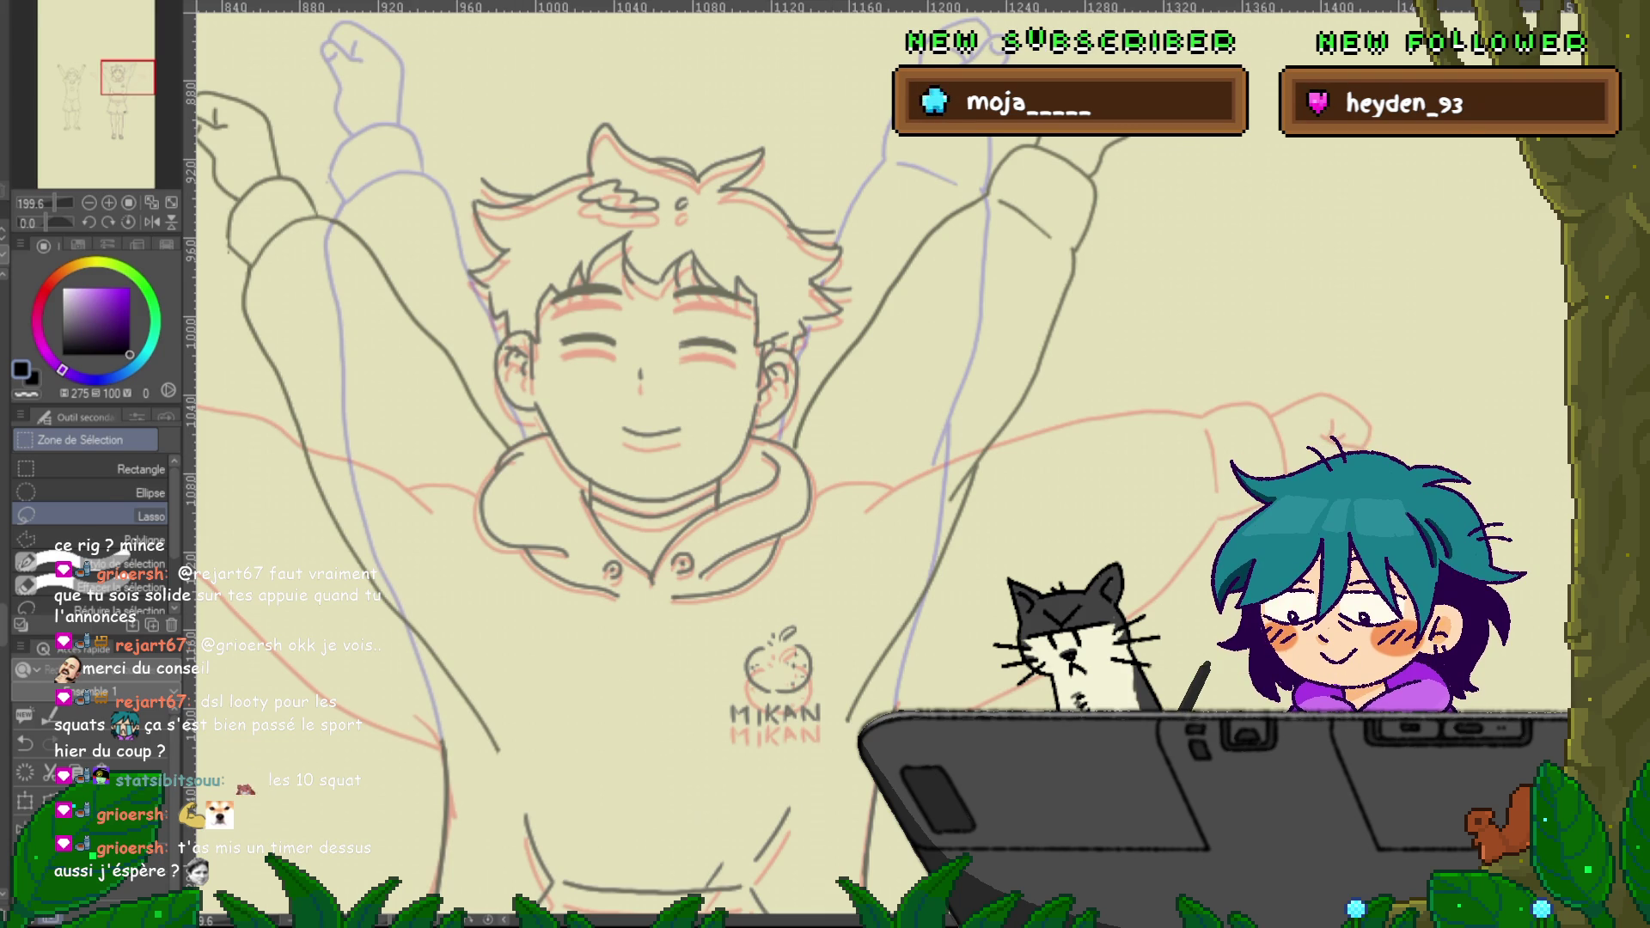
# Pick the Control Point sub-tool, restore the accidentally deleted line art, and set it to Move control point
pyautogui.press('y')
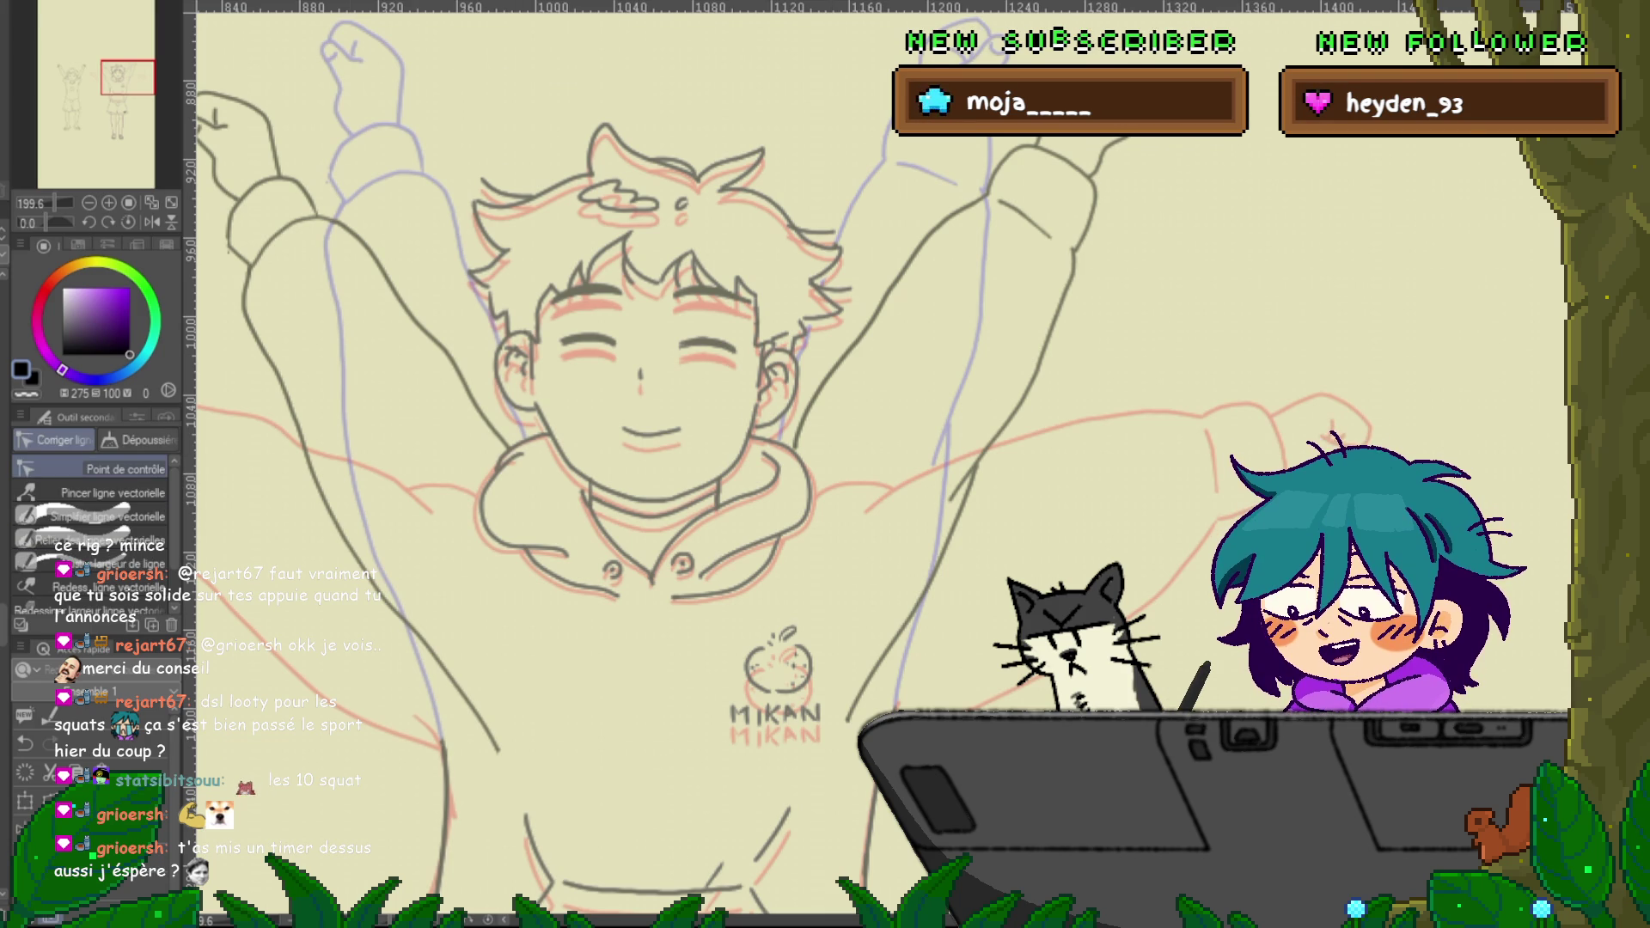
pyautogui.press('Delete')
pyautogui.hotkey('ctrl', 'z')
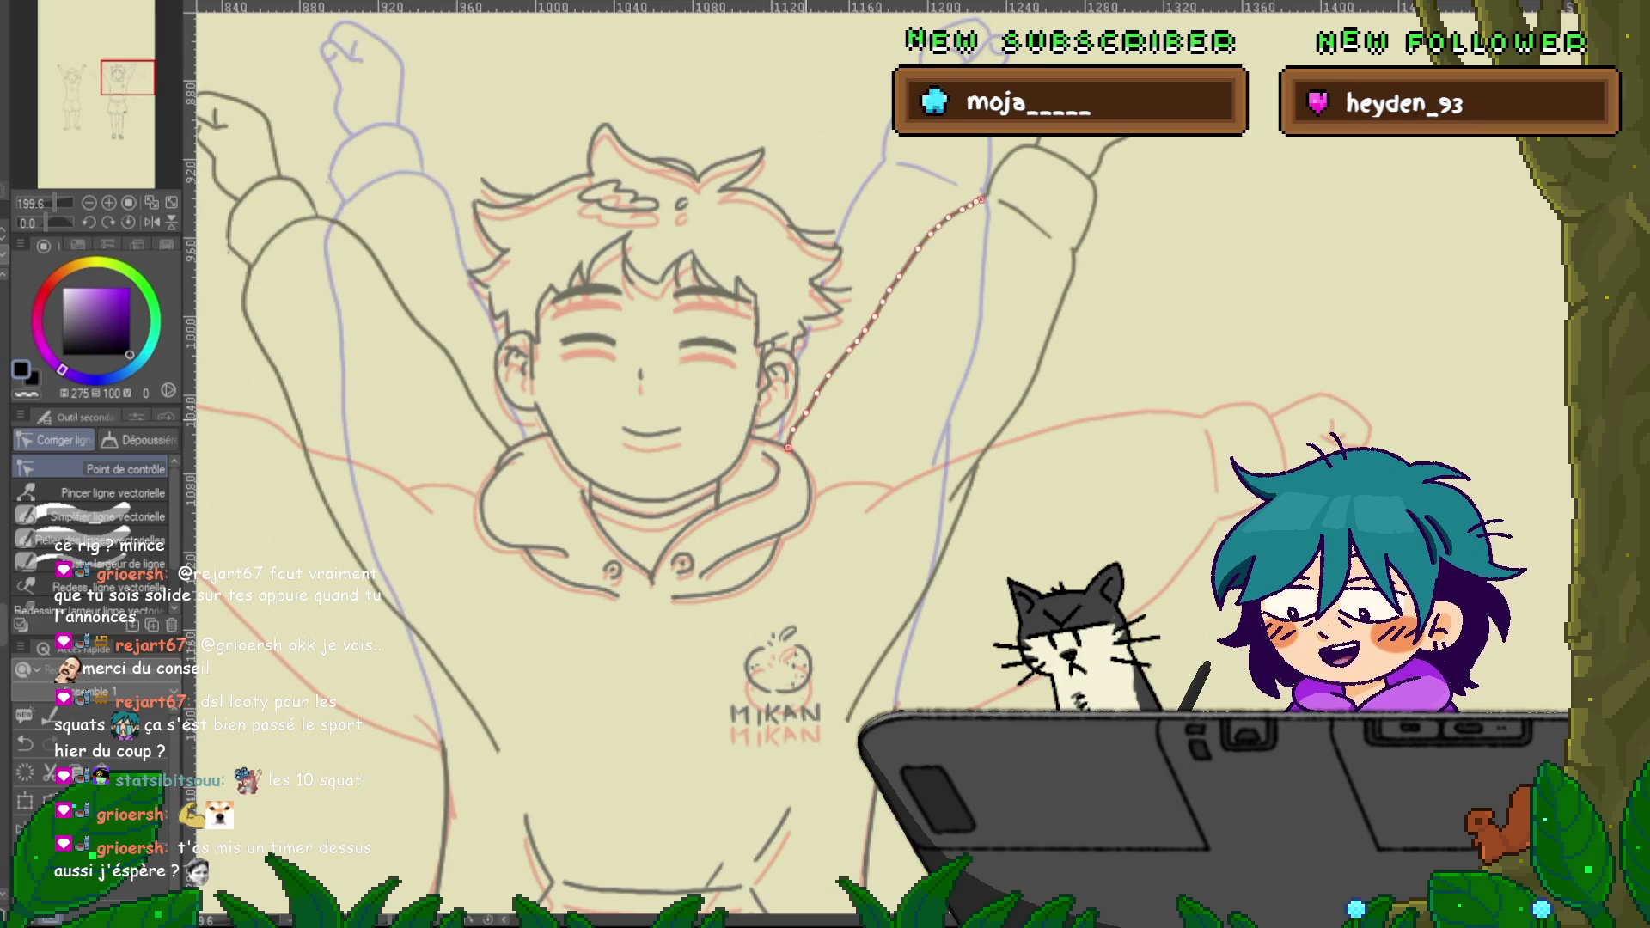
pyautogui.hotkey('ctrl', 'd')
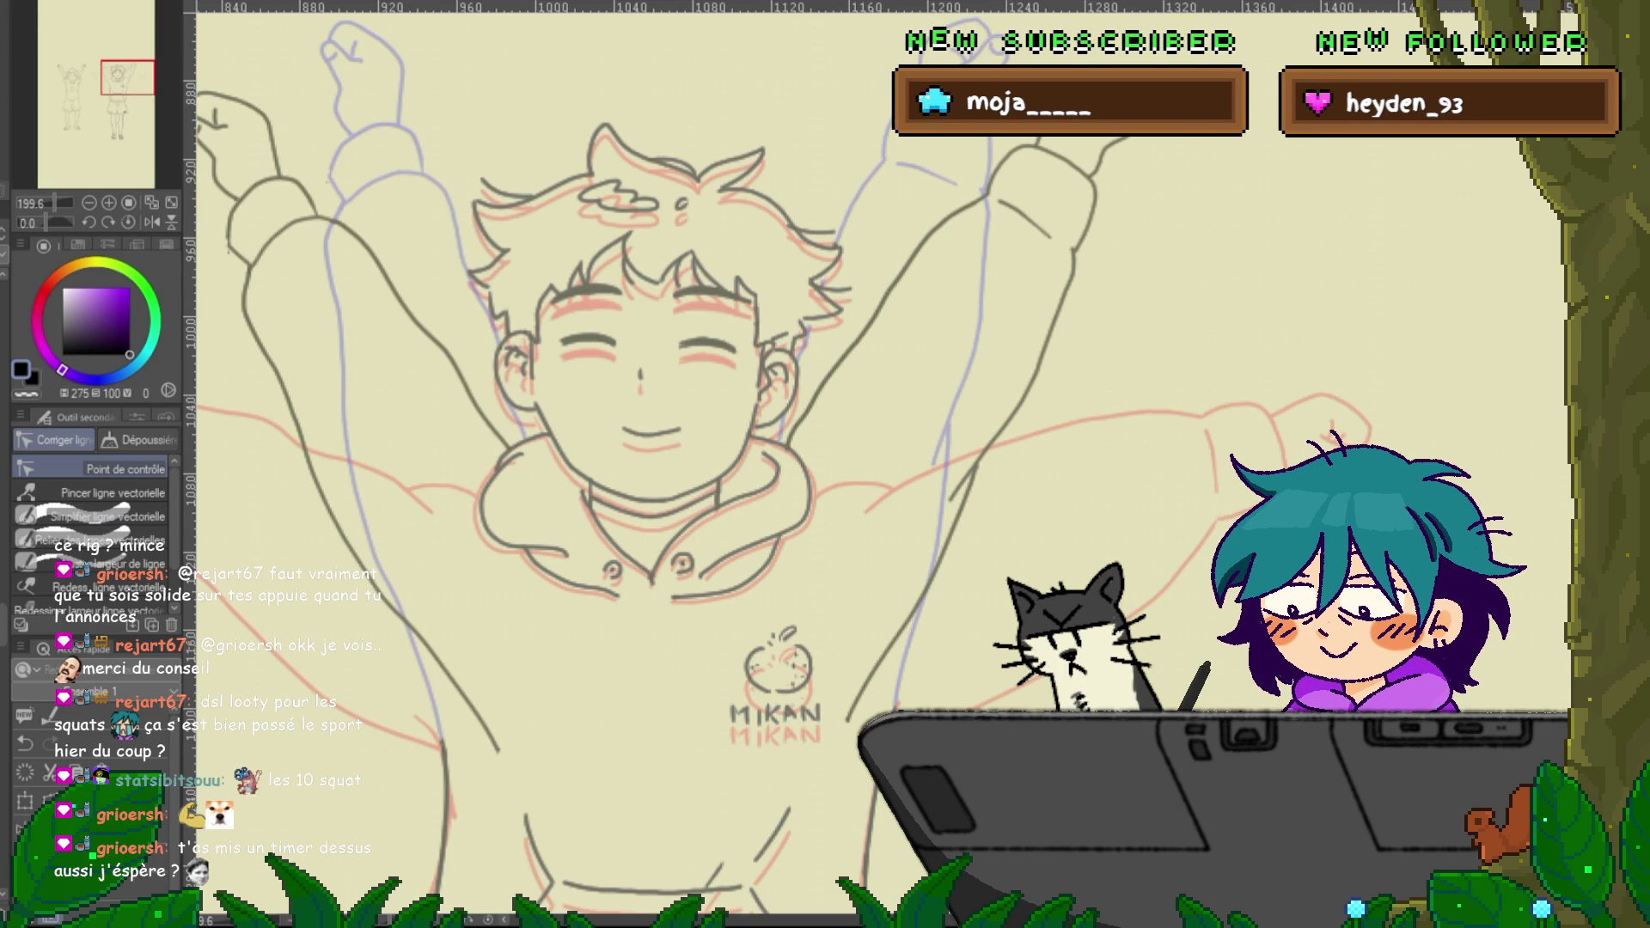
pyautogui.click(103, 417)
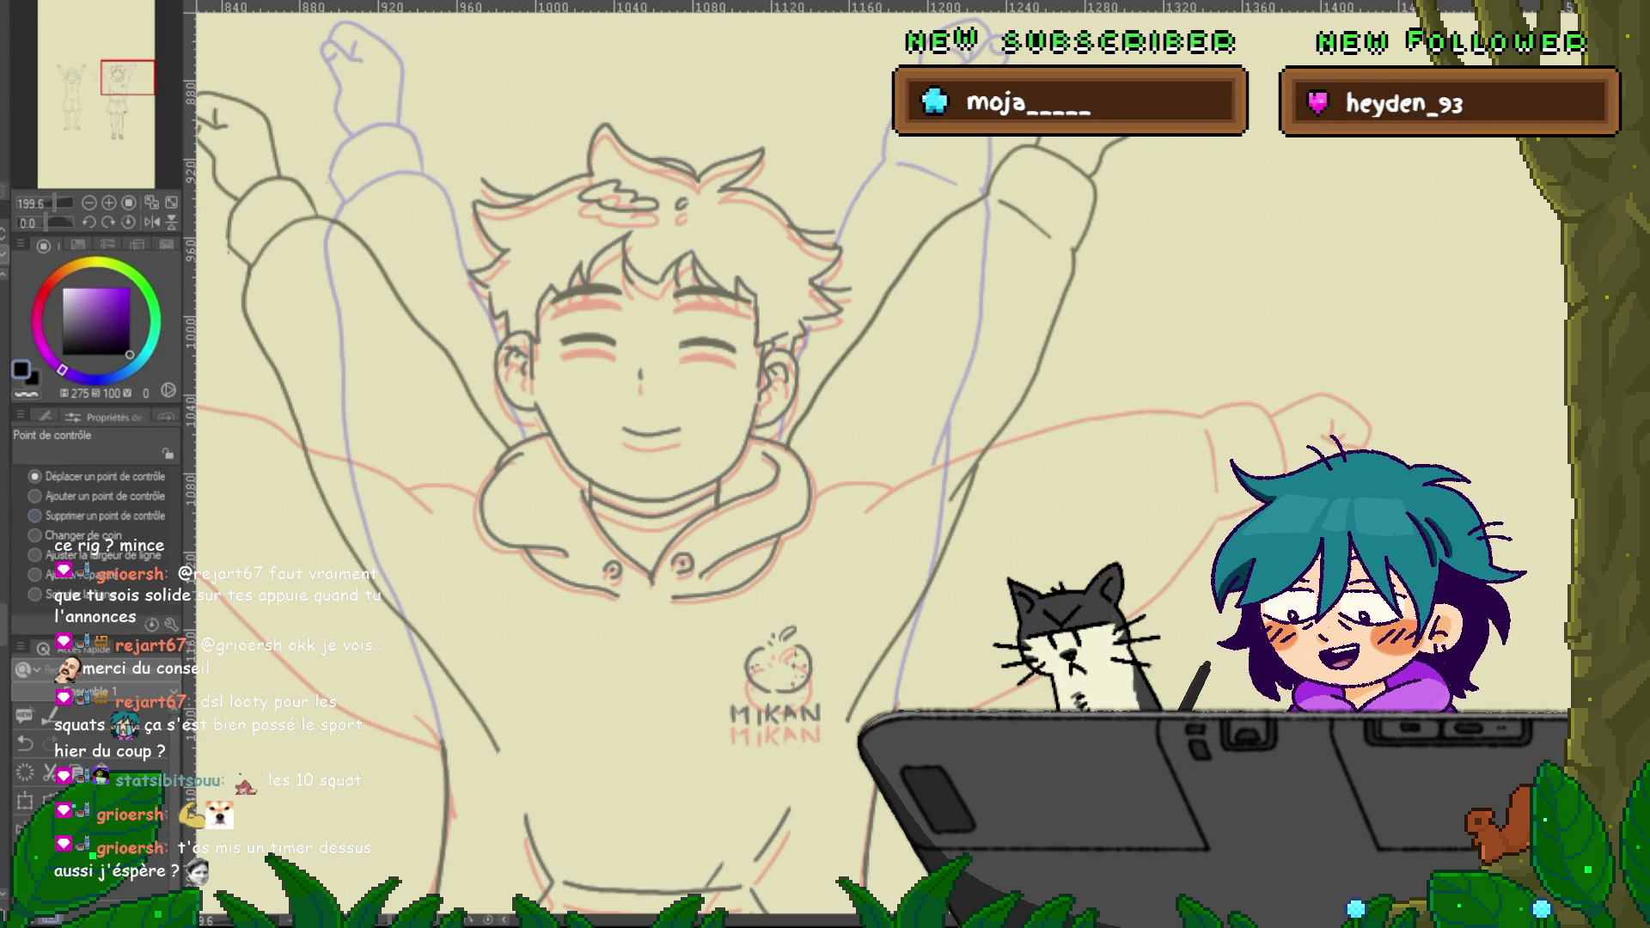
pyautogui.click(35, 515)
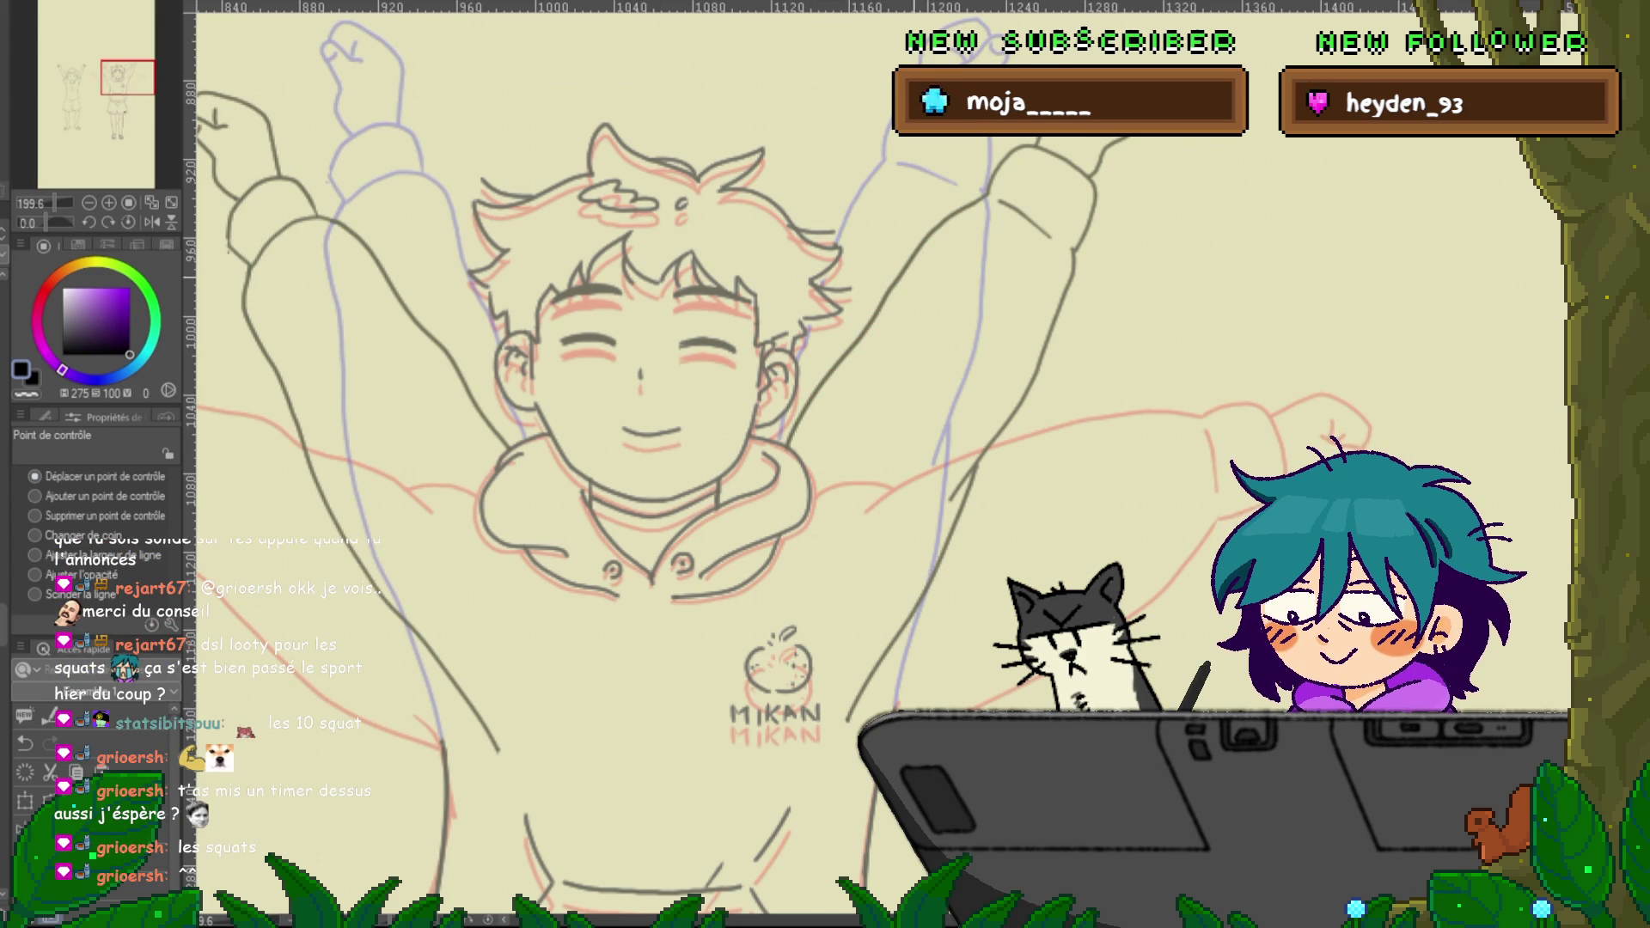
pyautogui.click(35, 516)
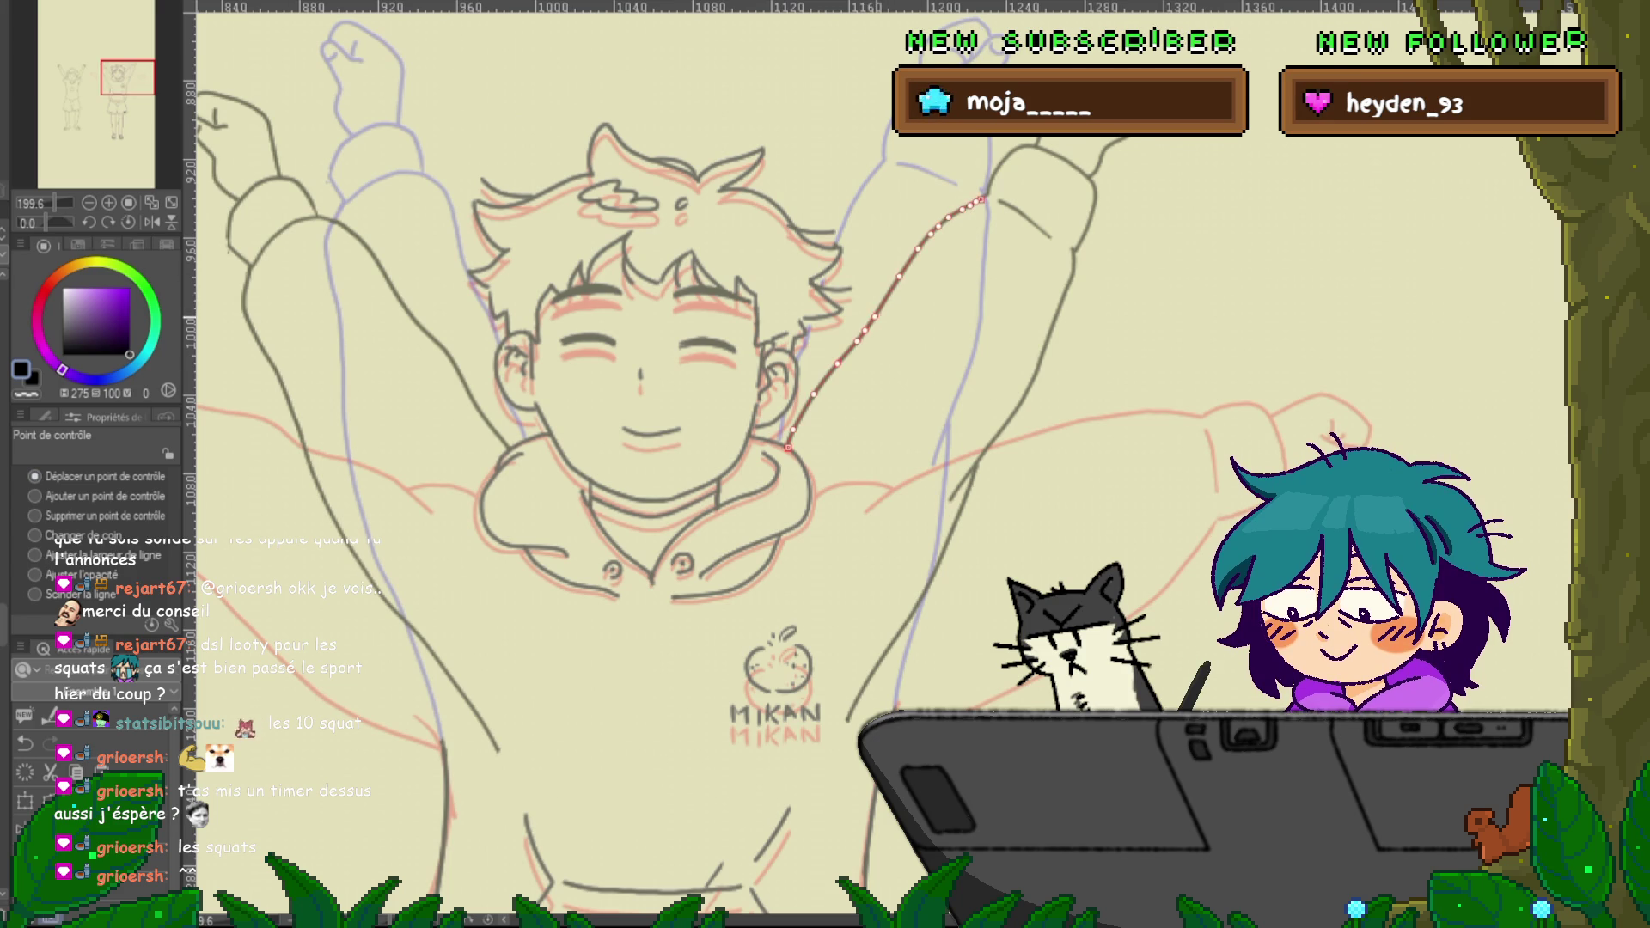
pyautogui.click(35, 476)
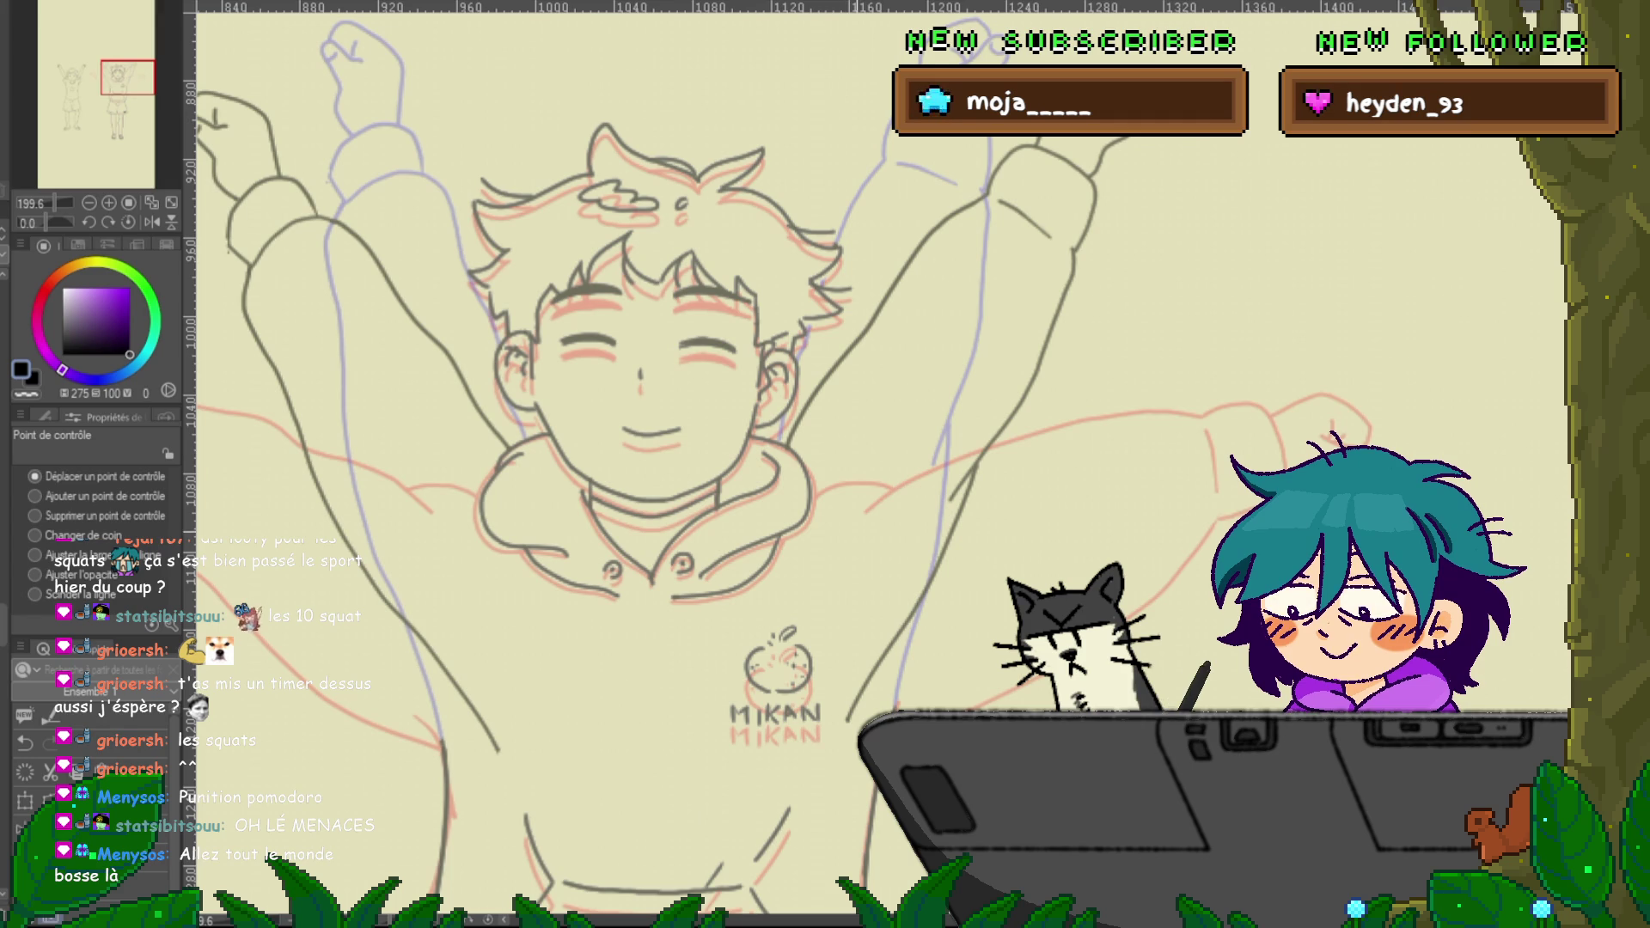
pyautogui.hscroll(-3, 731, 464)
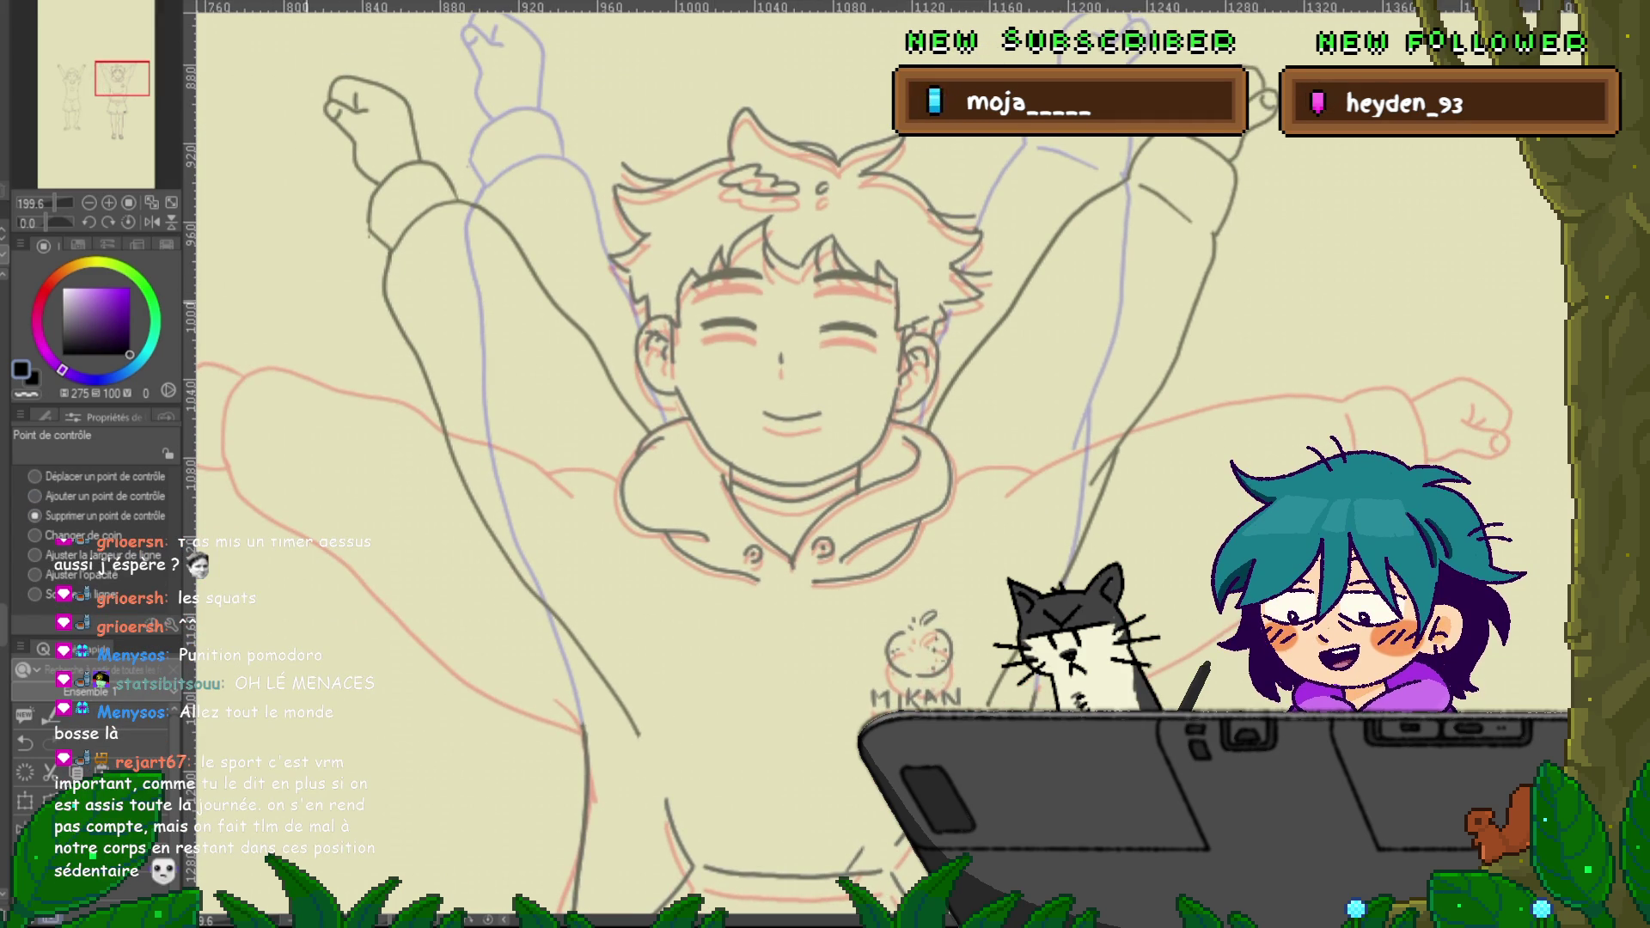
# Select the left arm vector line in move-control-point mode and bring the figure's right side into view
pyautogui.click(34, 516)
pyautogui.click(34, 476)
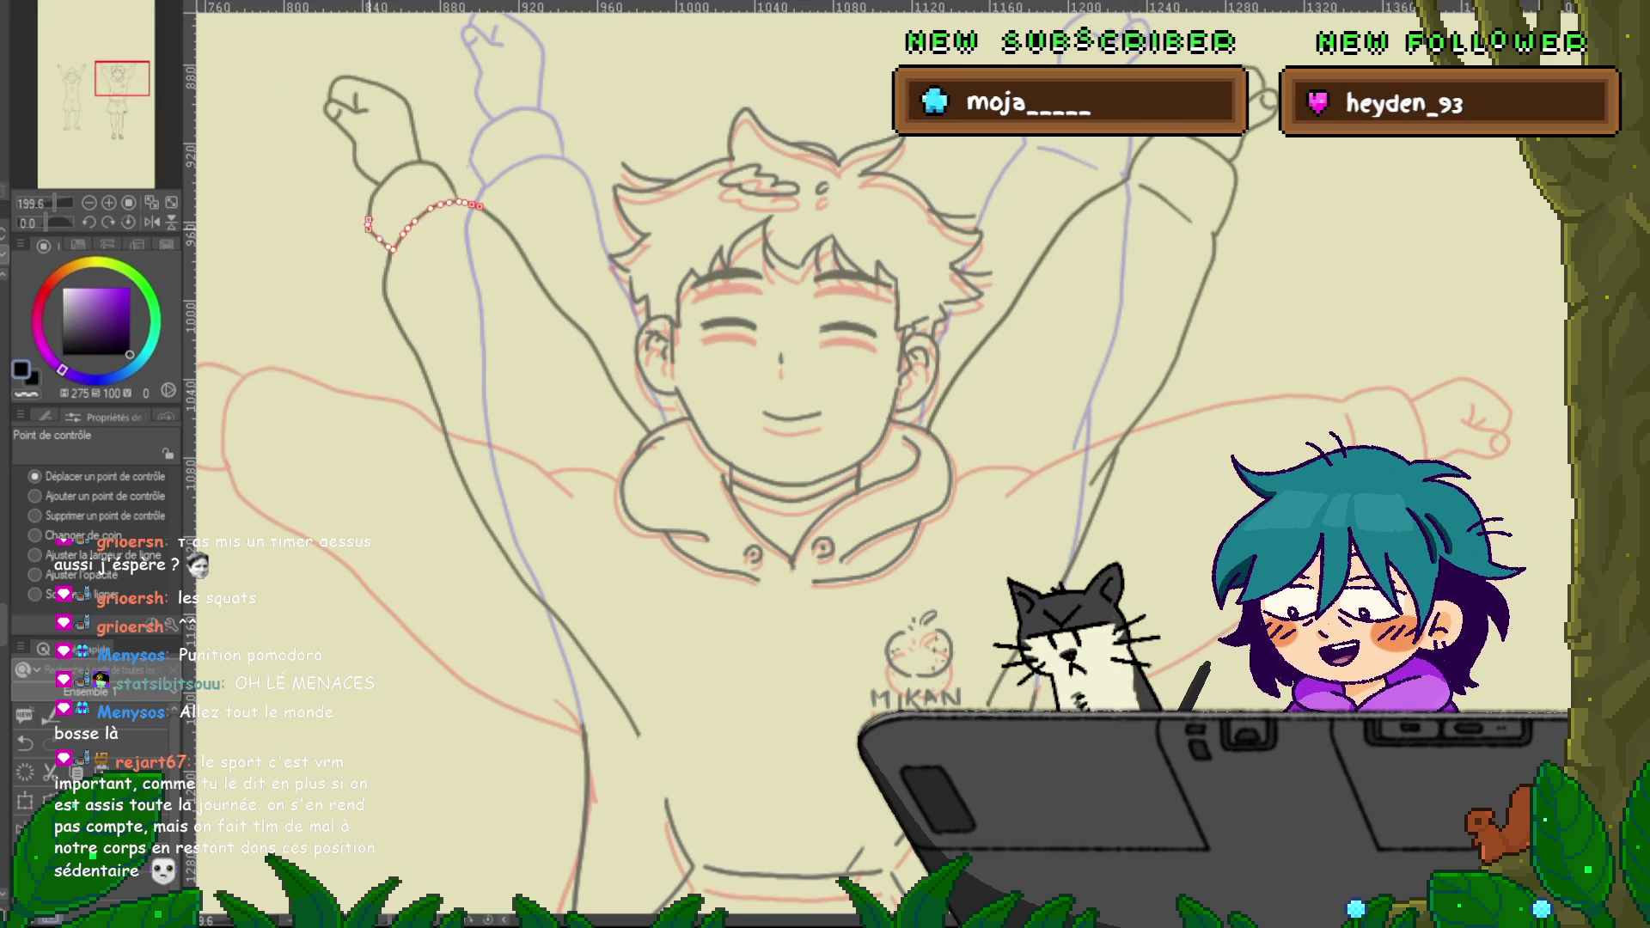
pyautogui.click(439, 172)
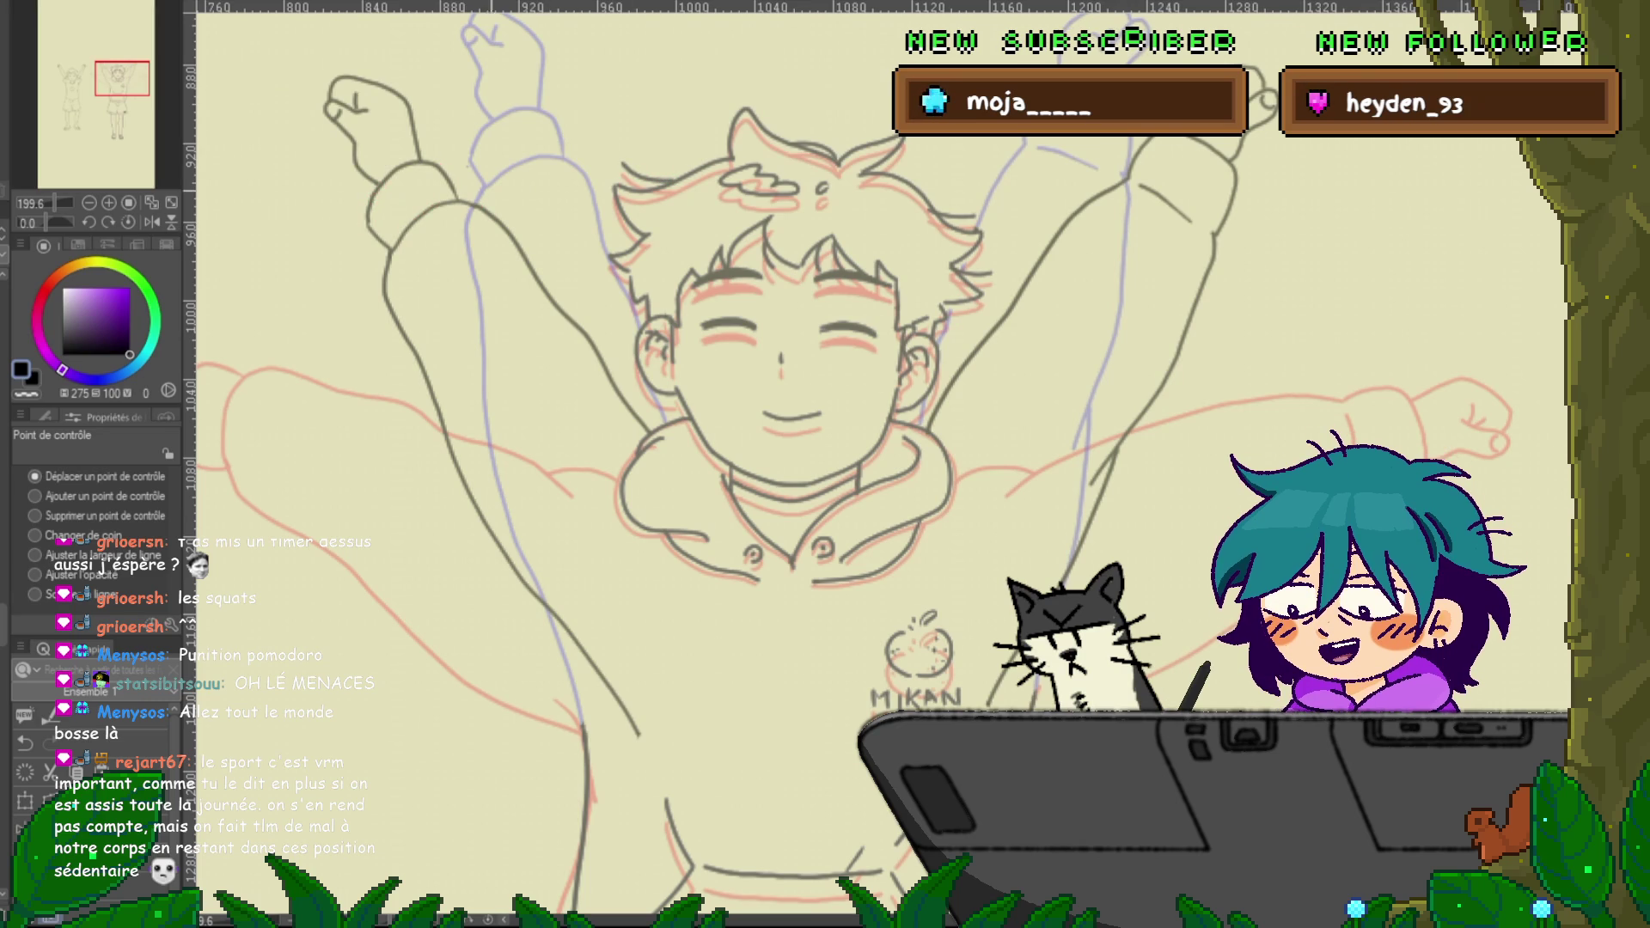
pyautogui.moveTo(859, 430); pyautogui.dragTo(619, 516)
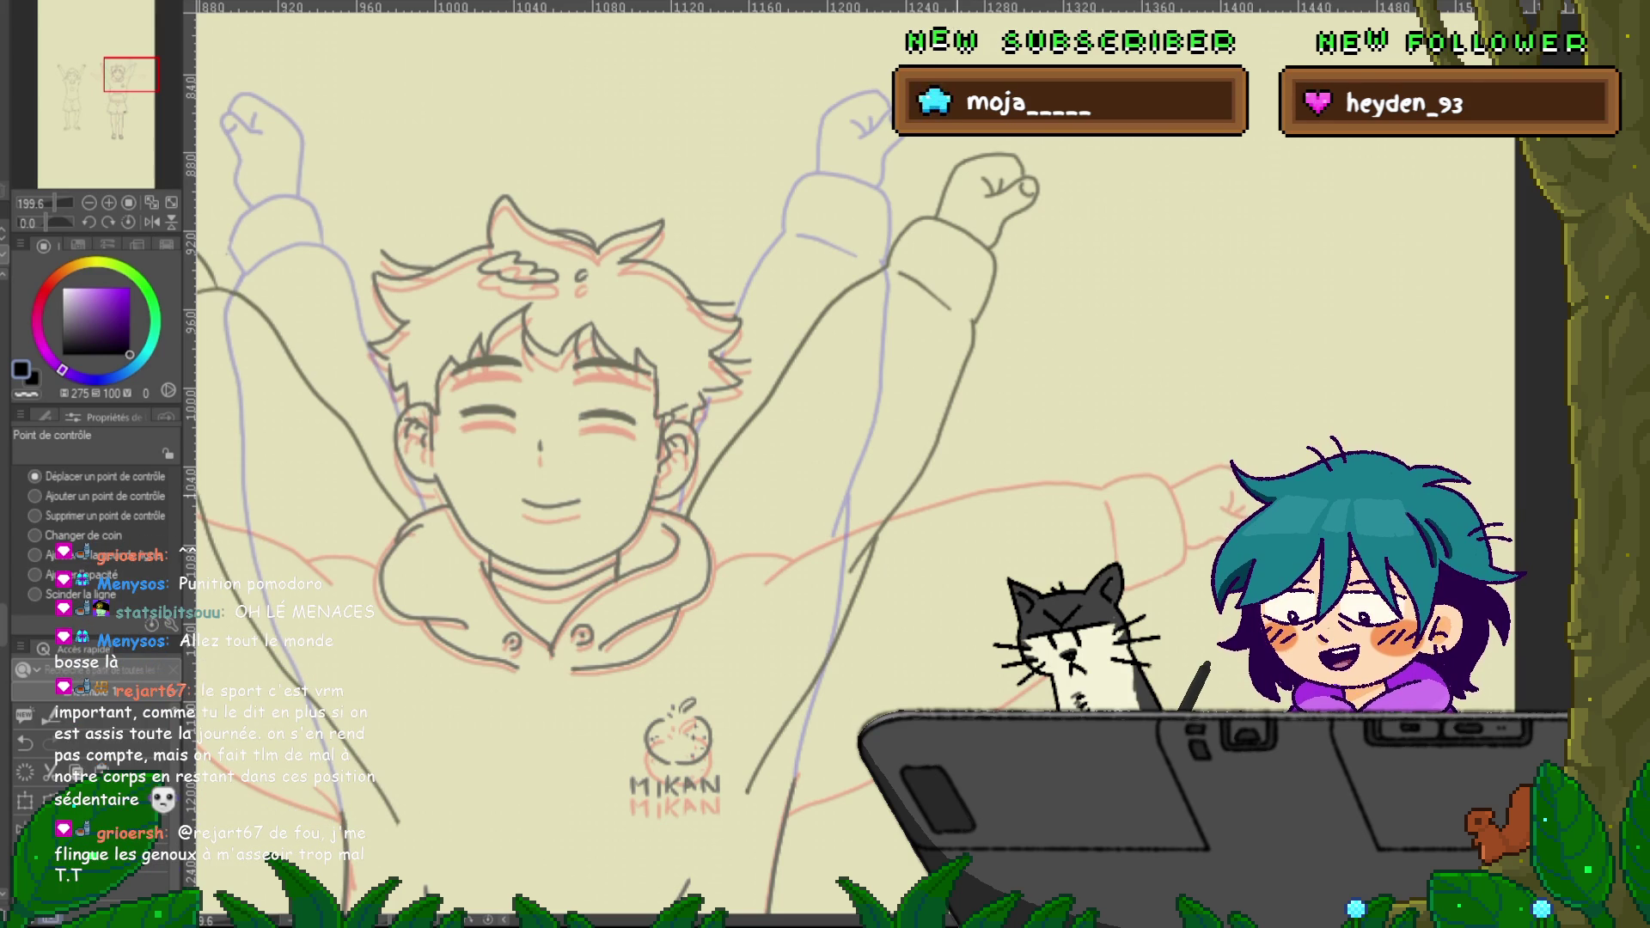
pyautogui.scroll(-4, 843, 464)
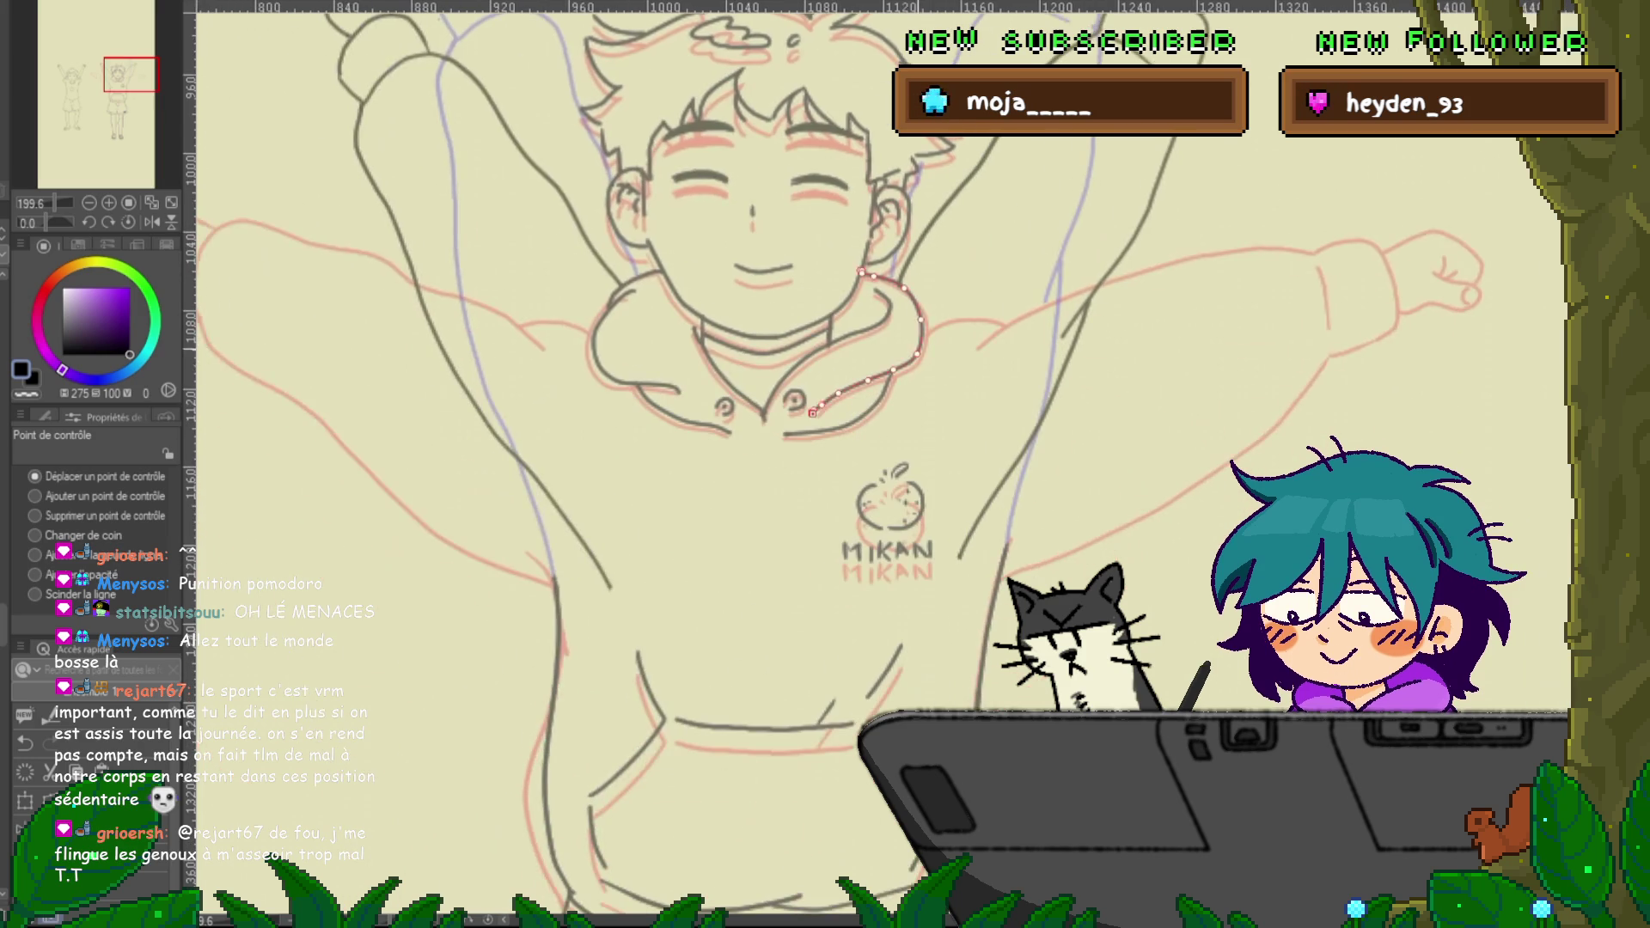
pyautogui.scroll(-1, 842, 464)
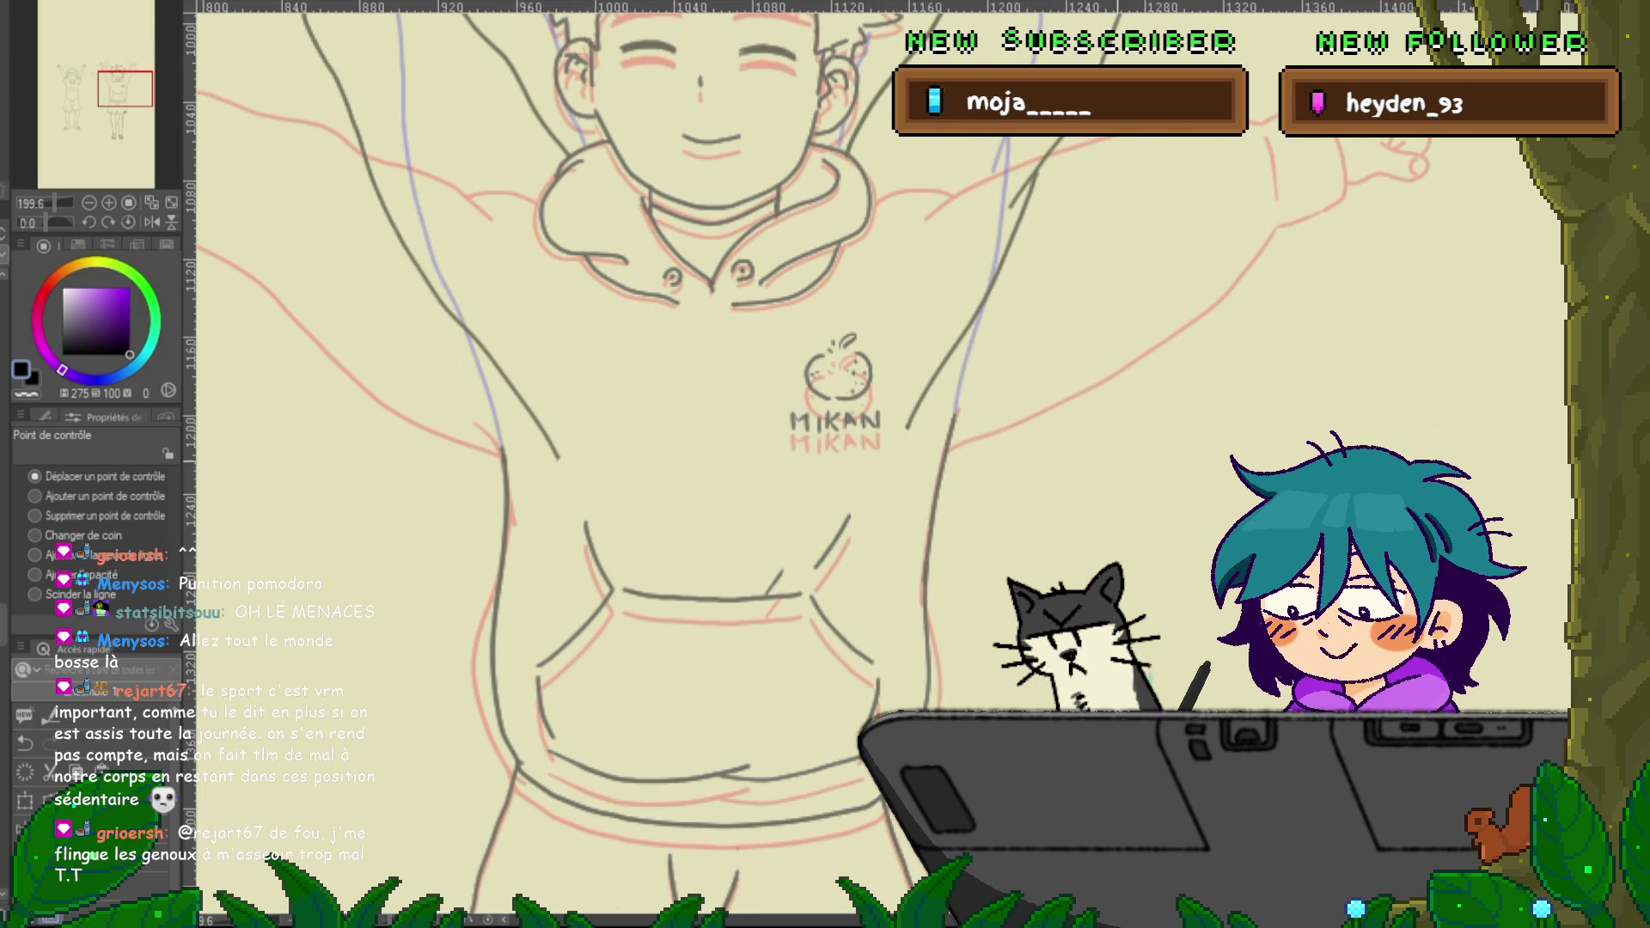
pyautogui.hscroll(2, 877, 464)
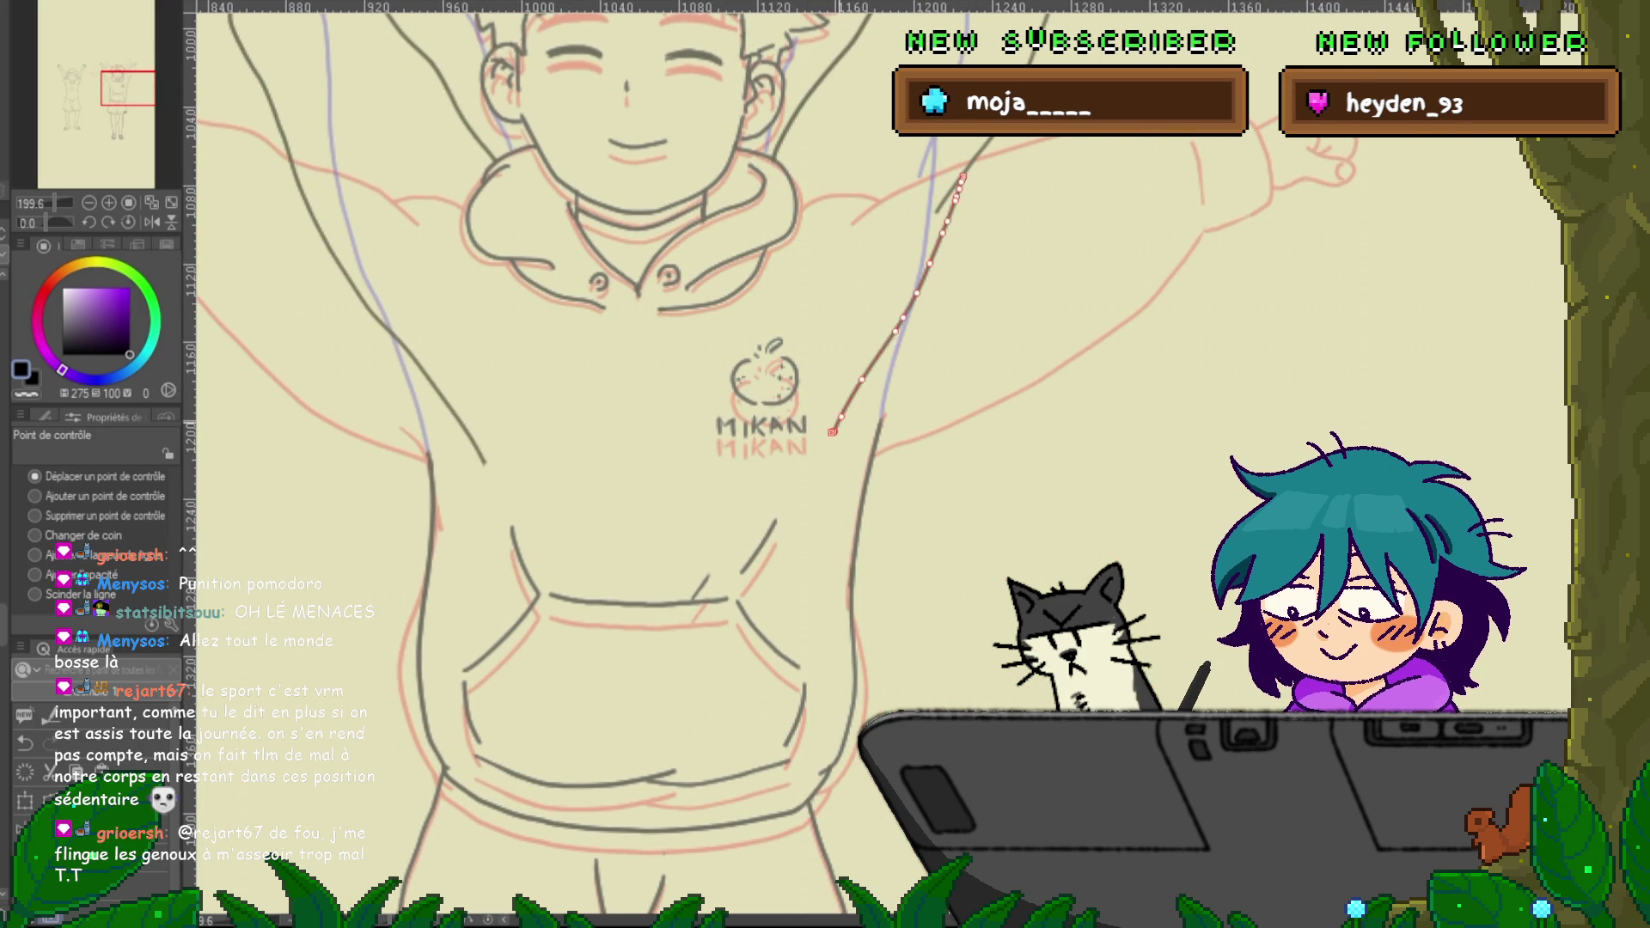
# Pull the left arm line's lower end inward and remove its end control point
pyautogui.click(484, 464)
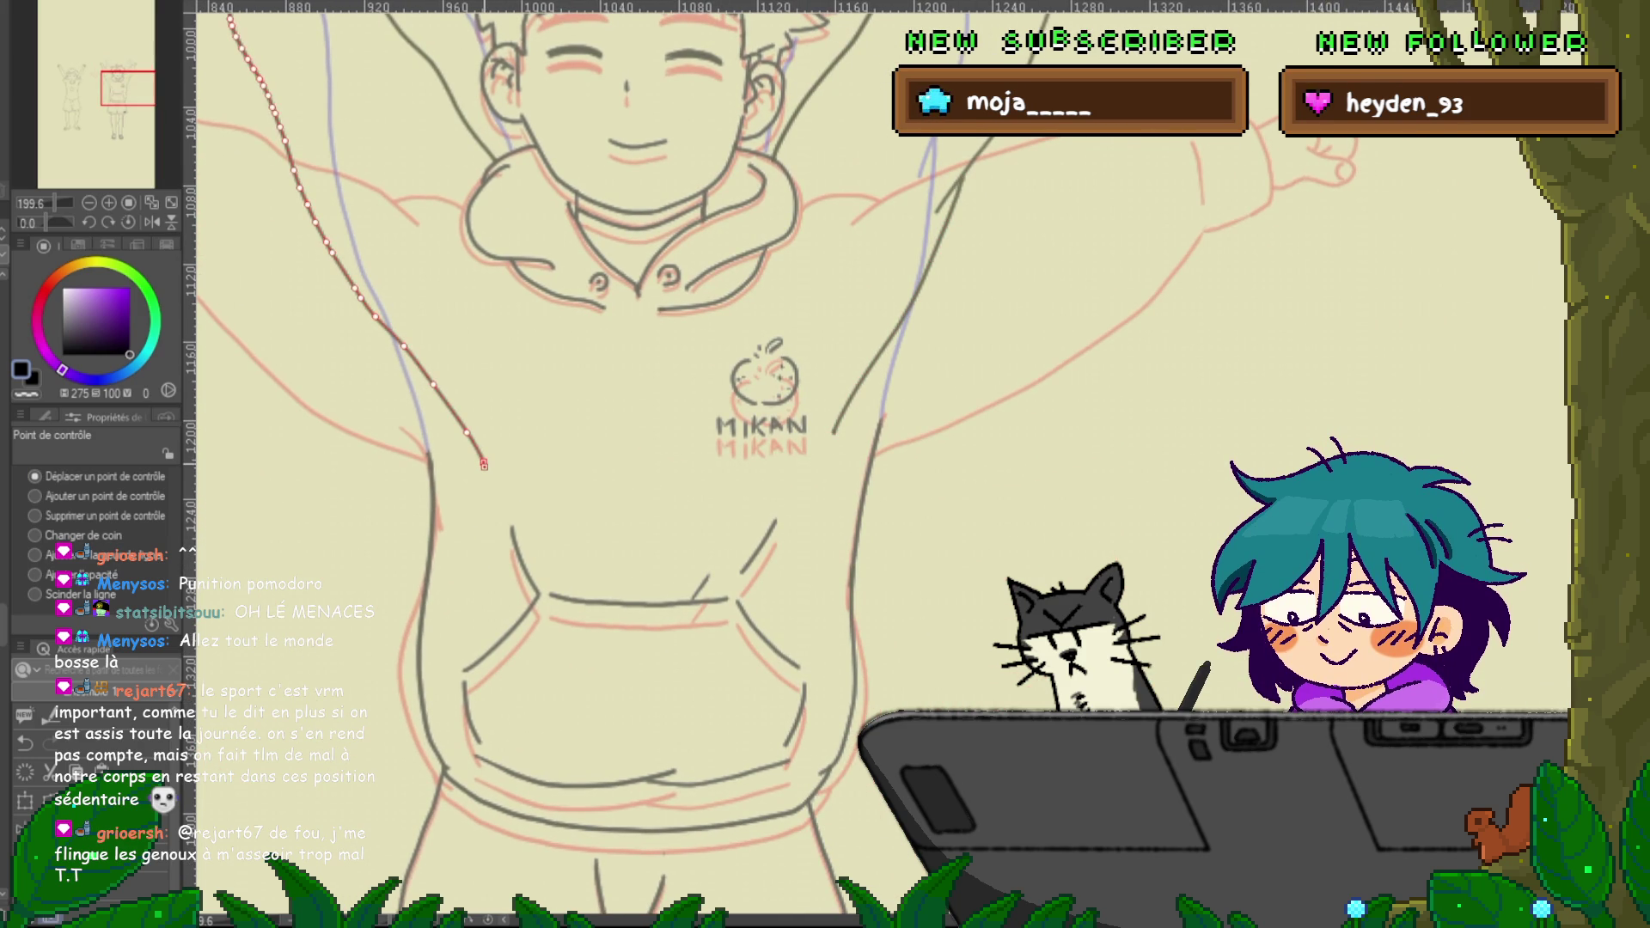
pyautogui.moveTo(484, 462)
pyautogui.mouseDown()
pyautogui.moveTo(433, 475)
pyautogui.moveTo(422, 425)
pyautogui.mouseUp()
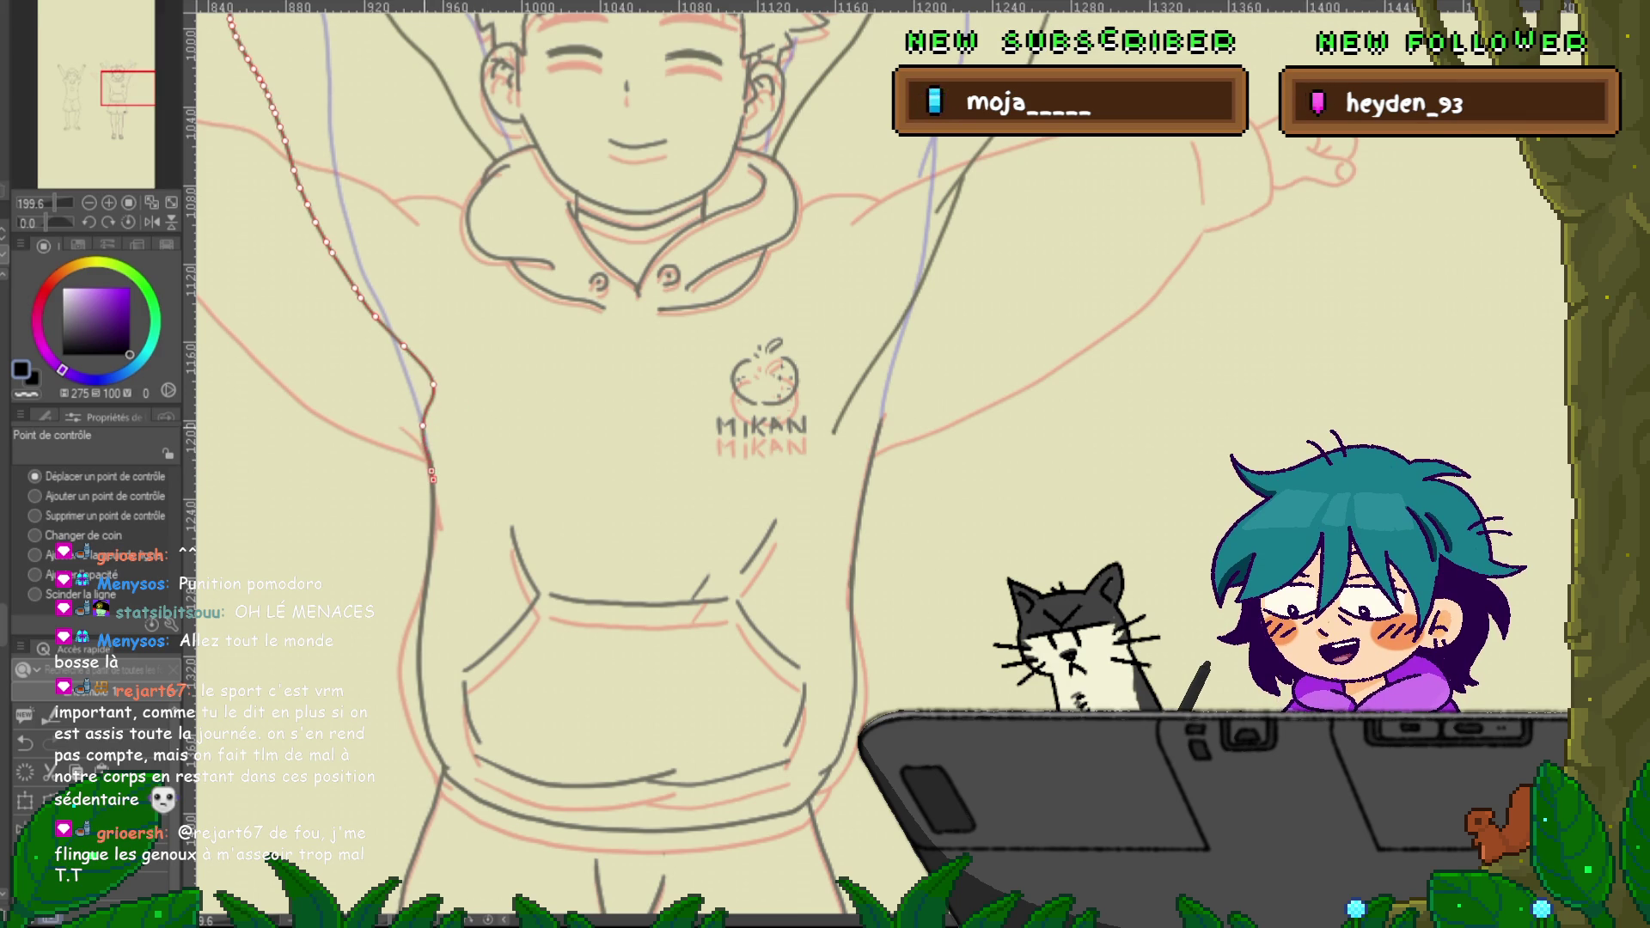
pyautogui.click(35, 516)
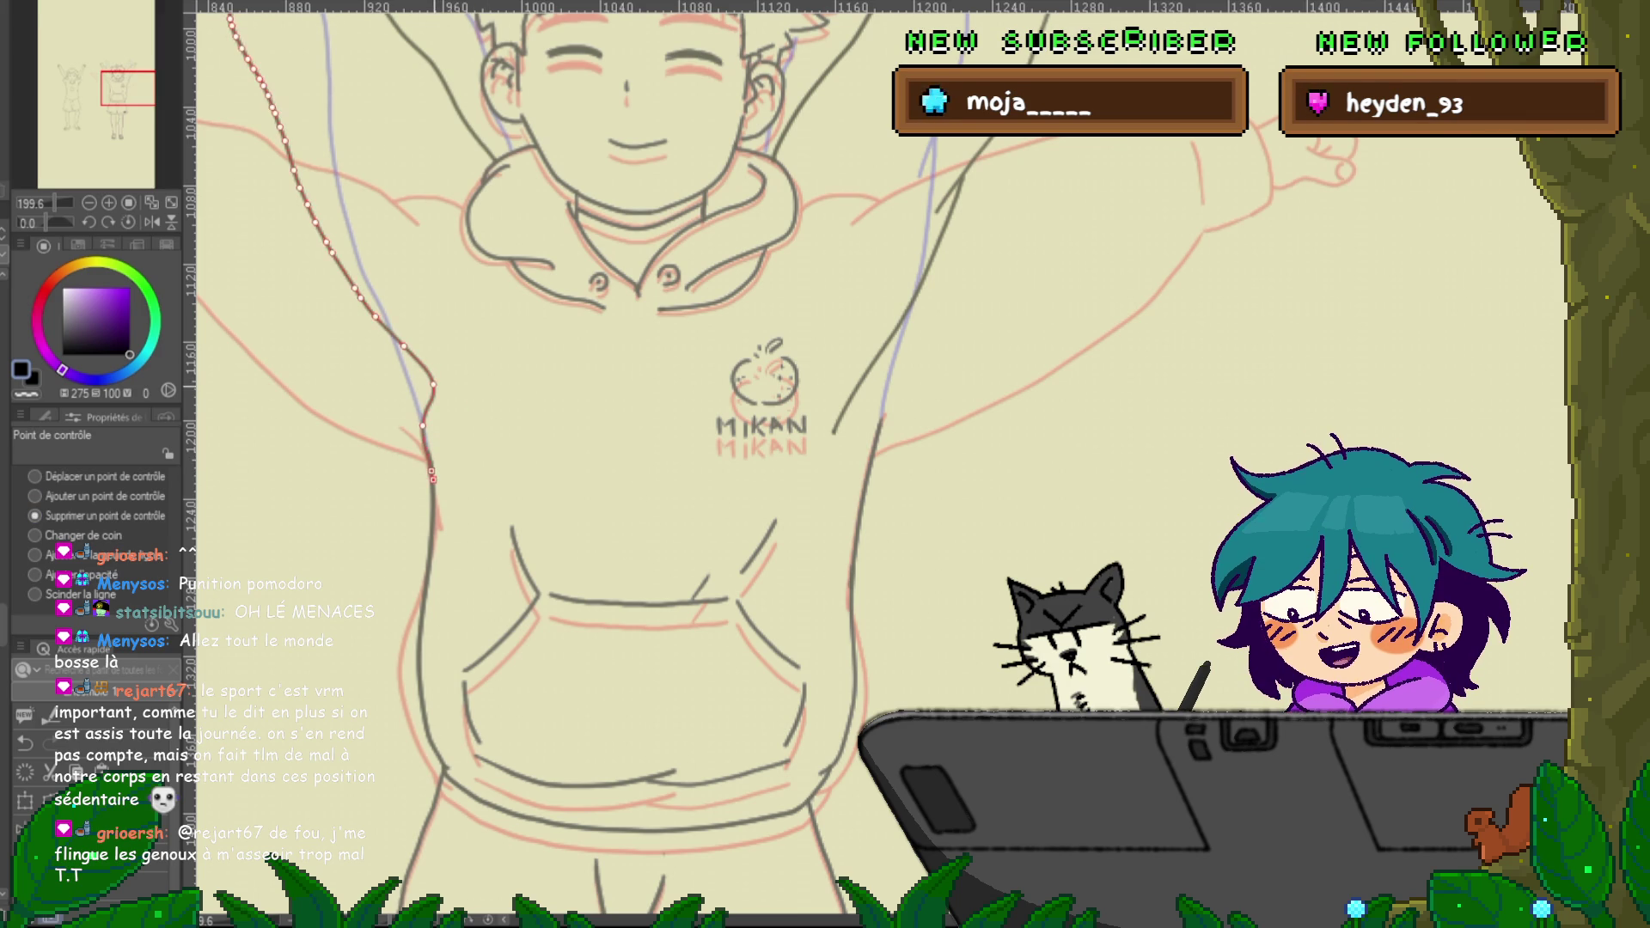
pyautogui.click(423, 425)
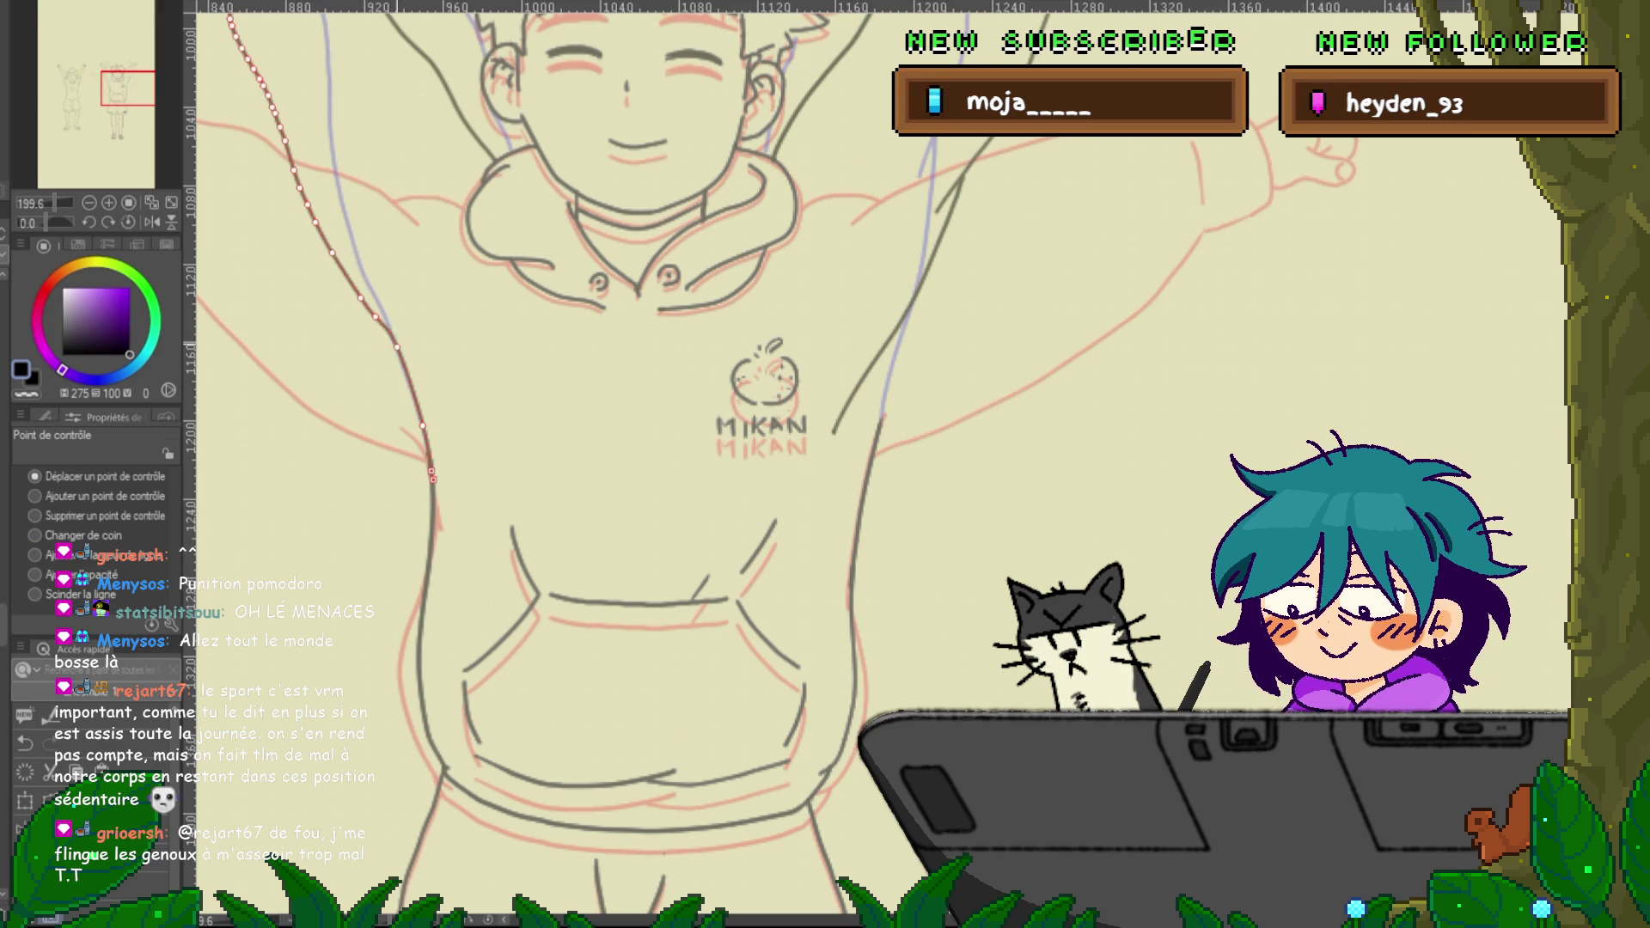
pyautogui.moveTo(396, 369); pyautogui.dragTo(447, 414)
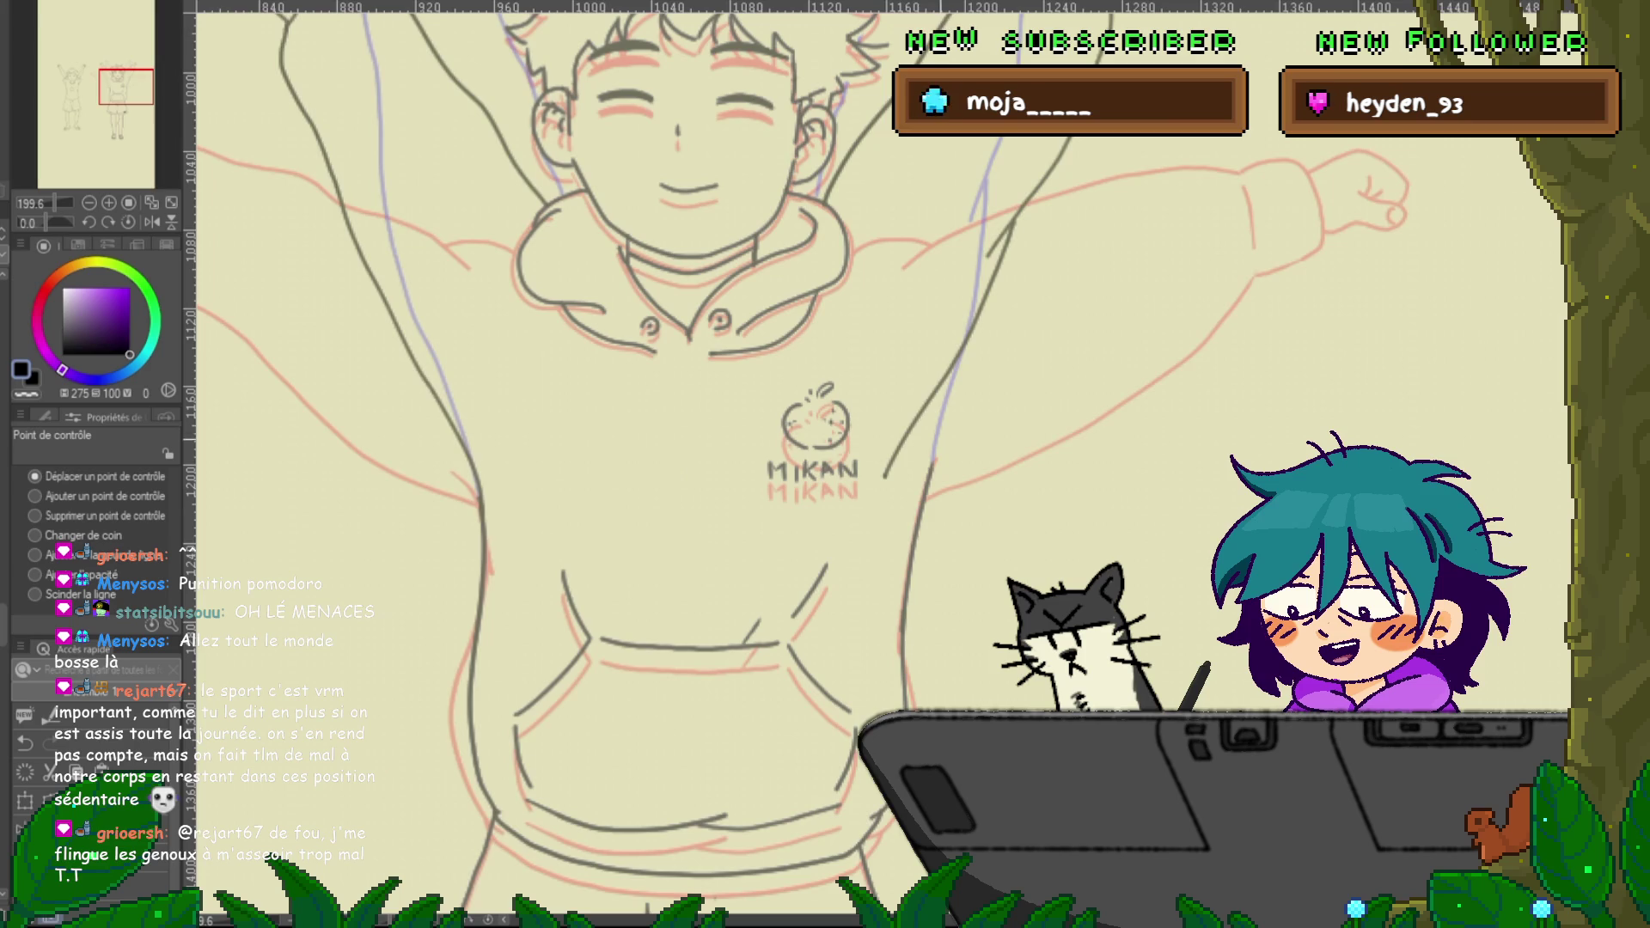
pyautogui.moveTo(815, 421); pyautogui.dragTo(685, 408)
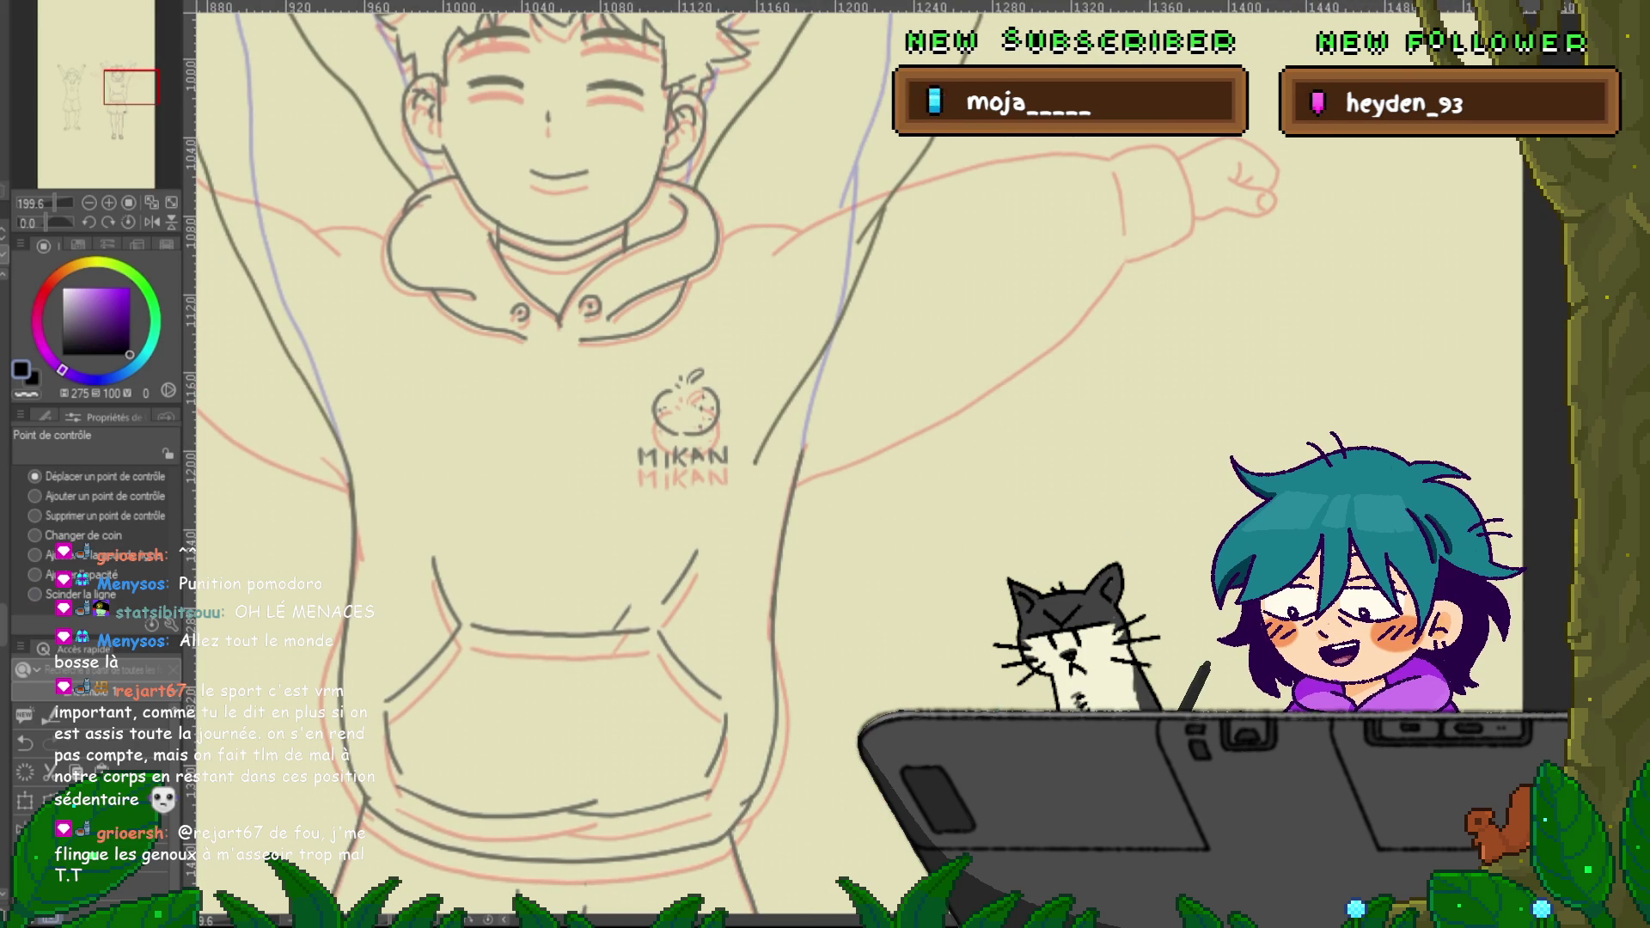
pyautogui.press('p')
pyautogui.moveTo(774, 429)
pyautogui.mouseDown()
pyautogui.moveTo(344, 323)
pyautogui.moveTo(257, 280)
pyautogui.mouseUp()
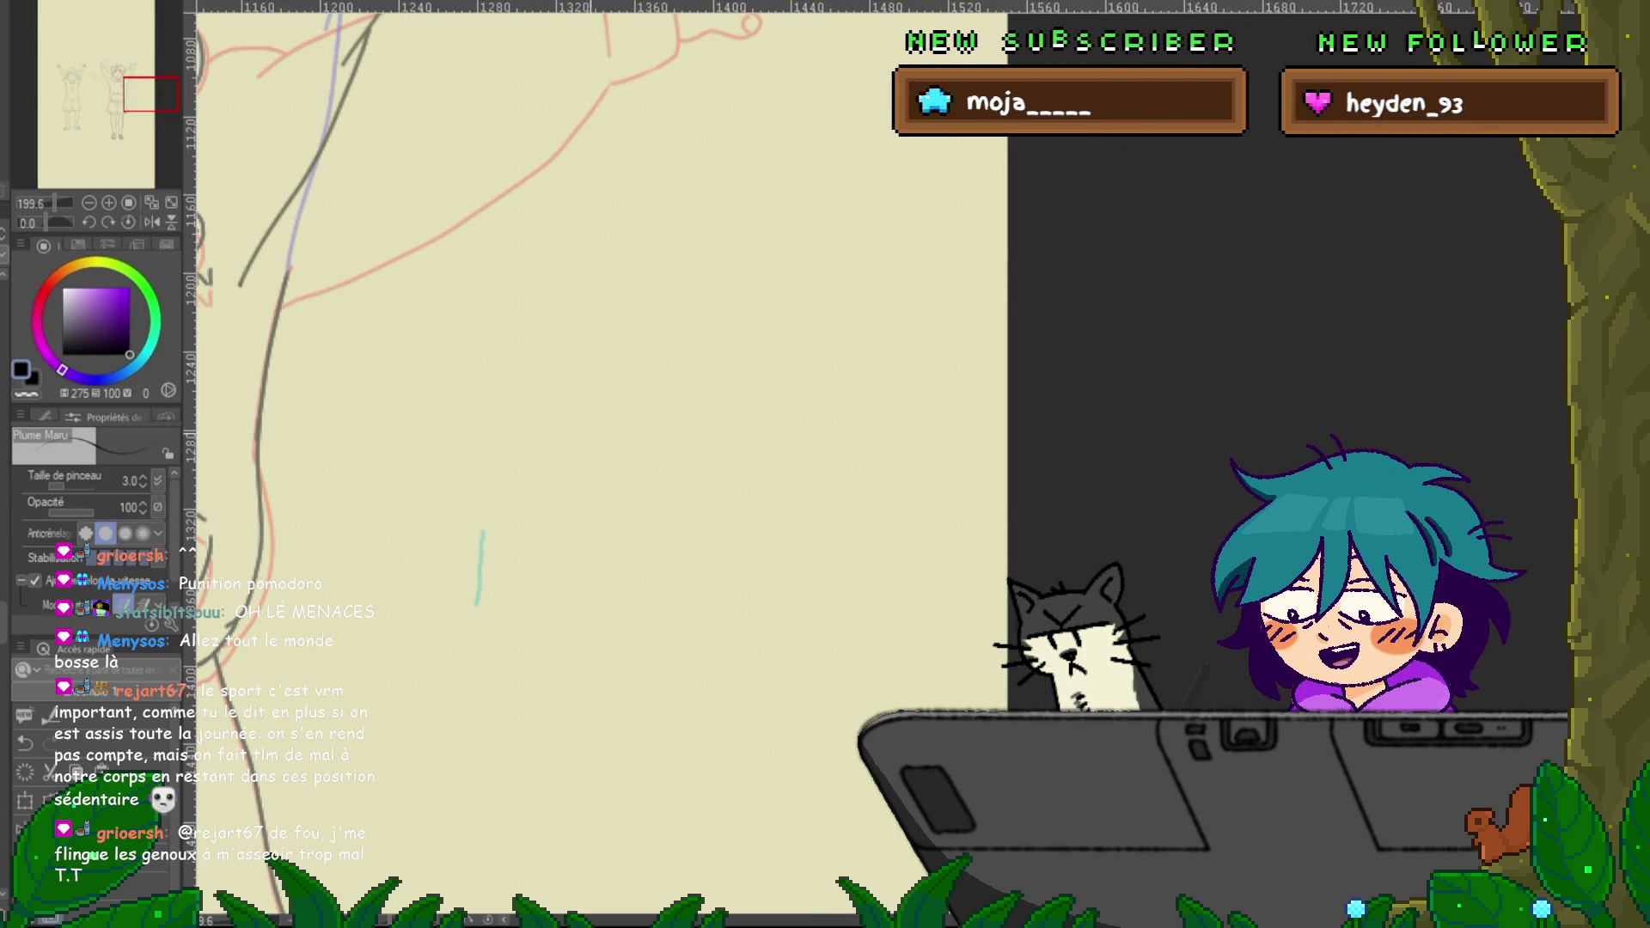
# Sketch three leg lines ending in feet on the blank canvas
pyautogui.moveTo(698, 368)
pyautogui.mouseDown()
pyautogui.moveTo(535, 521)
pyautogui.moveTo(492, 614)
pyautogui.moveTo(589, 616)
pyautogui.mouseUp()
pyautogui.moveTo(596, 604)
pyautogui.mouseDown()
pyautogui.moveTo(593, 526)
pyautogui.moveTo(715, 419)
pyautogui.mouseUp()
pyautogui.moveTo(615, 350)
pyautogui.mouseDown()
pyautogui.moveTo(512, 361)
pyautogui.moveTo(473, 601)
pyautogui.moveTo(488, 608)
pyautogui.mouseUp()
pyautogui.moveTo(559, 430)
pyautogui.mouseDown()
pyautogui.moveTo(510, 326)
pyautogui.moveTo(475, 151)
pyautogui.mouseUp()
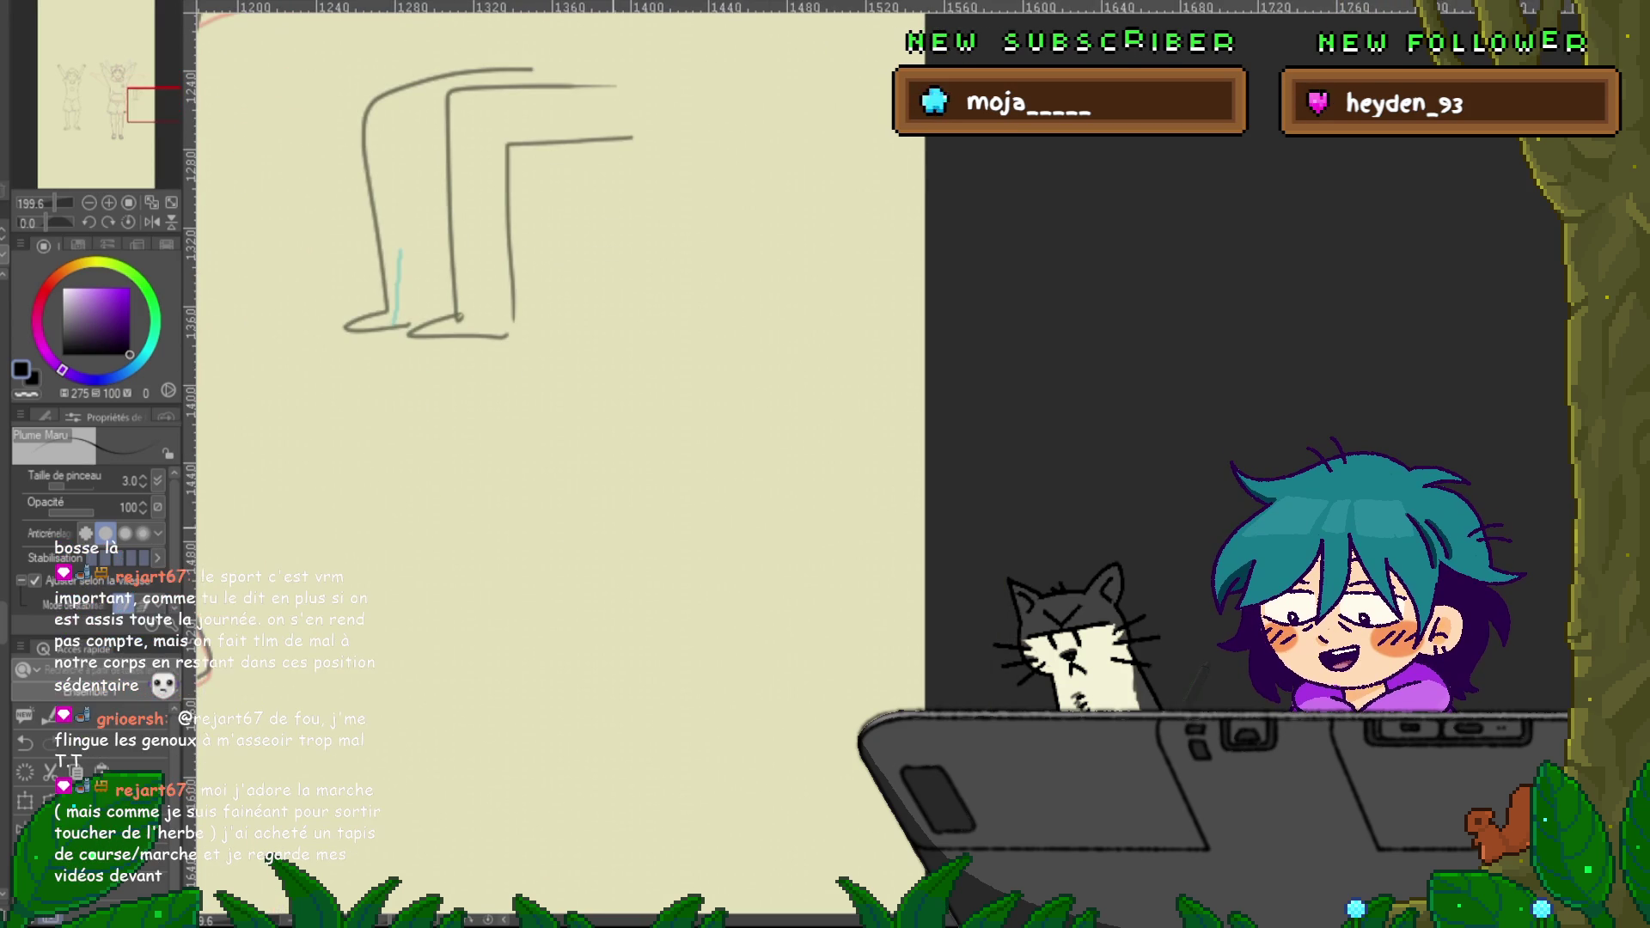
# Sketch a box-shaped seat with its top, side edges and bottom curve
pyautogui.moveTo(534, 463); pyautogui.dragTo(662, 473)
pyautogui.moveTo(682, 483); pyautogui.dragTo(667, 534)
pyautogui.moveTo(526, 474)
pyautogui.mouseDown()
pyautogui.moveTo(521, 551)
pyautogui.moveTo(643, 556)
pyautogui.mouseUp()
pyautogui.moveTo(420, 537)
pyautogui.mouseDown()
pyautogui.moveTo(598, 632)
pyautogui.moveTo(662, 630)
pyautogui.mouseUp()
pyautogui.moveTo(668, 570); pyautogui.dragTo(665, 615)
pyautogui.moveTo(698, 483); pyautogui.dragTo(698, 546)
pyautogui.moveTo(702, 563); pyautogui.dragTo(675, 612)
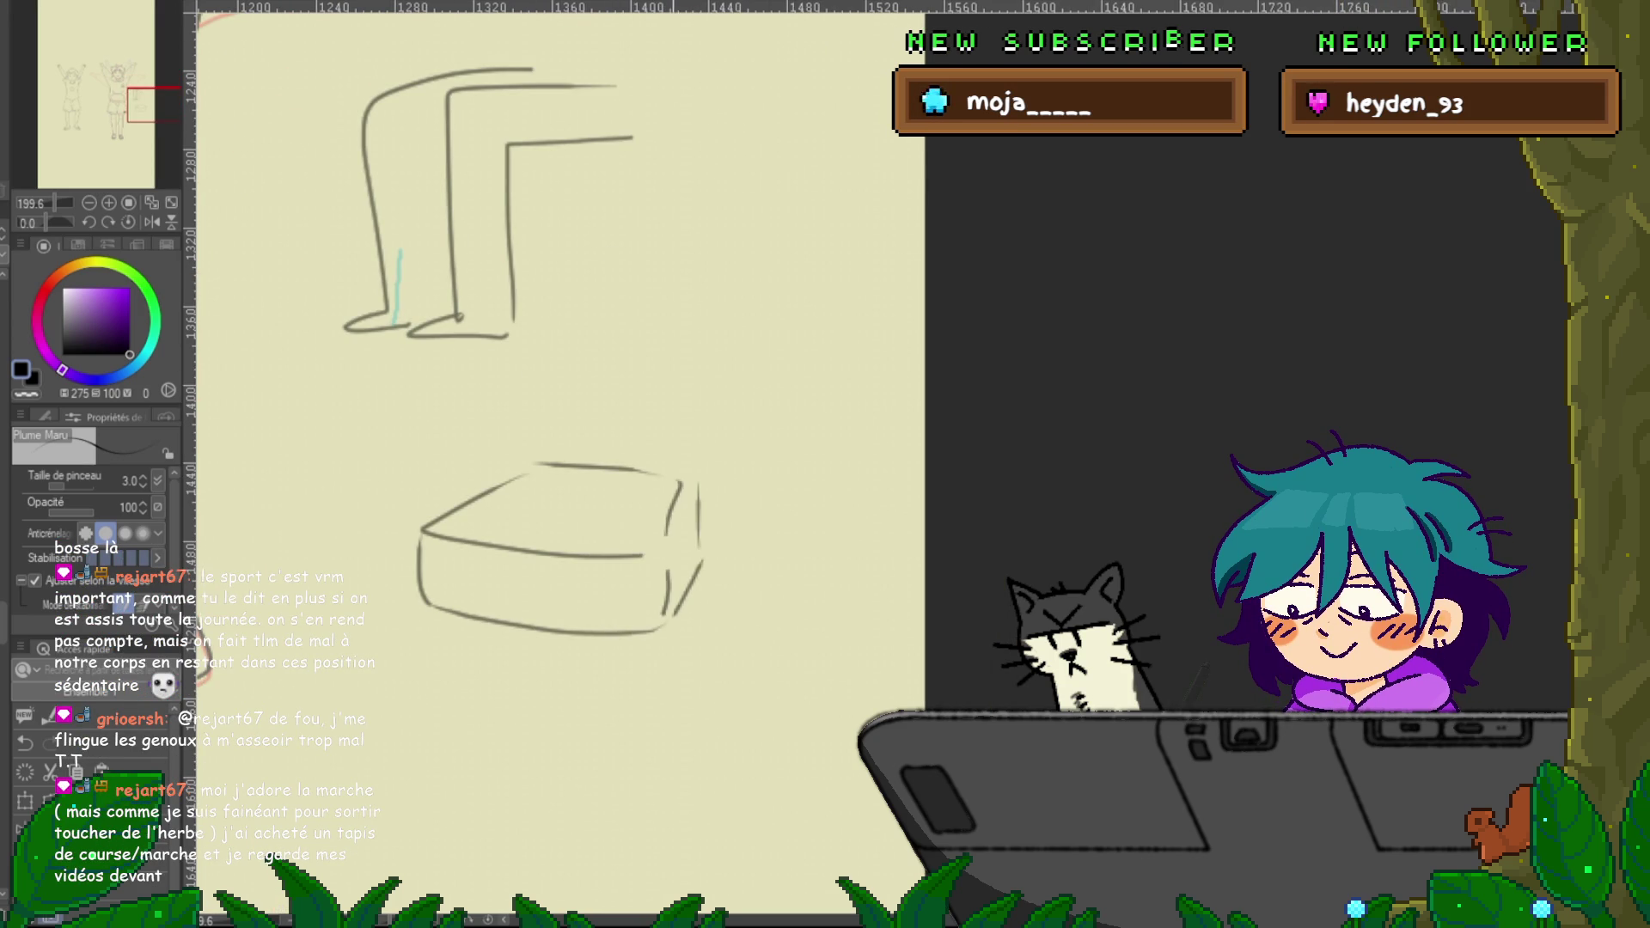
# Add a curved chair back, zigzag seat shape and diagonal lines to the box sketch
pyautogui.moveTo(647, 279); pyautogui.dragTo(670, 452)
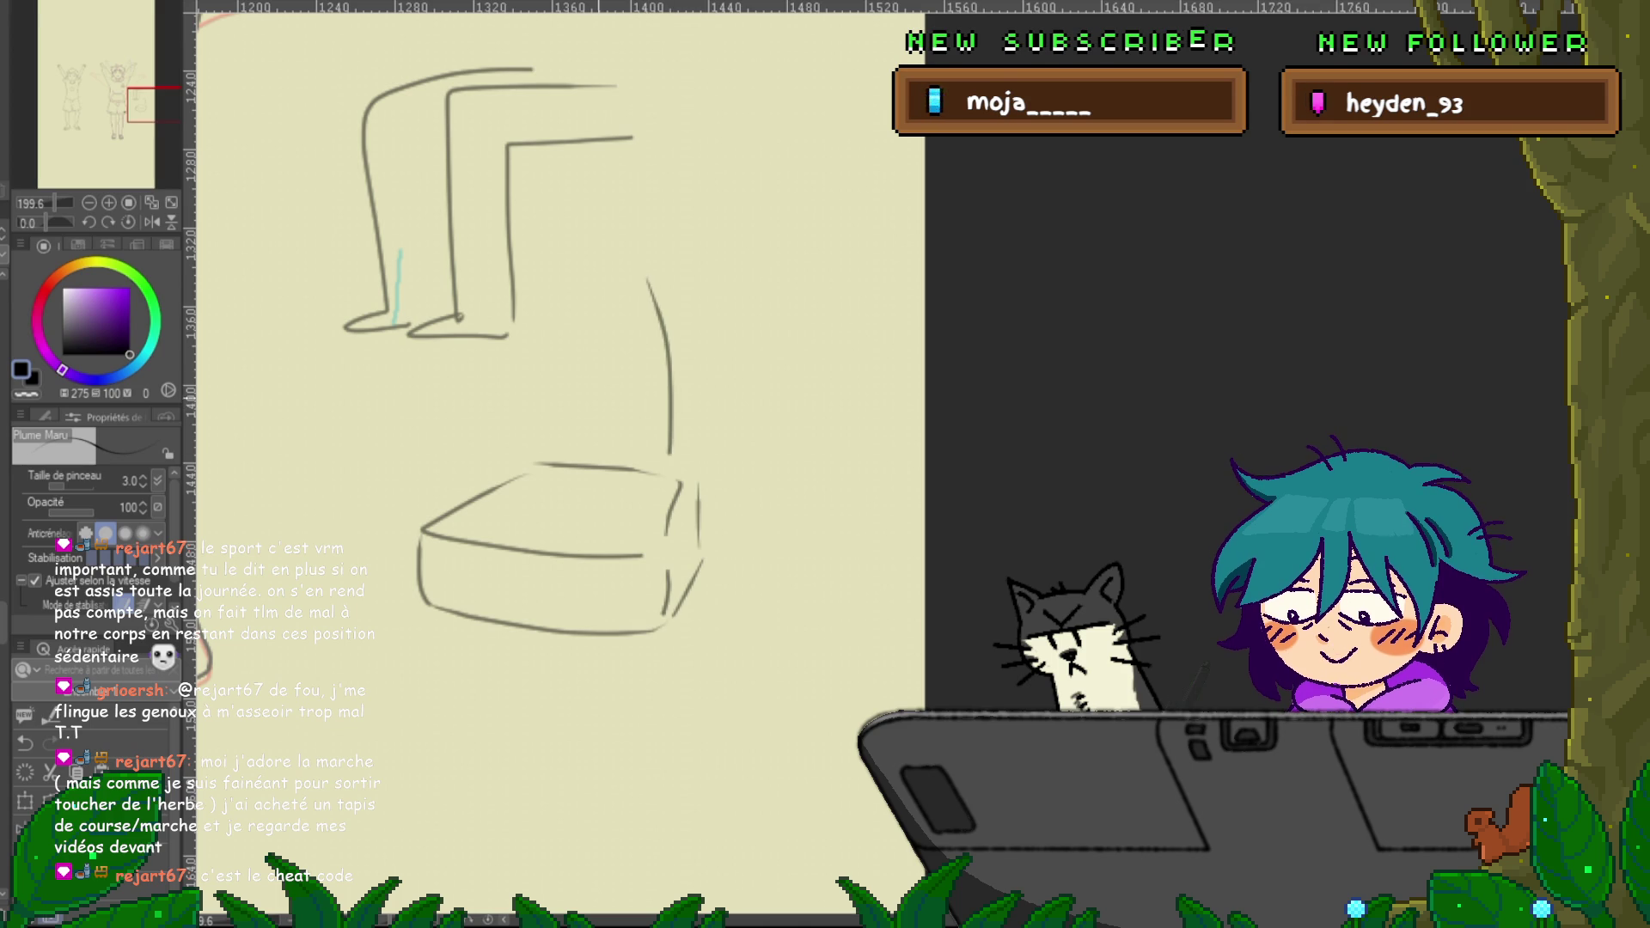
pyautogui.moveTo(544, 318)
pyautogui.mouseDown()
pyautogui.moveTo(550, 428)
pyautogui.moveTo(381, 471)
pyautogui.moveTo(562, 526)
pyautogui.moveTo(653, 529)
pyautogui.mouseUp()
pyautogui.moveTo(501, 471); pyautogui.dragTo(655, 516)
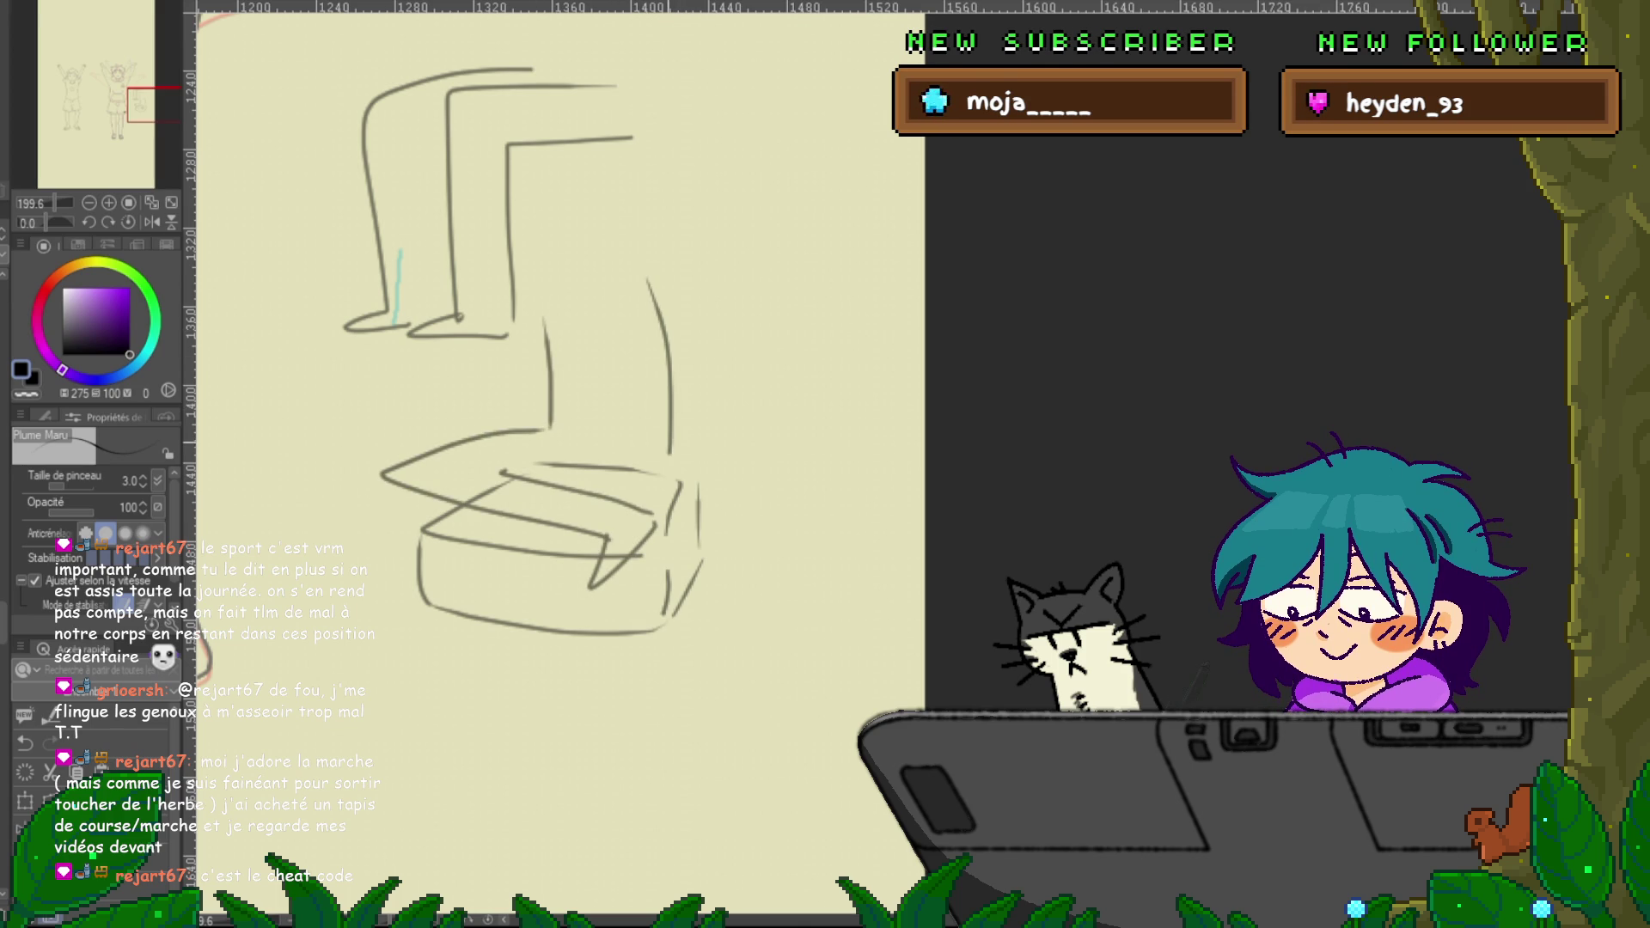
pyautogui.moveTo(671, 453); pyautogui.dragTo(662, 522)
pyautogui.moveTo(565, 534)
pyautogui.mouseDown()
pyautogui.moveTo(439, 578)
pyautogui.moveTo(451, 625)
pyautogui.mouseUp()
pyautogui.moveTo(392, 554); pyautogui.dragTo(447, 621)
pyautogui.moveTo(482, 512); pyautogui.dragTo(397, 543)
pyautogui.moveTo(593, 492)
pyautogui.mouseDown()
pyautogui.moveTo(642, 472)
pyautogui.moveTo(655, 493)
pyautogui.mouseUp()
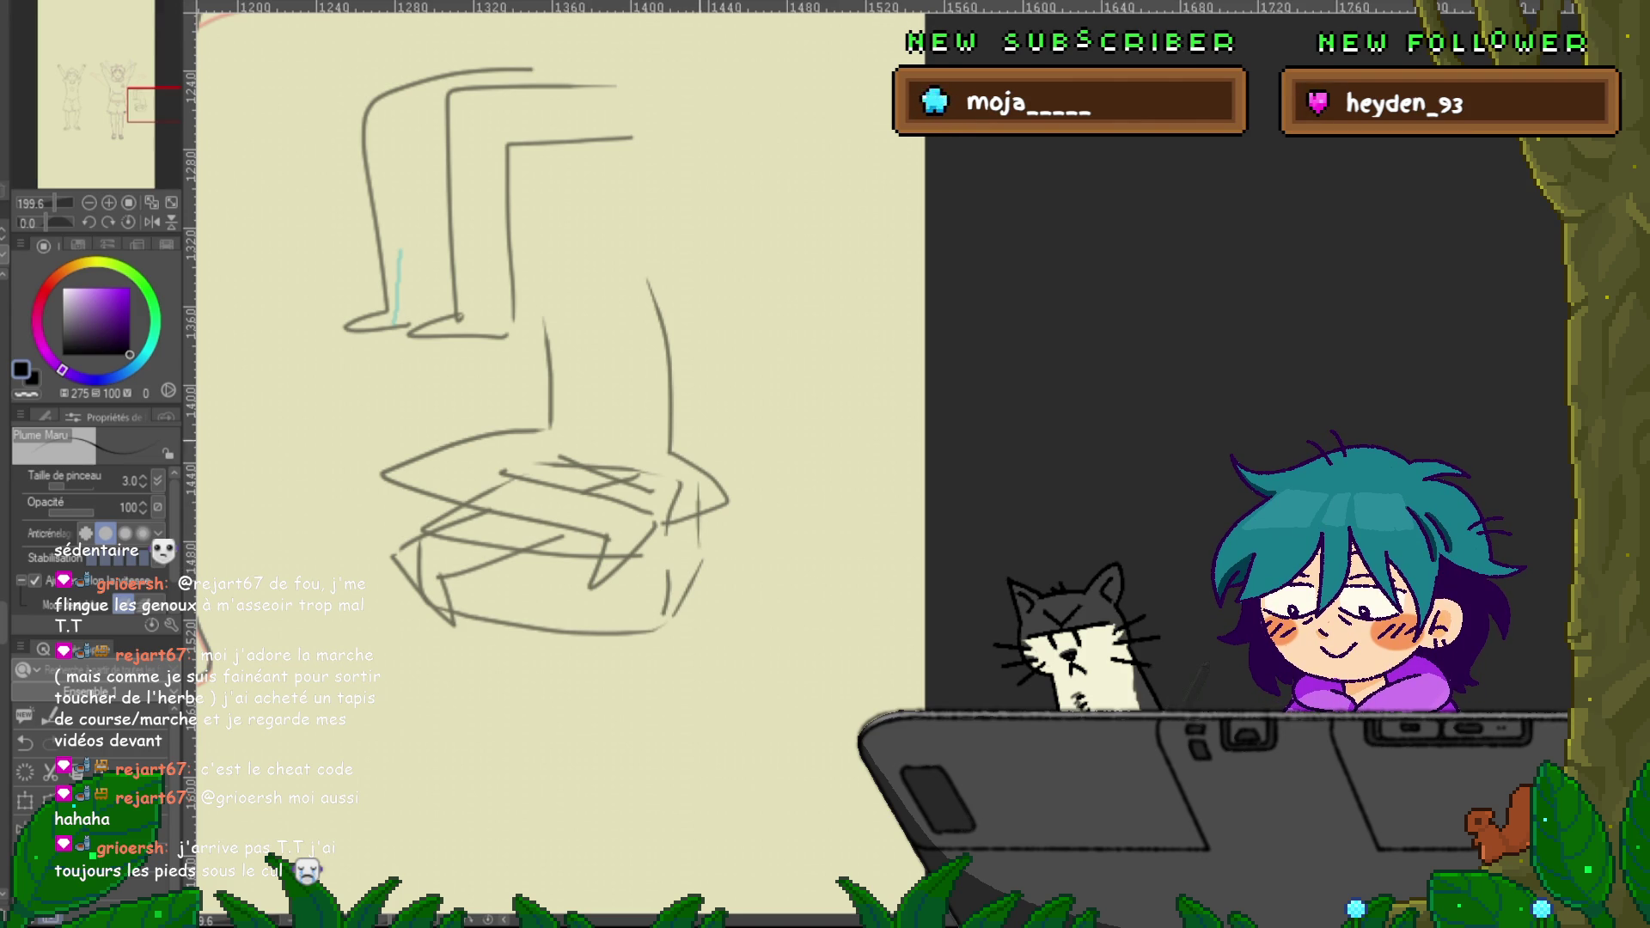
pyautogui.scroll(-5, 558, 464)
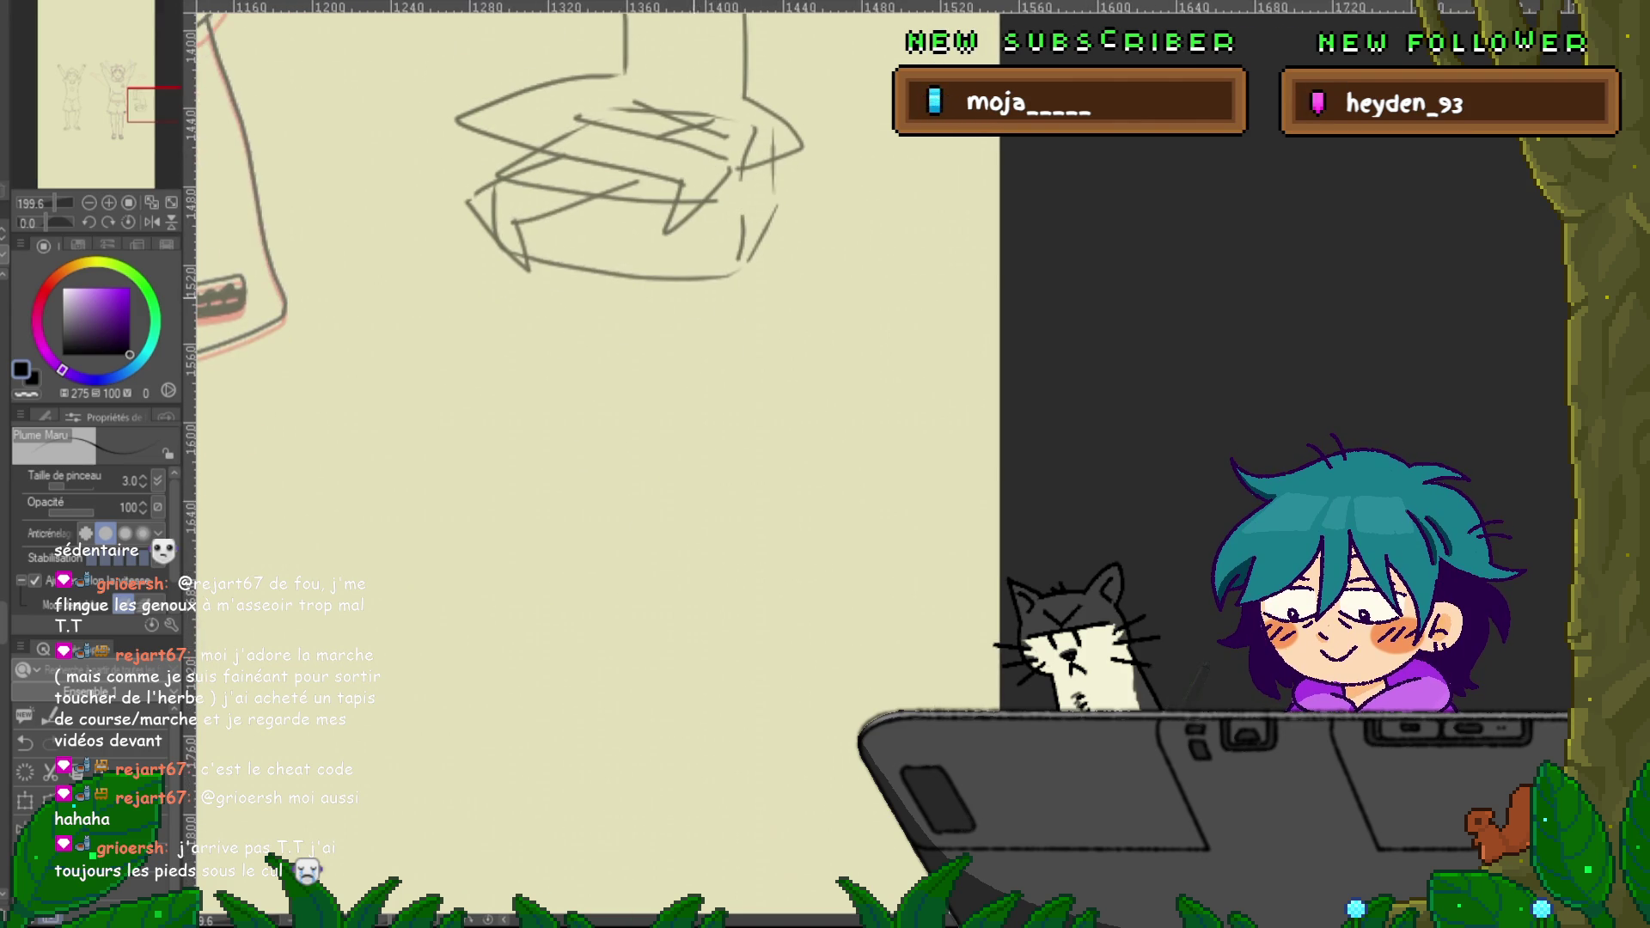
# Start a stick figure with a round head and back arc, removing the eye marks
pyautogui.moveTo(518, 415)
pyautogui.mouseDown()
pyautogui.moveTo(579, 452)
pyautogui.moveTo(528, 411)
pyautogui.moveTo(666, 430)
pyautogui.moveTo(683, 546)
pyautogui.mouseUp()
pyautogui.moveTo(576, 456)
pyautogui.mouseDown()
pyautogui.moveTo(554, 514)
pyautogui.moveTo(498, 515)
pyautogui.moveTo(534, 461)
pyautogui.mouseUp()
pyautogui.hotkey('ctrl', 'z')
pyautogui.hotkey('ctrl', 'z')
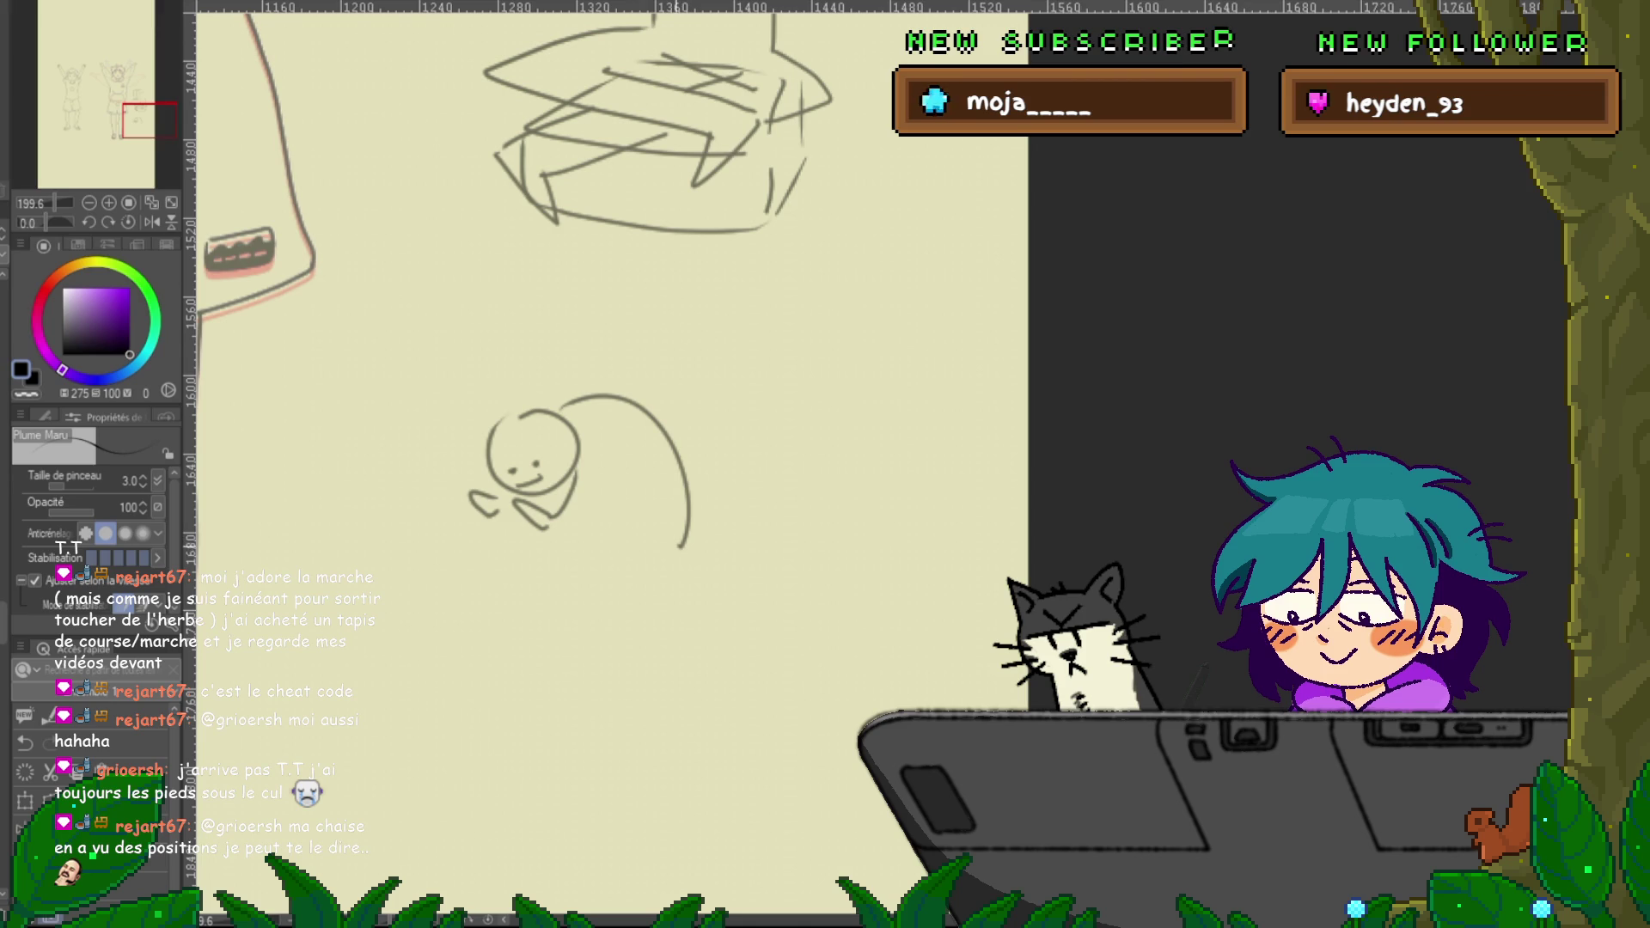
# Draw the figure's seat, bent leg and long outstretched arm with a hand
pyautogui.moveTo(735, 604)
pyautogui.mouseDown()
pyautogui.moveTo(537, 593)
pyautogui.moveTo(640, 580)
pyautogui.mouseUp()
pyautogui.moveTo(480, 548)
pyautogui.mouseDown()
pyautogui.moveTo(531, 535)
pyautogui.moveTo(581, 583)
pyautogui.moveTo(665, 569)
pyautogui.mouseUp()
pyautogui.moveTo(563, 543); pyautogui.dragTo(591, 551)
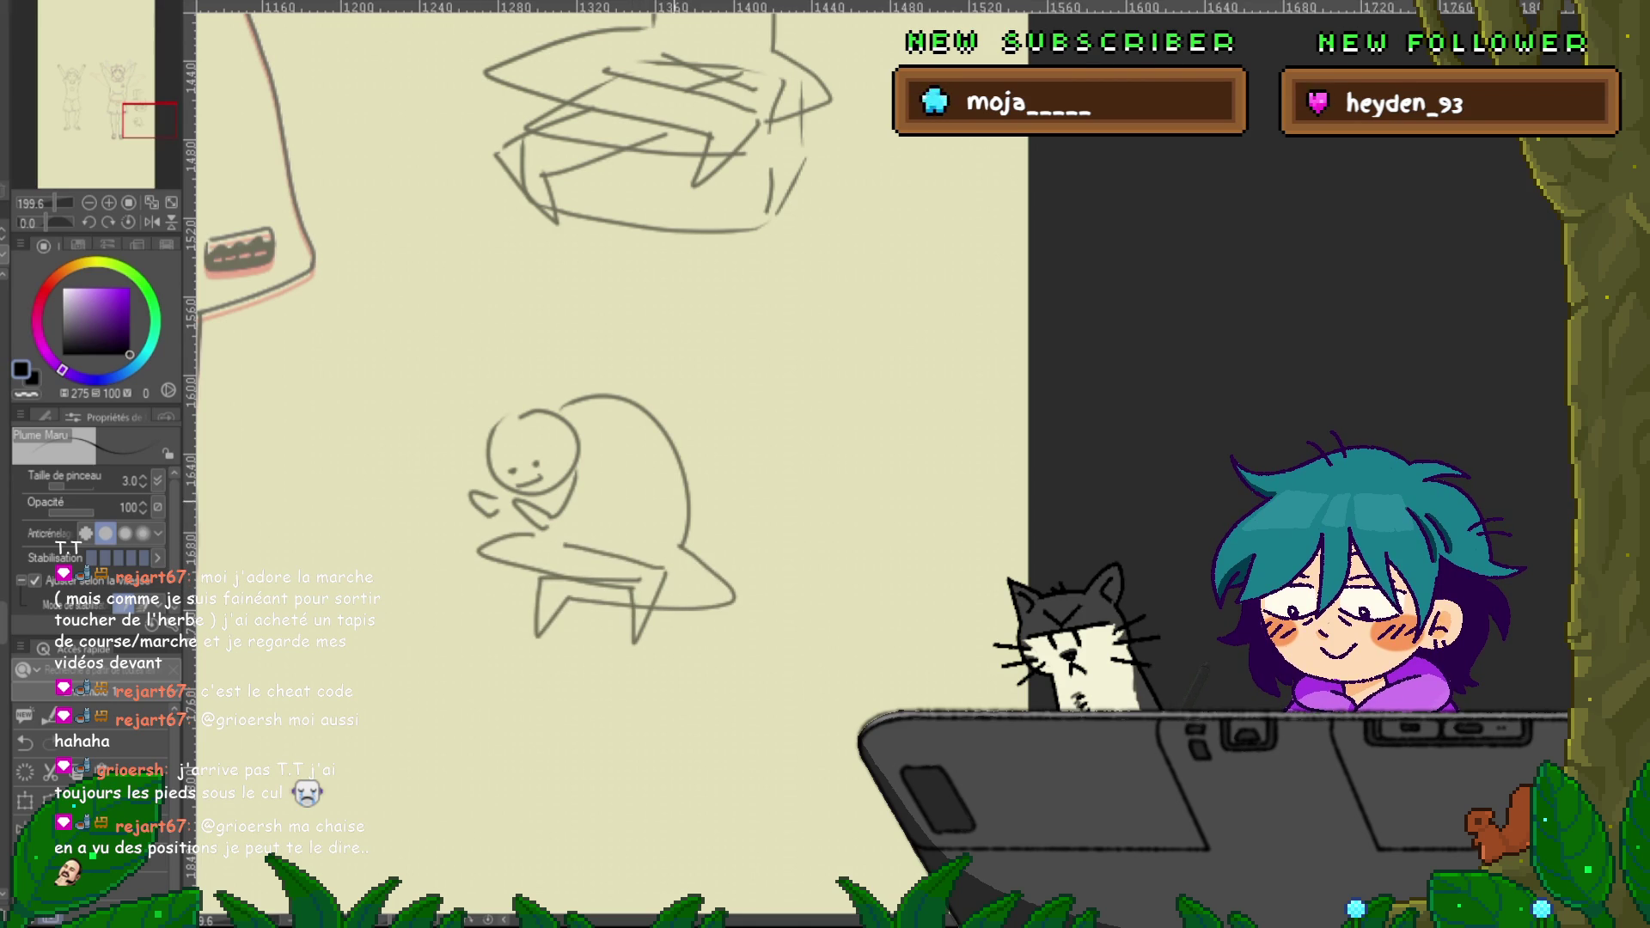
pyautogui.moveTo(344, 474); pyautogui.dragTo(516, 491)
pyautogui.moveTo(516, 506); pyautogui.dragTo(547, 573)
pyautogui.moveTo(345, 567); pyautogui.dragTo(550, 577)
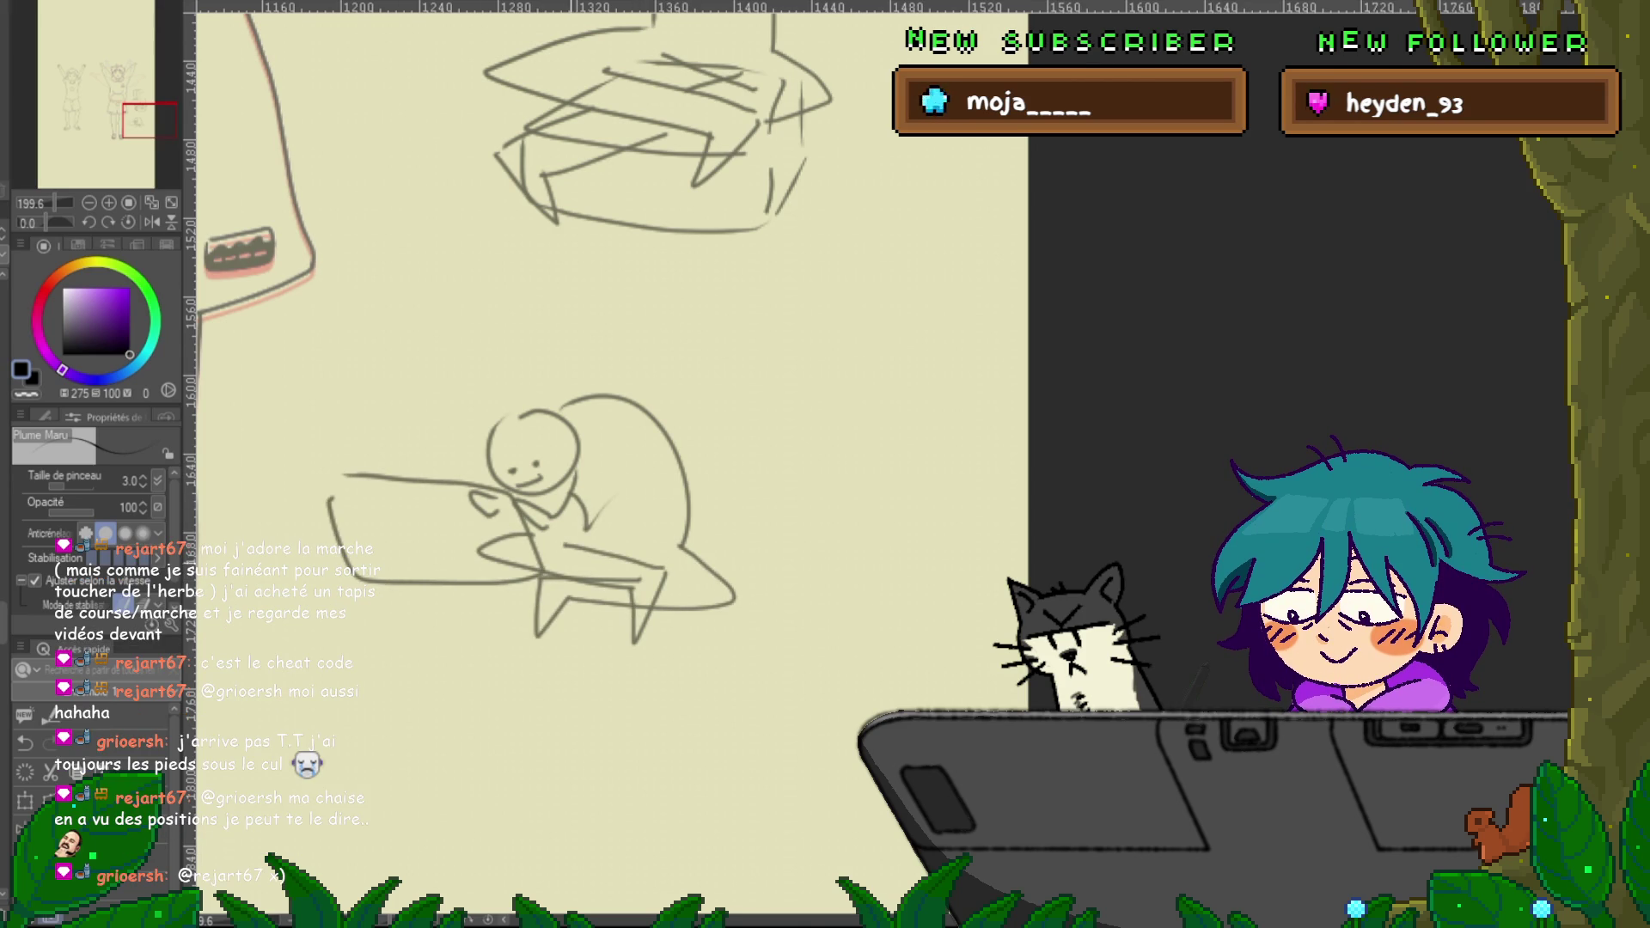
pyautogui.moveTo(433, 478); pyautogui.dragTo(447, 481)
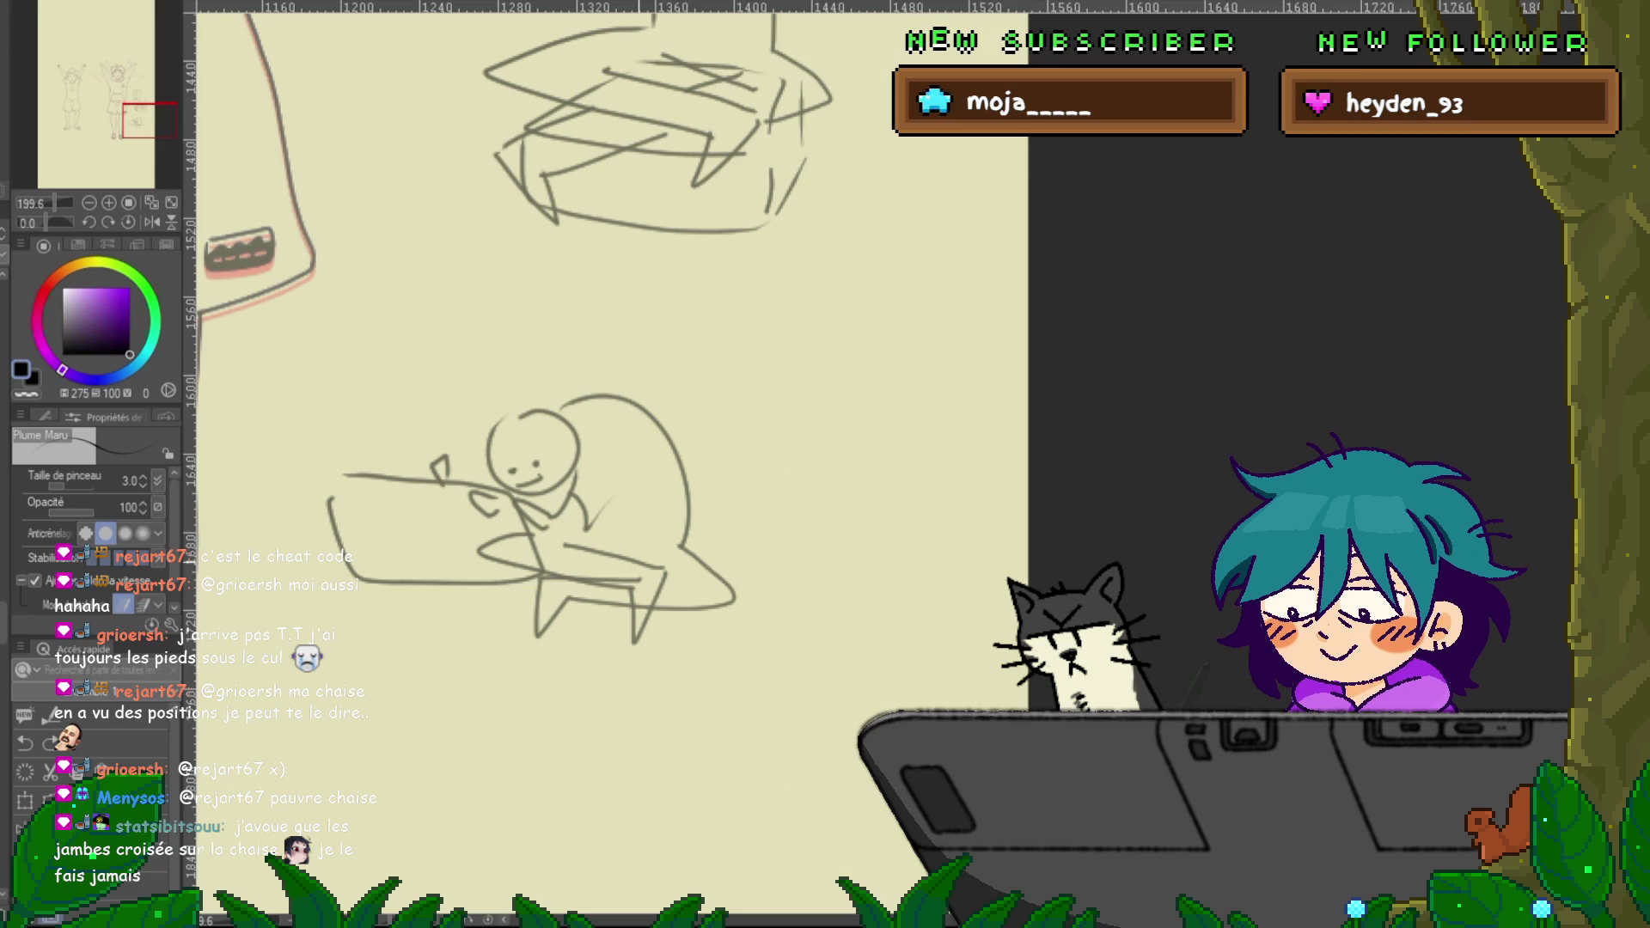
# Draw the tall curved chair back, right side and rounded base around the figure
pyautogui.moveTo(542, 374)
pyautogui.mouseDown()
pyautogui.moveTo(720, 293)
pyautogui.moveTo(728, 547)
pyautogui.mouseUp()
pyautogui.moveTo(725, 292)
pyautogui.mouseDown()
pyautogui.moveTo(770, 417)
pyautogui.moveTo(746, 592)
pyautogui.moveTo(640, 655)
pyautogui.moveTo(522, 606)
pyautogui.mouseUp()
pyautogui.moveTo(687, 693); pyautogui.dragTo(509, 684)
pyautogui.moveTo(751, 613); pyautogui.dragTo(713, 673)
pyautogui.moveTo(602, 429); pyautogui.dragTo(812, 295)
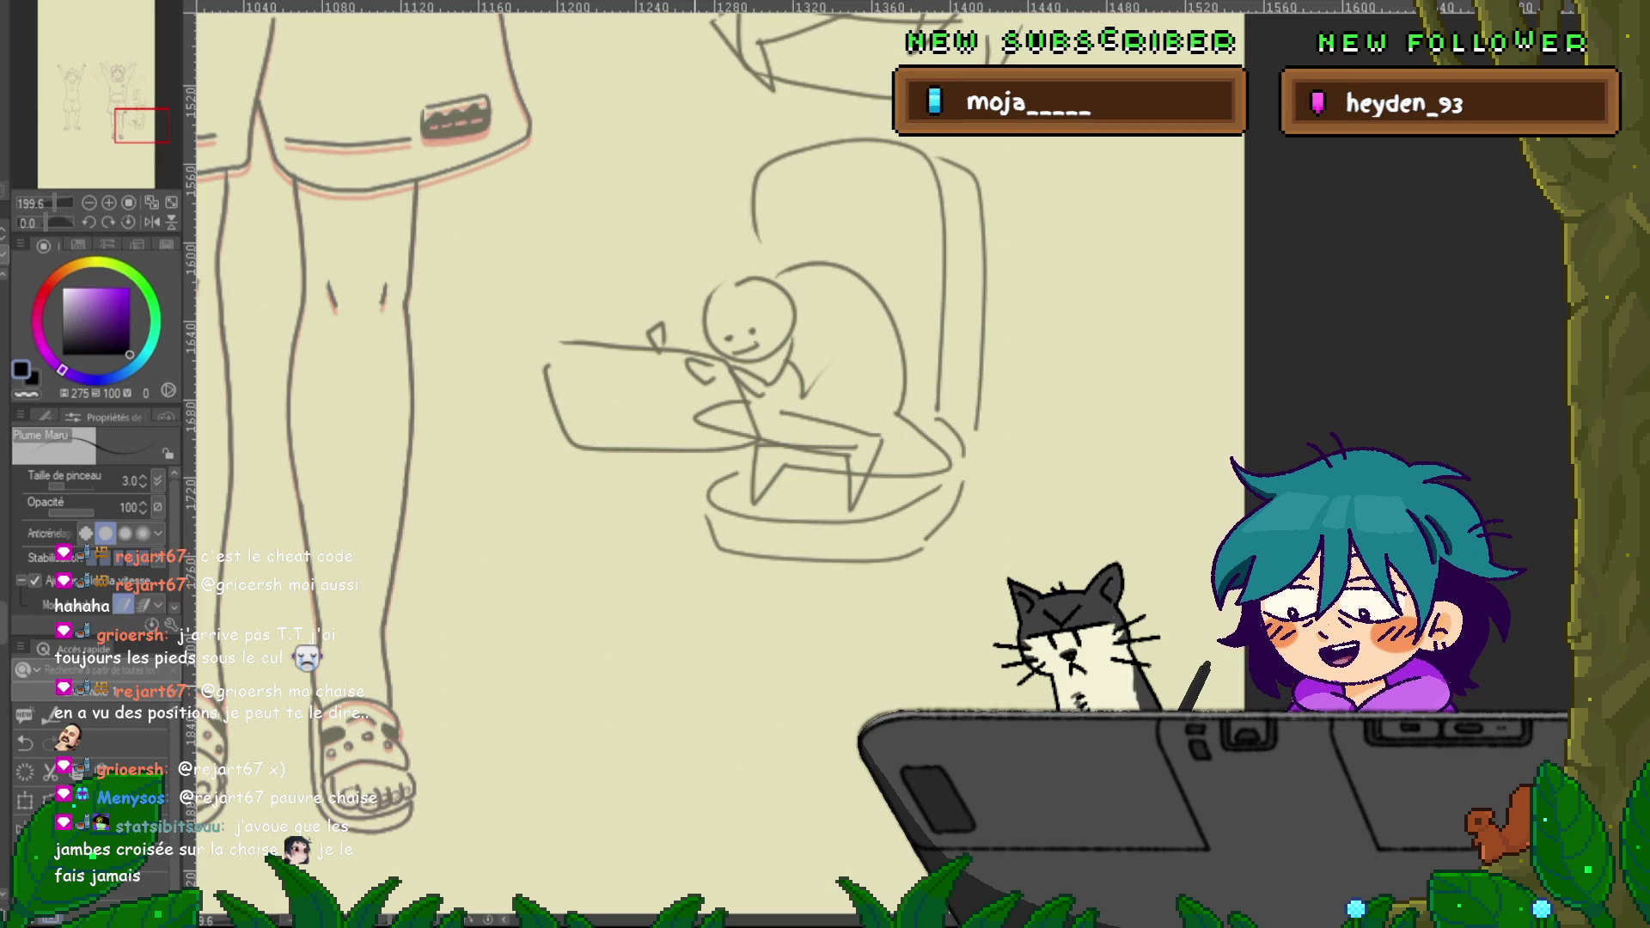
# Sketch a crouched lower body with thigh, bent knee and back curve, plus a diagonal torso stroke
pyautogui.moveTo(602, 559); pyautogui.dragTo(511, 318)
pyautogui.moveTo(514, 500)
pyautogui.mouseDown()
pyautogui.moveTo(606, 479)
pyautogui.moveTo(563, 662)
pyautogui.moveTo(593, 588)
pyautogui.moveTo(589, 533)
pyautogui.mouseUp()
pyautogui.moveTo(649, 485)
pyautogui.mouseDown()
pyautogui.moveTo(625, 561)
pyautogui.moveTo(700, 536)
pyautogui.mouseUp()
pyautogui.moveTo(634, 567)
pyautogui.mouseDown()
pyautogui.moveTo(716, 560)
pyautogui.moveTo(731, 533)
pyautogui.mouseUp()
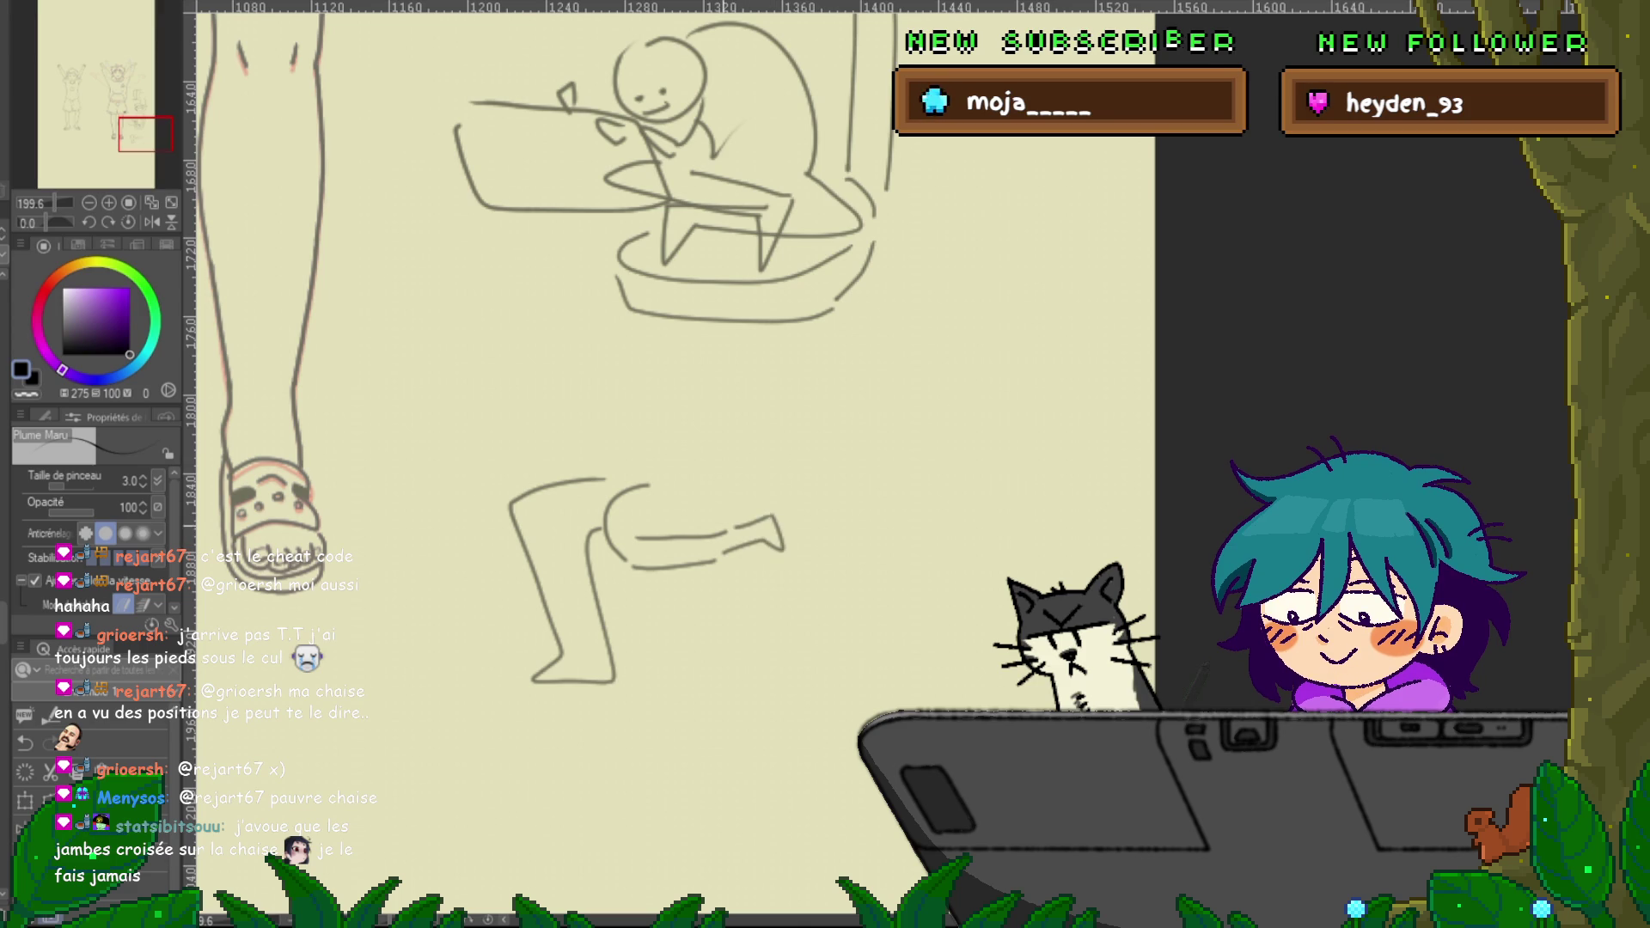
pyautogui.moveTo(667, 356); pyautogui.dragTo(748, 451)
pyautogui.moveTo(606, 400); pyautogui.dragTo(592, 462)
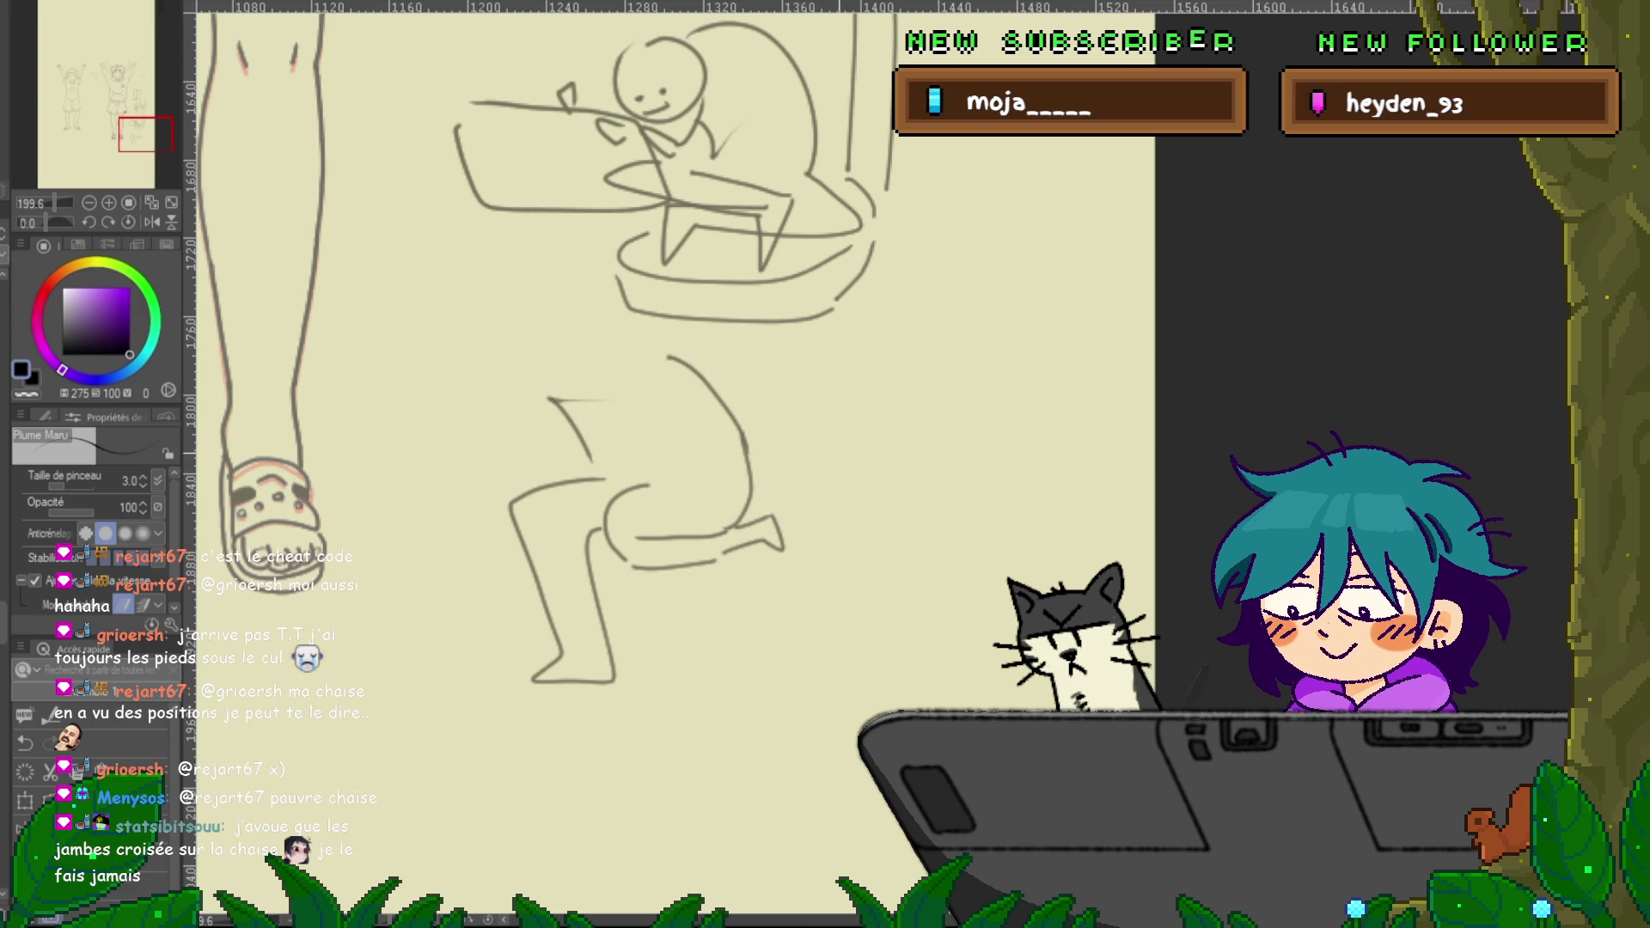
pyautogui.hotkey('ctrl', 'z')
pyautogui.moveTo(561, 406); pyautogui.dragTo(606, 479)
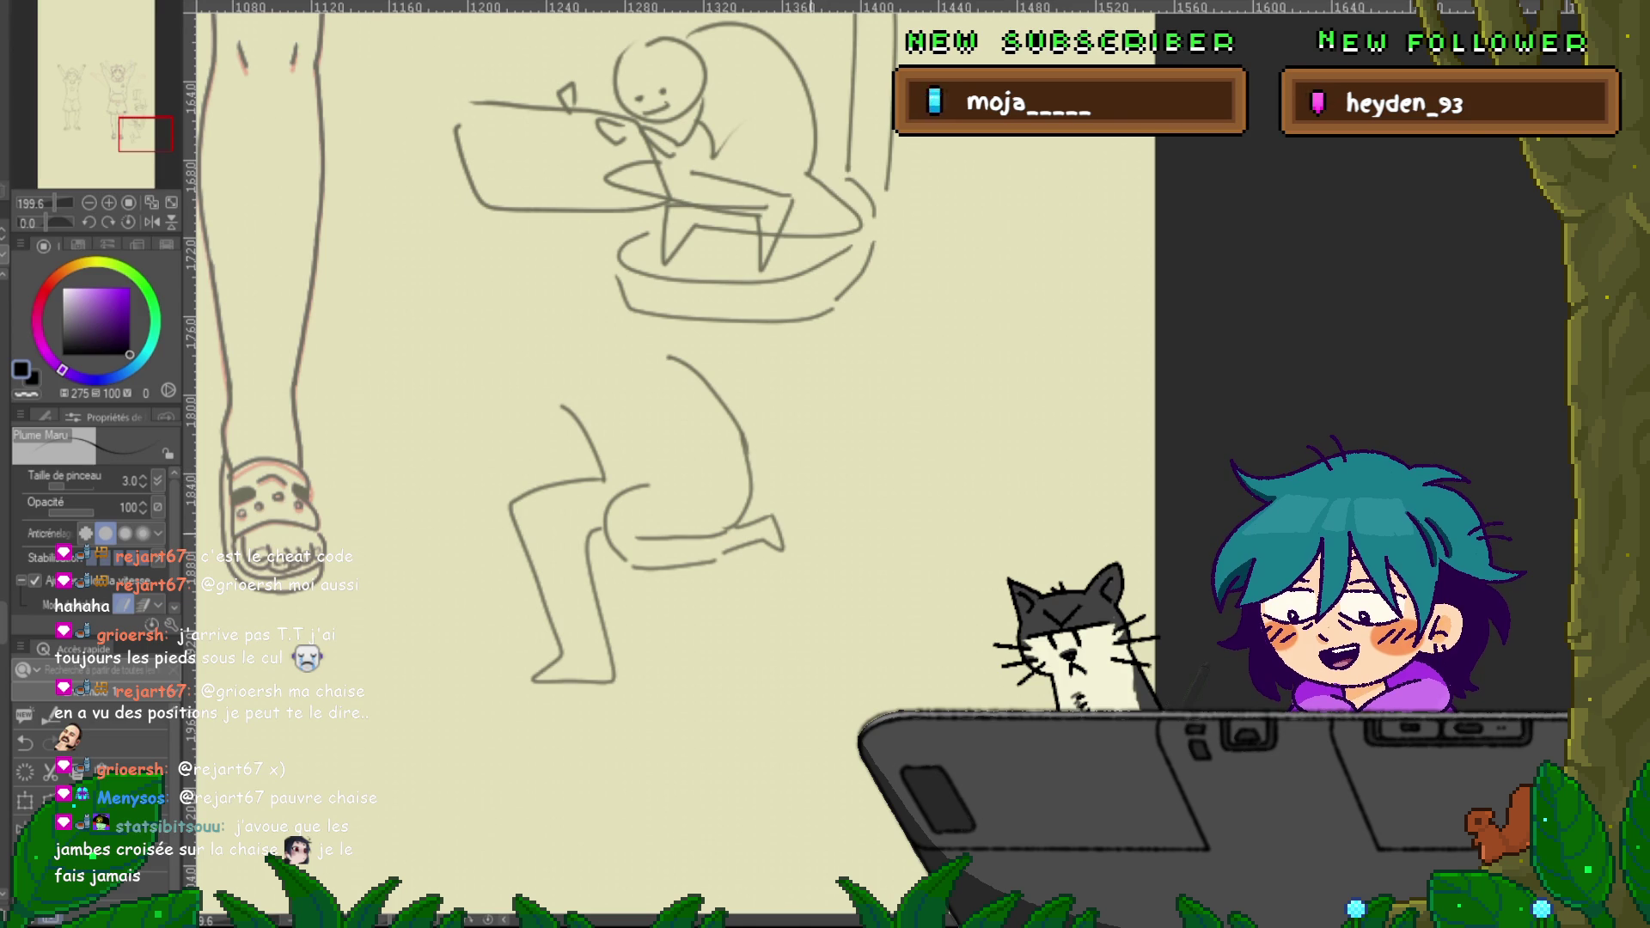
# Delete the chair sketches and hide the pink sketch lines
pyautogui.scroll(3, 550, 430)
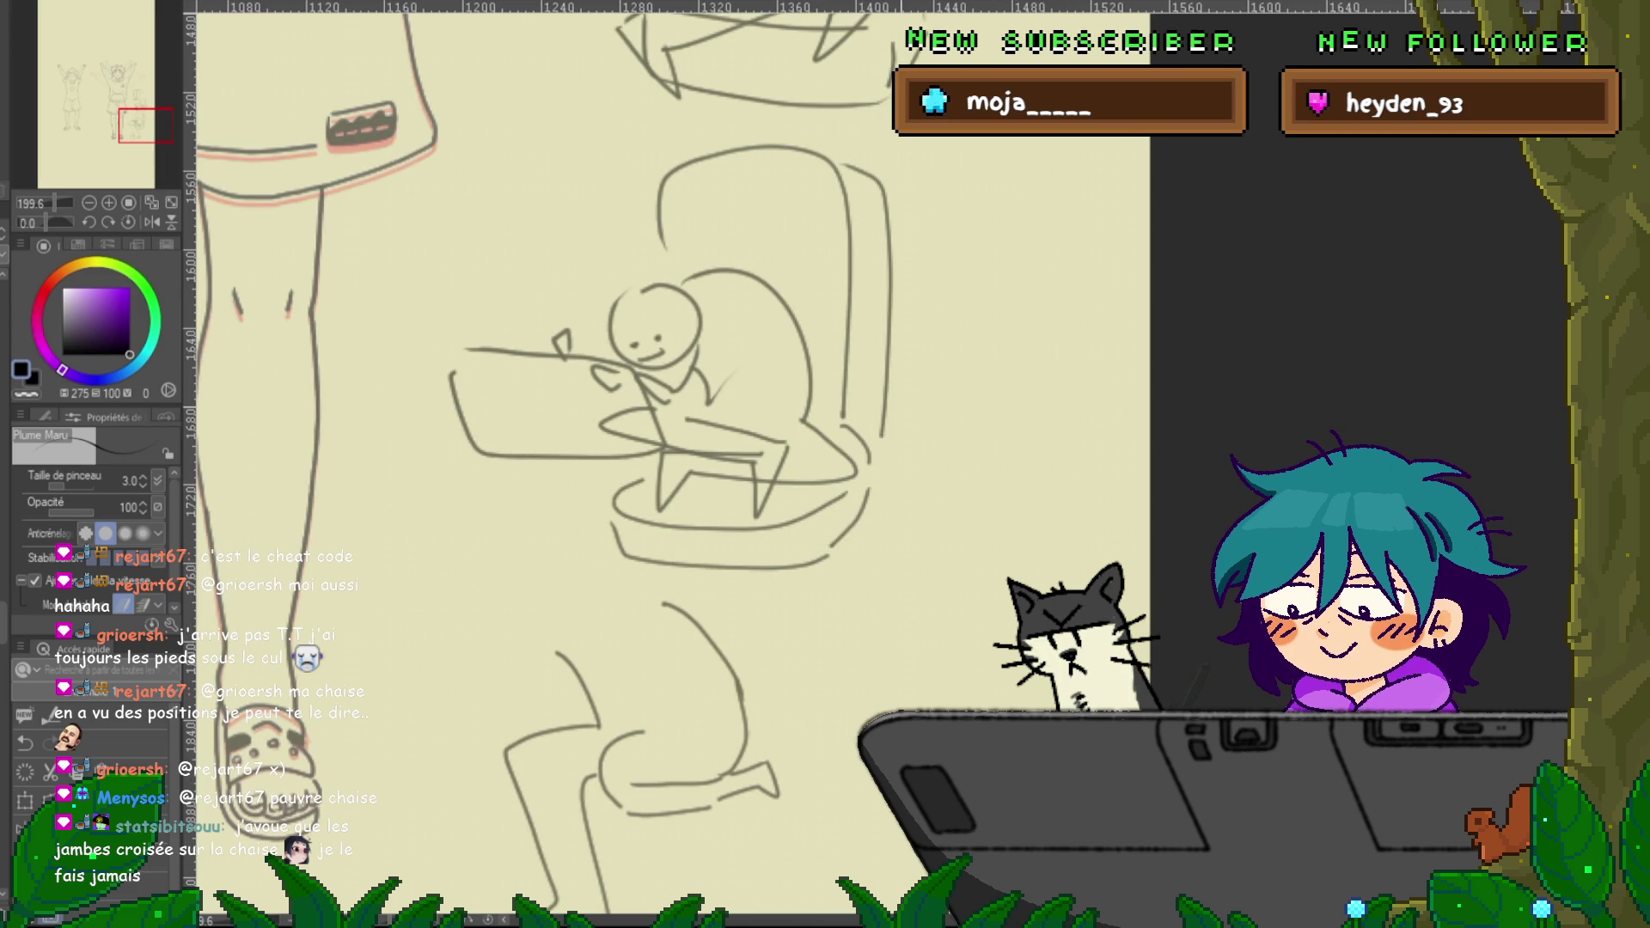
pyautogui.scroll(-5, 880, 516)
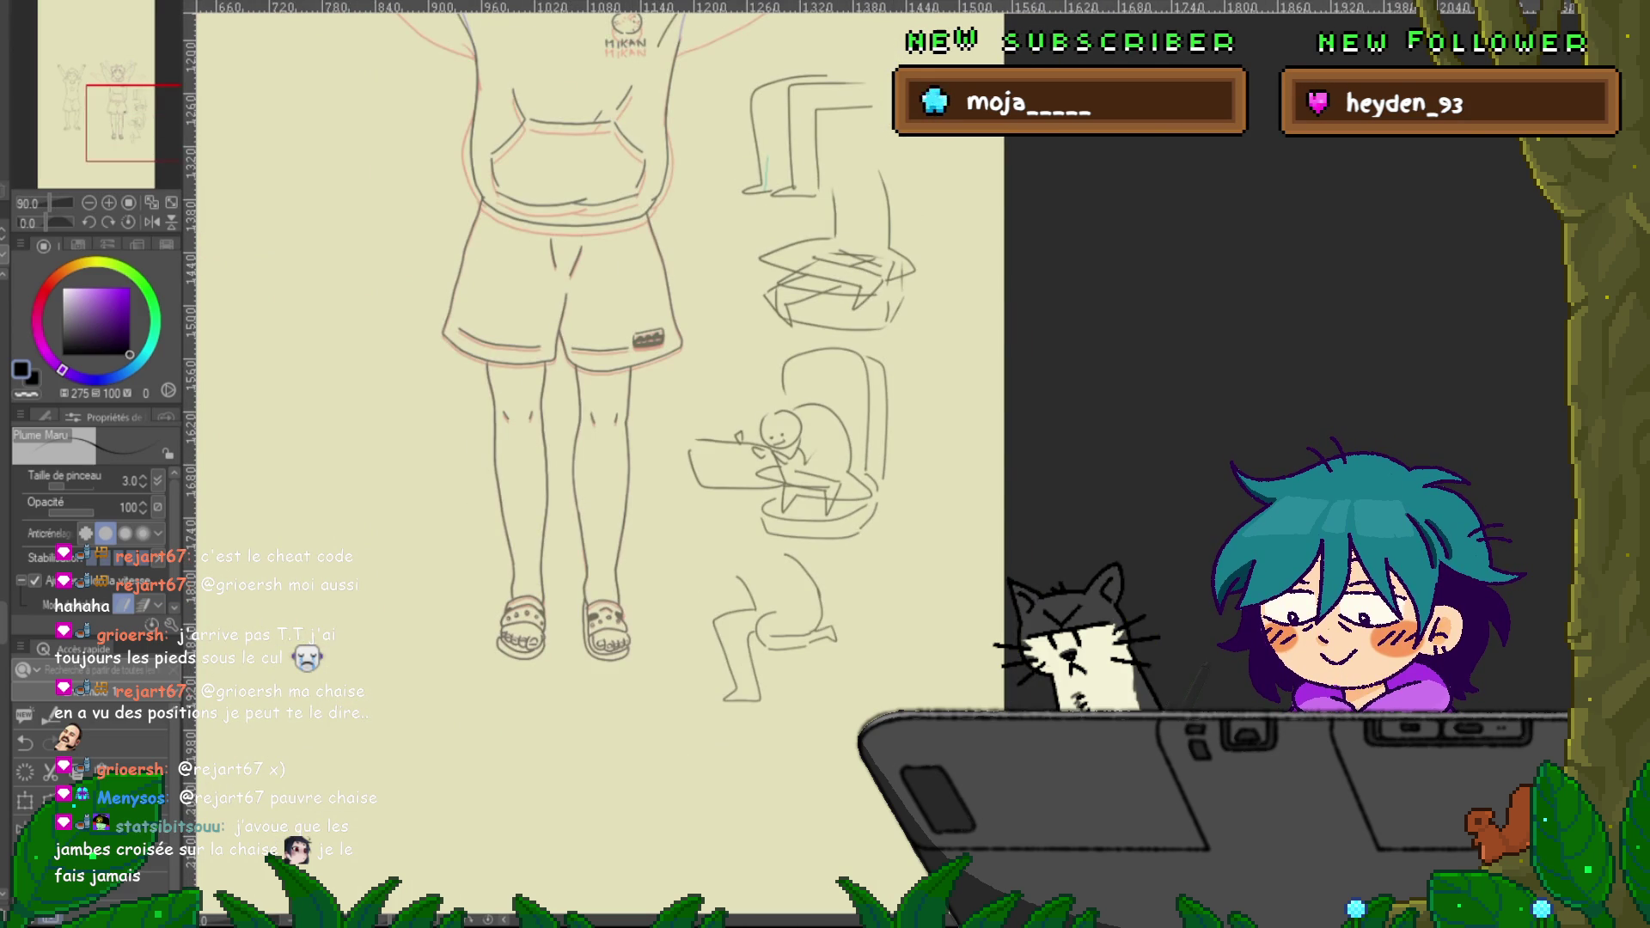
pyautogui.press('Delete')
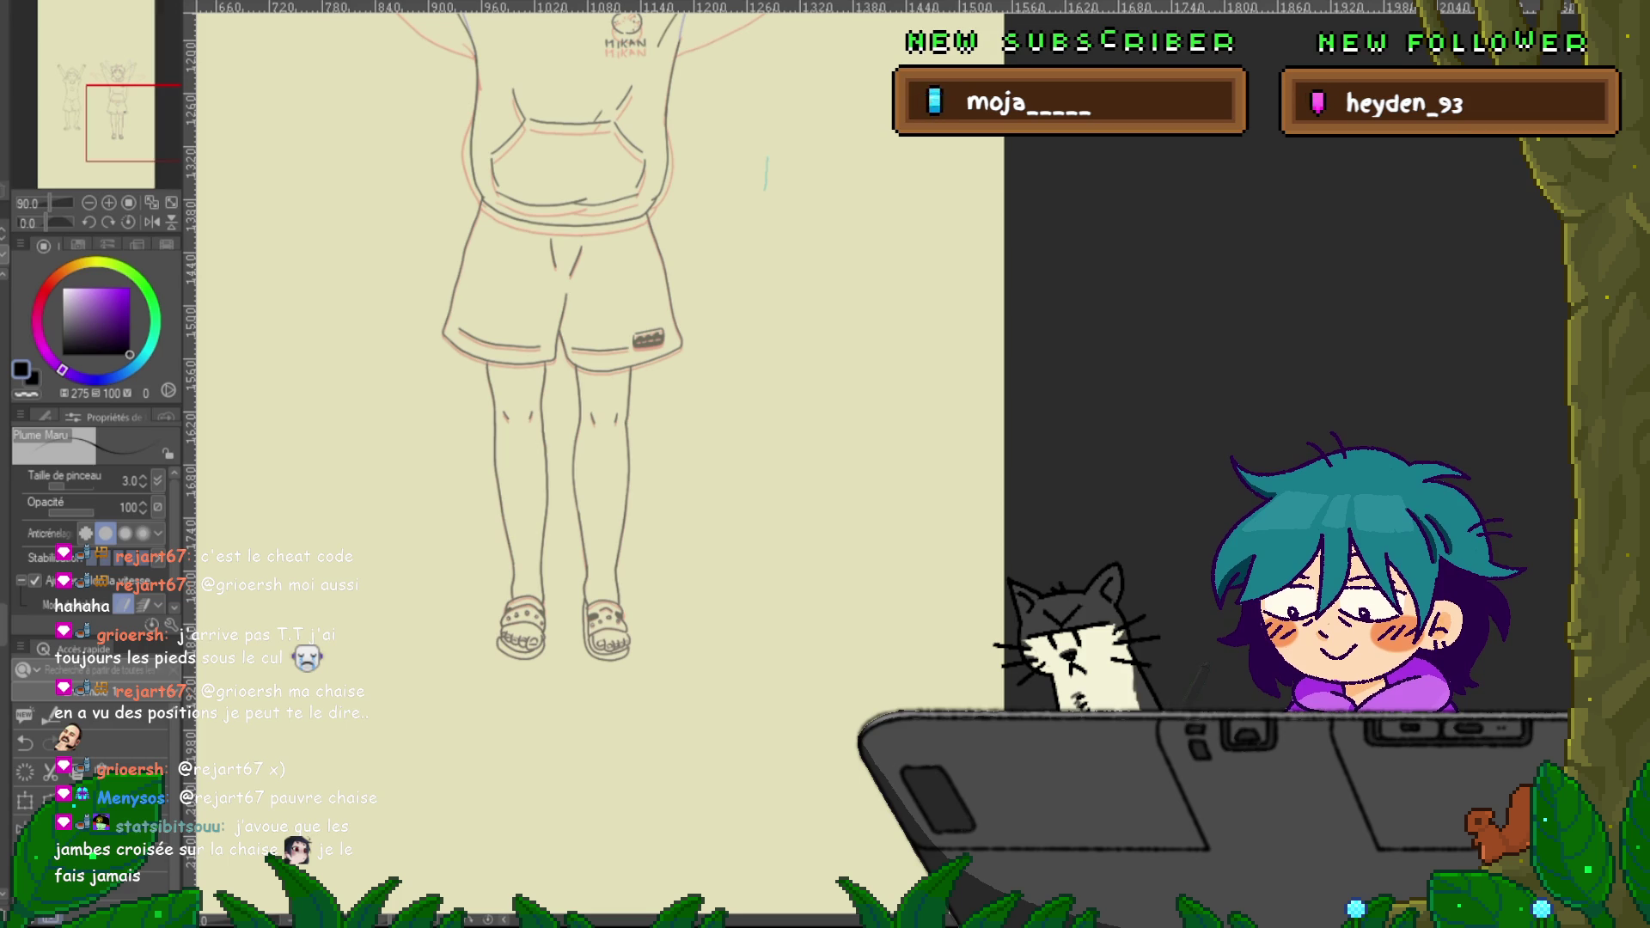
pyautogui.press('Delete')
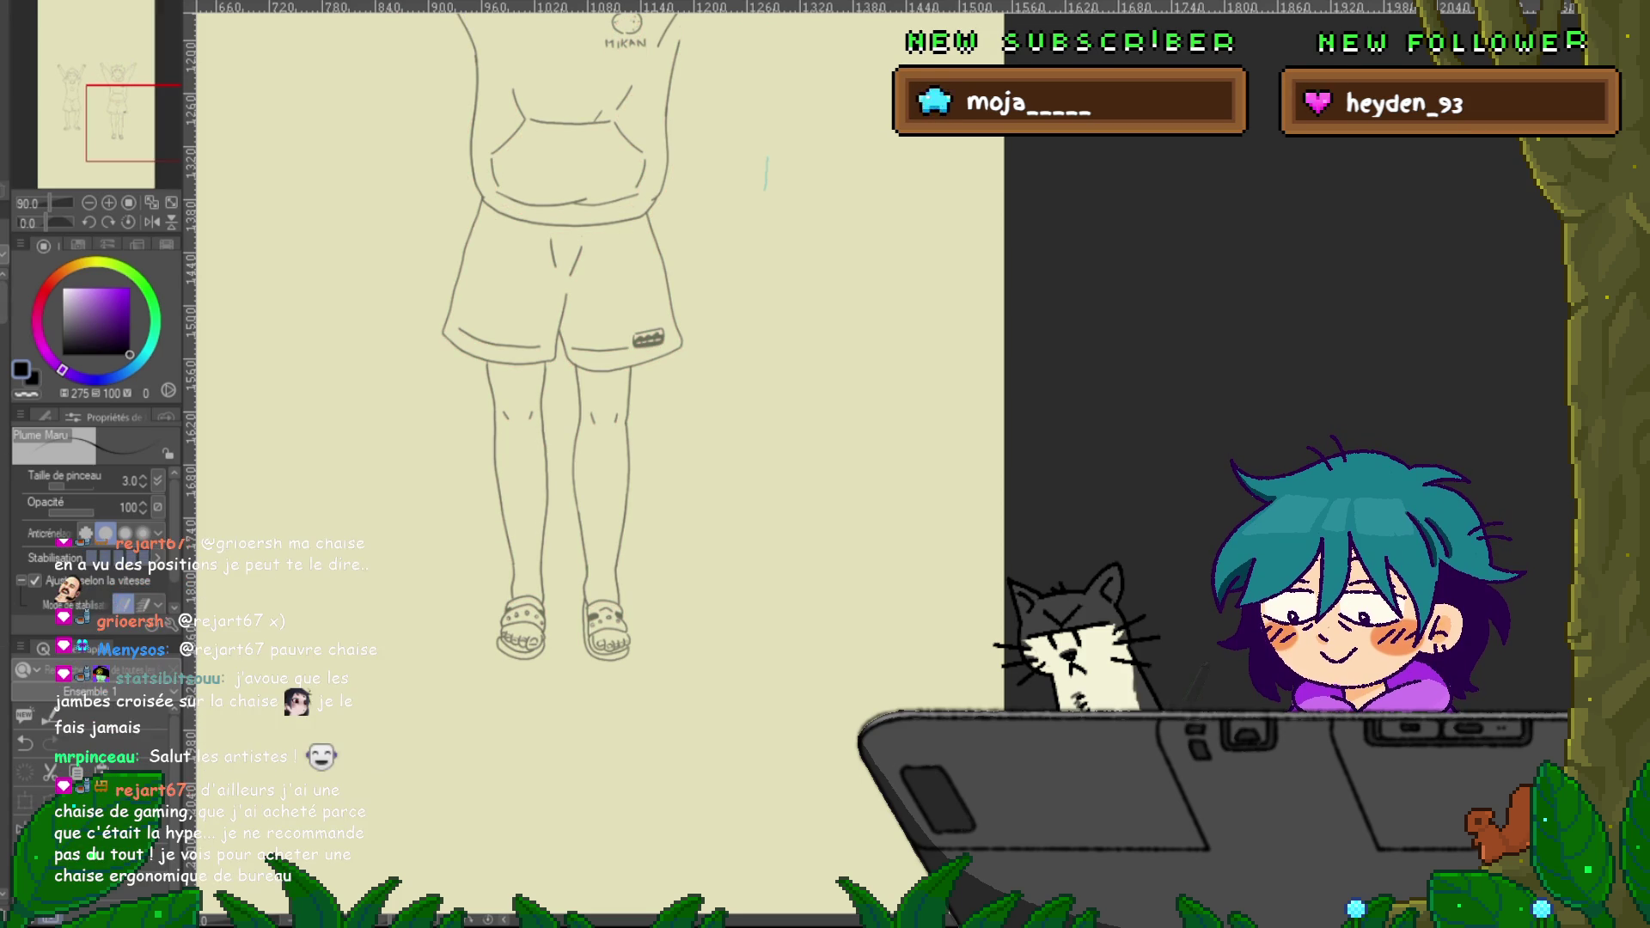
# Paste the cat drawings, undo the paste, and return to the raised-arms frame
pyautogui.hotkey('ctrl', 'v')
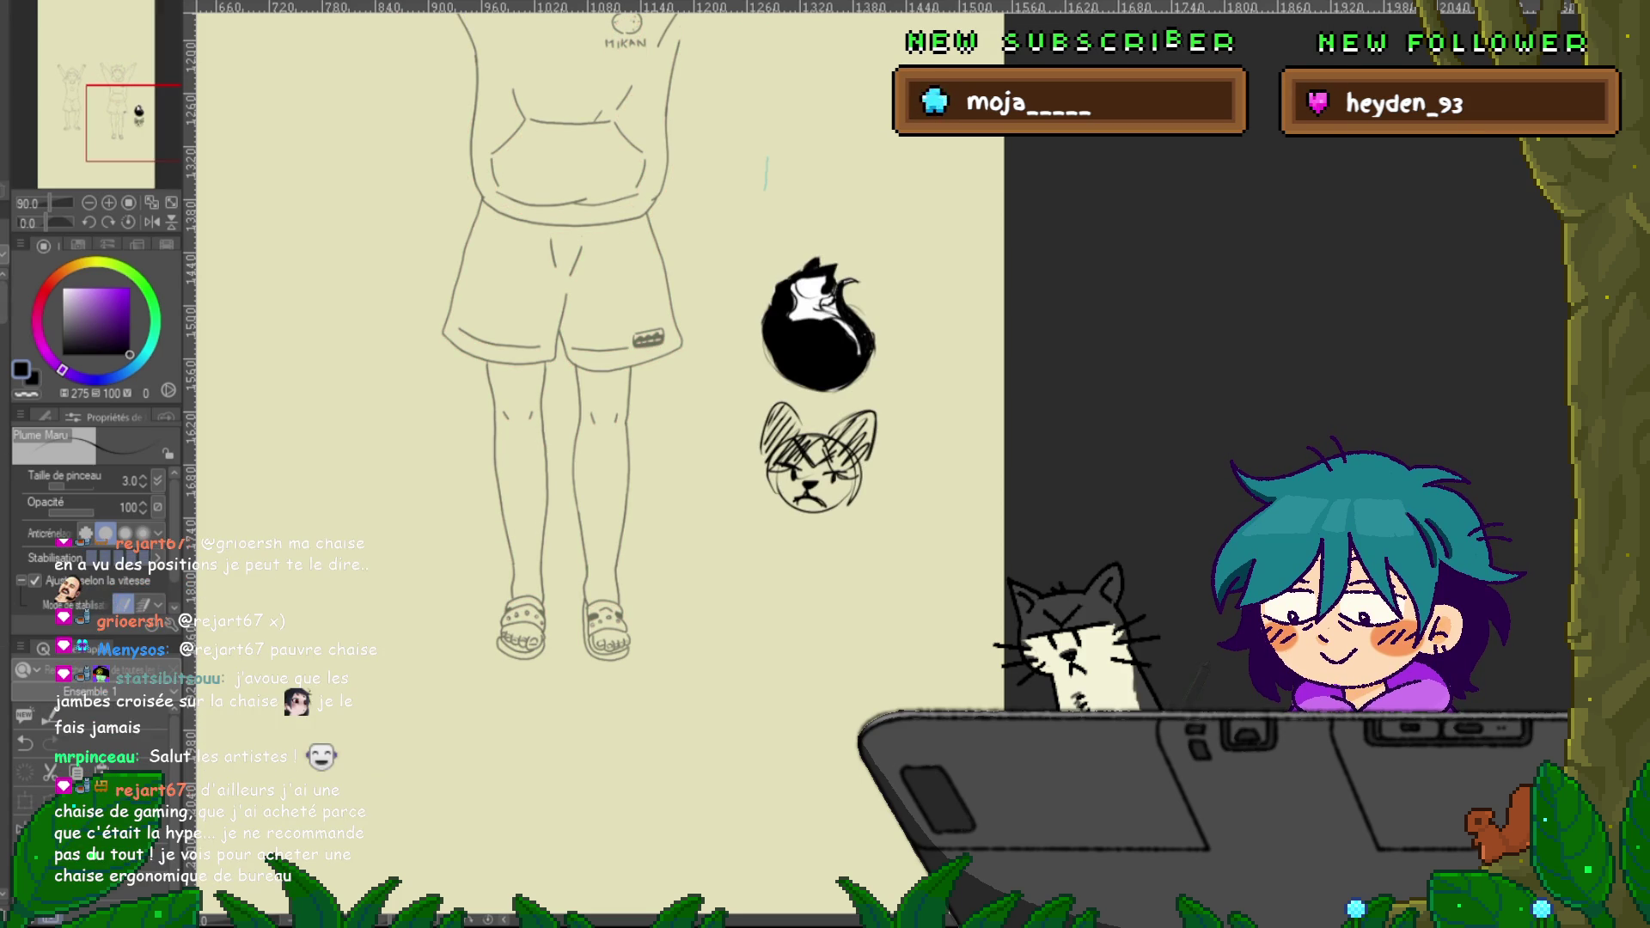
pyautogui.hotkey('ctrl', 'z')
pyautogui.hotkey('ctrl', 'z')
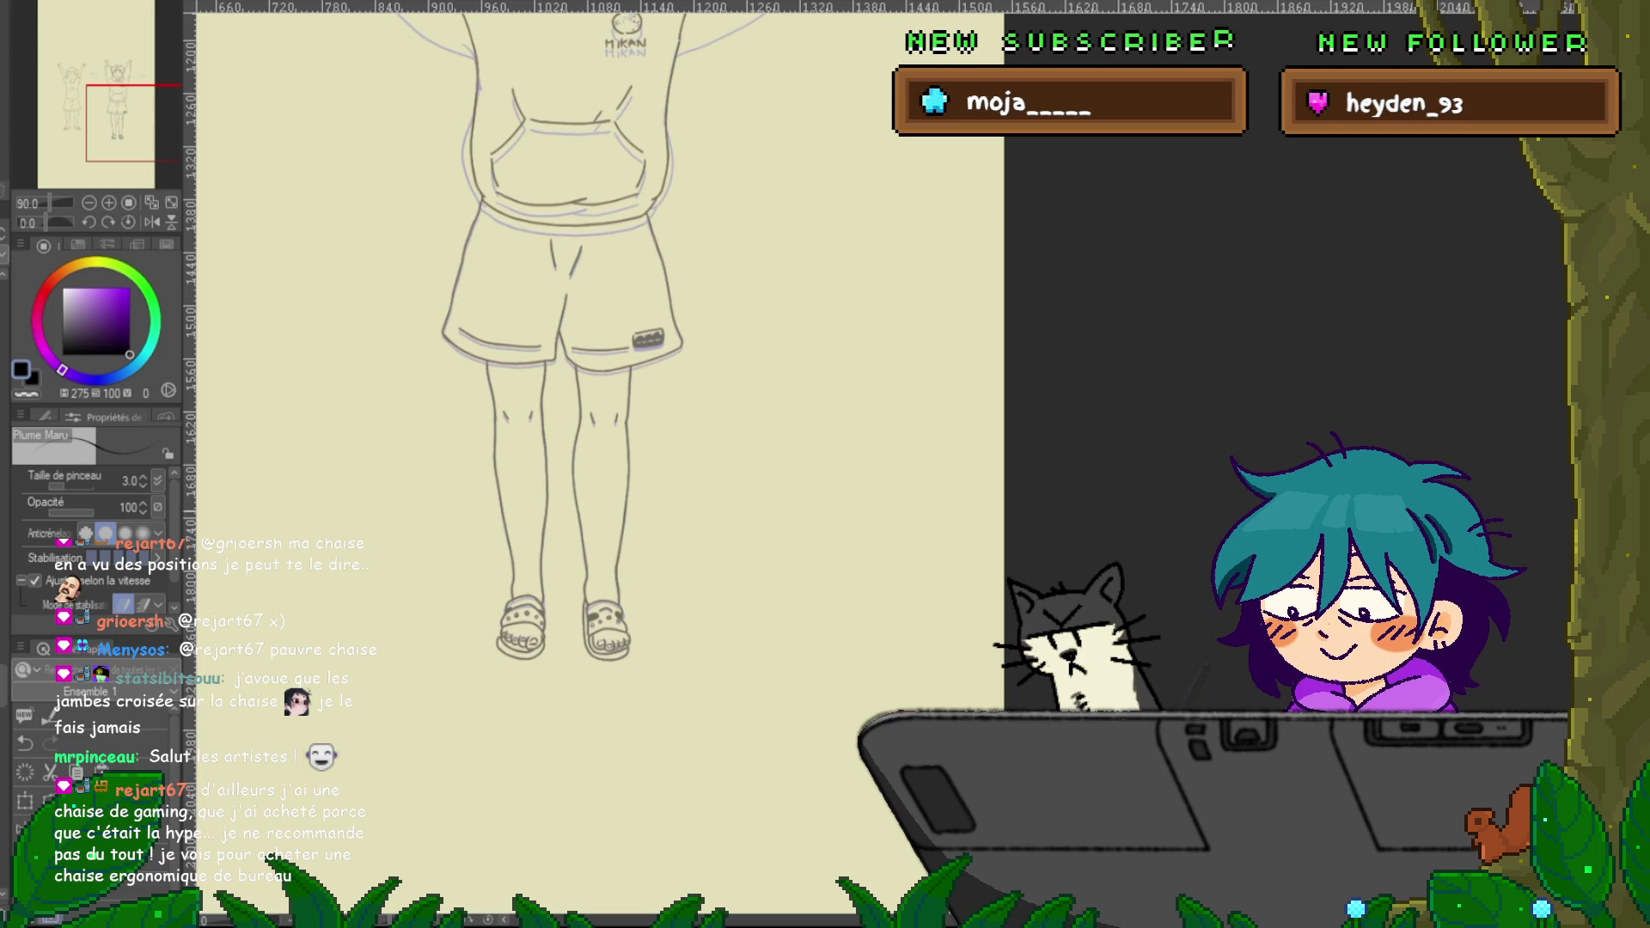
pyautogui.scroll(5, 570, 465)
pyautogui.hotkey('ctrl', 'z')
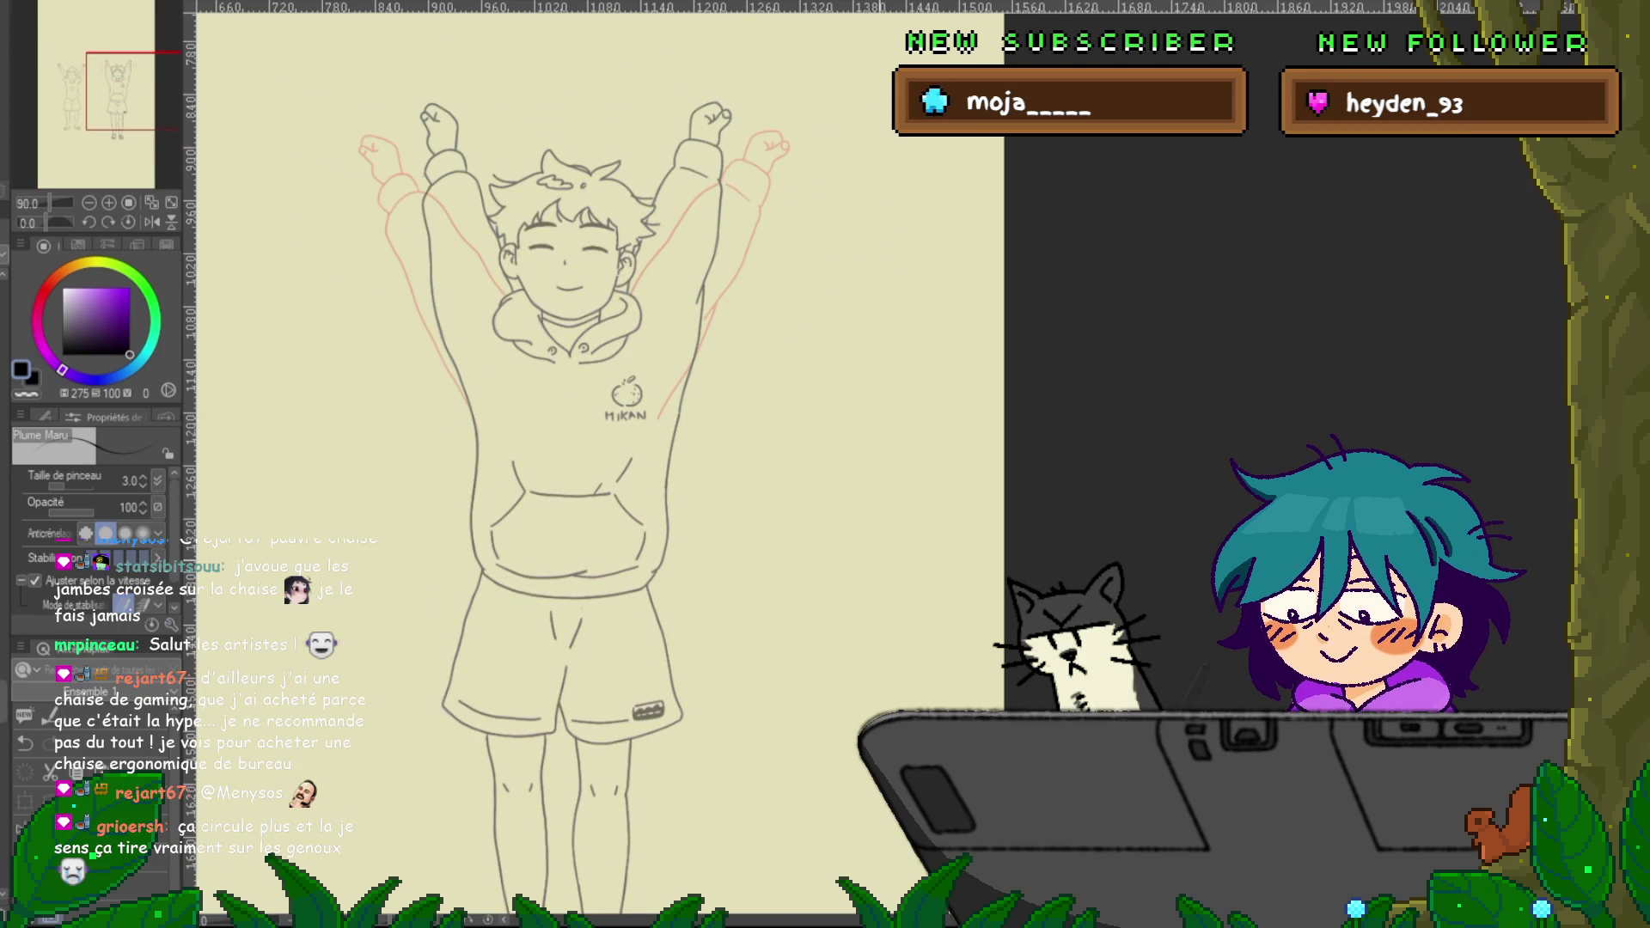
# Step to the next frame showing the diagonal raised-arms pose with onion skin neighbours
pyautogui.press('Right')
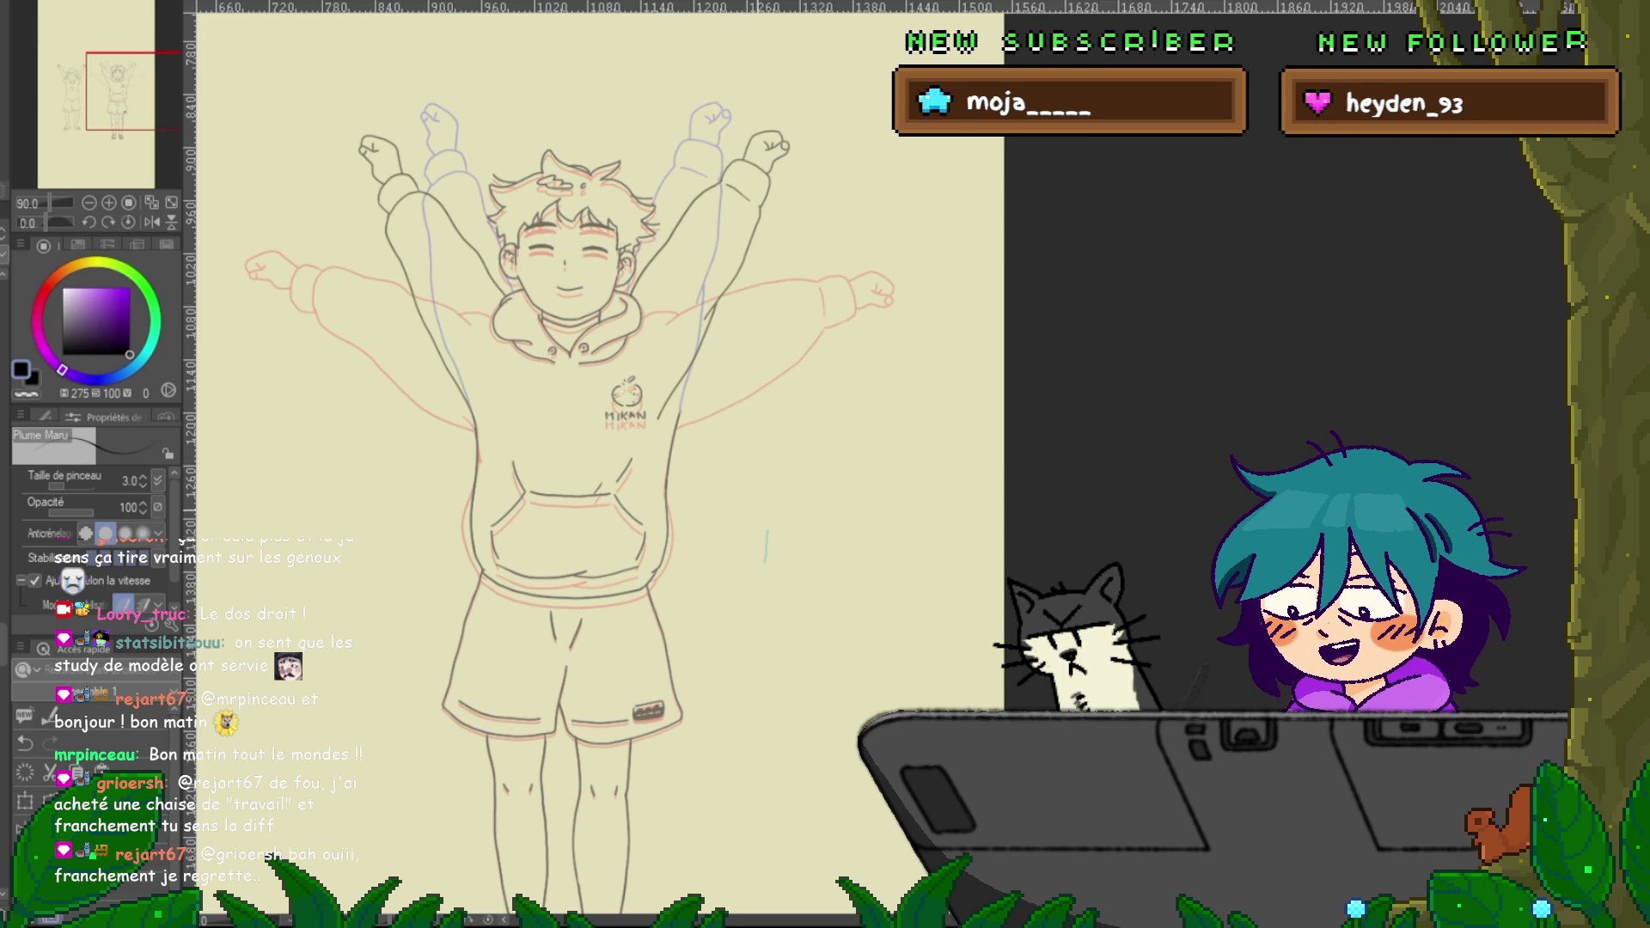
pyautogui.scroll(-1, 602, 464)
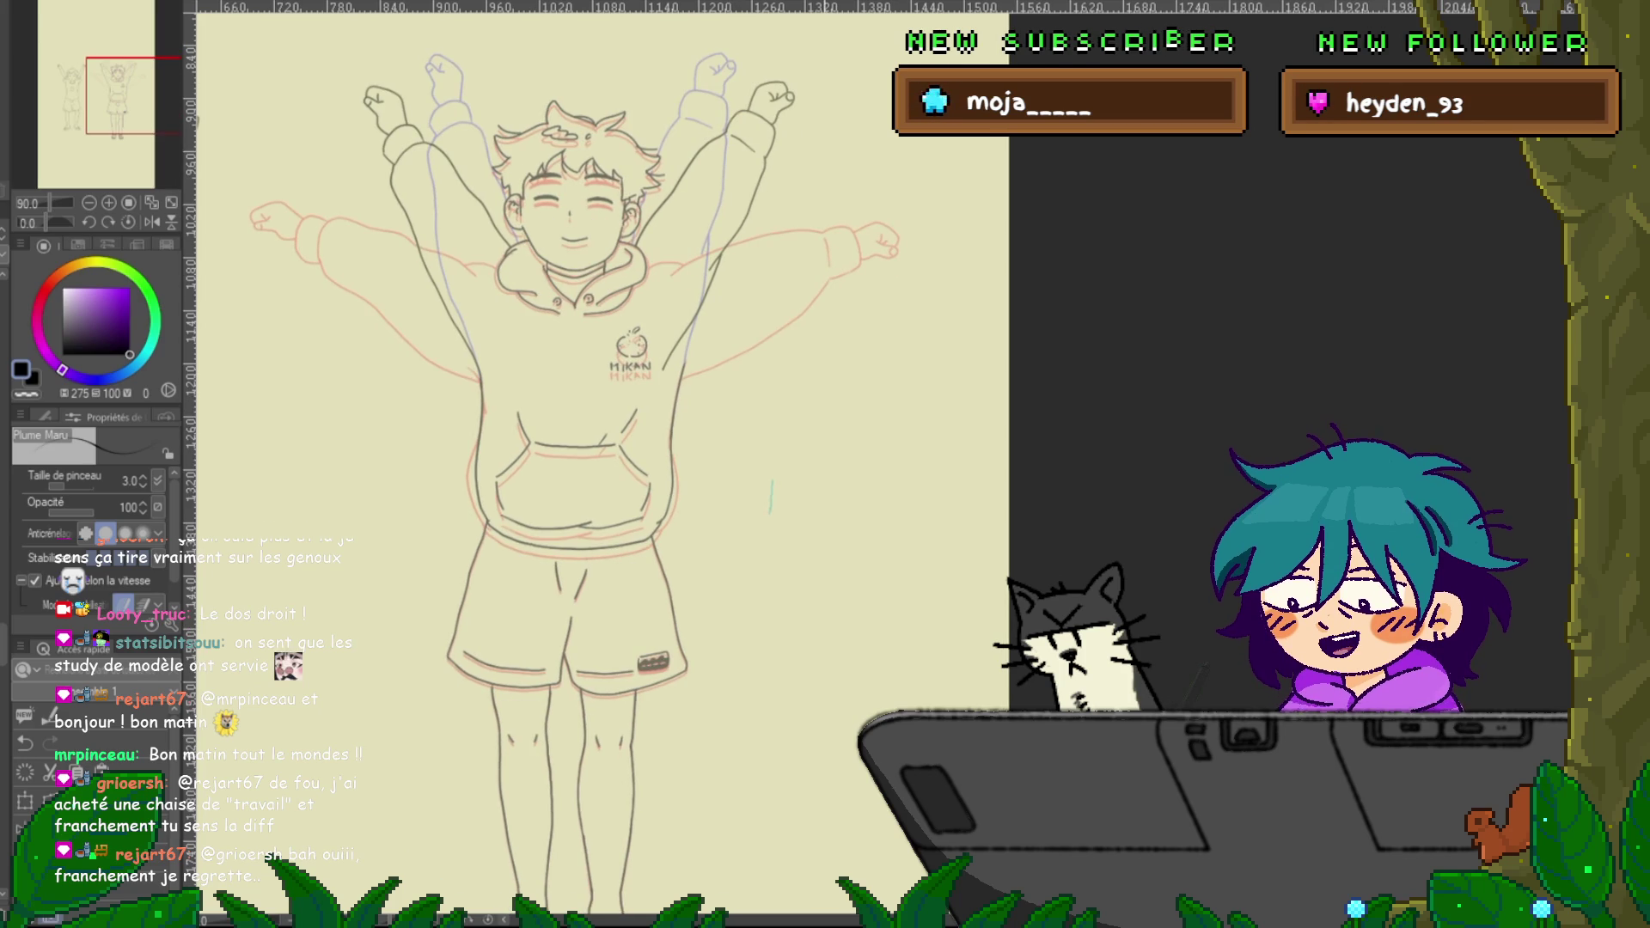
# Remove the armpit corner point and the leftover short segment from the arm line
pyautogui.scroll(5, 710, 359)
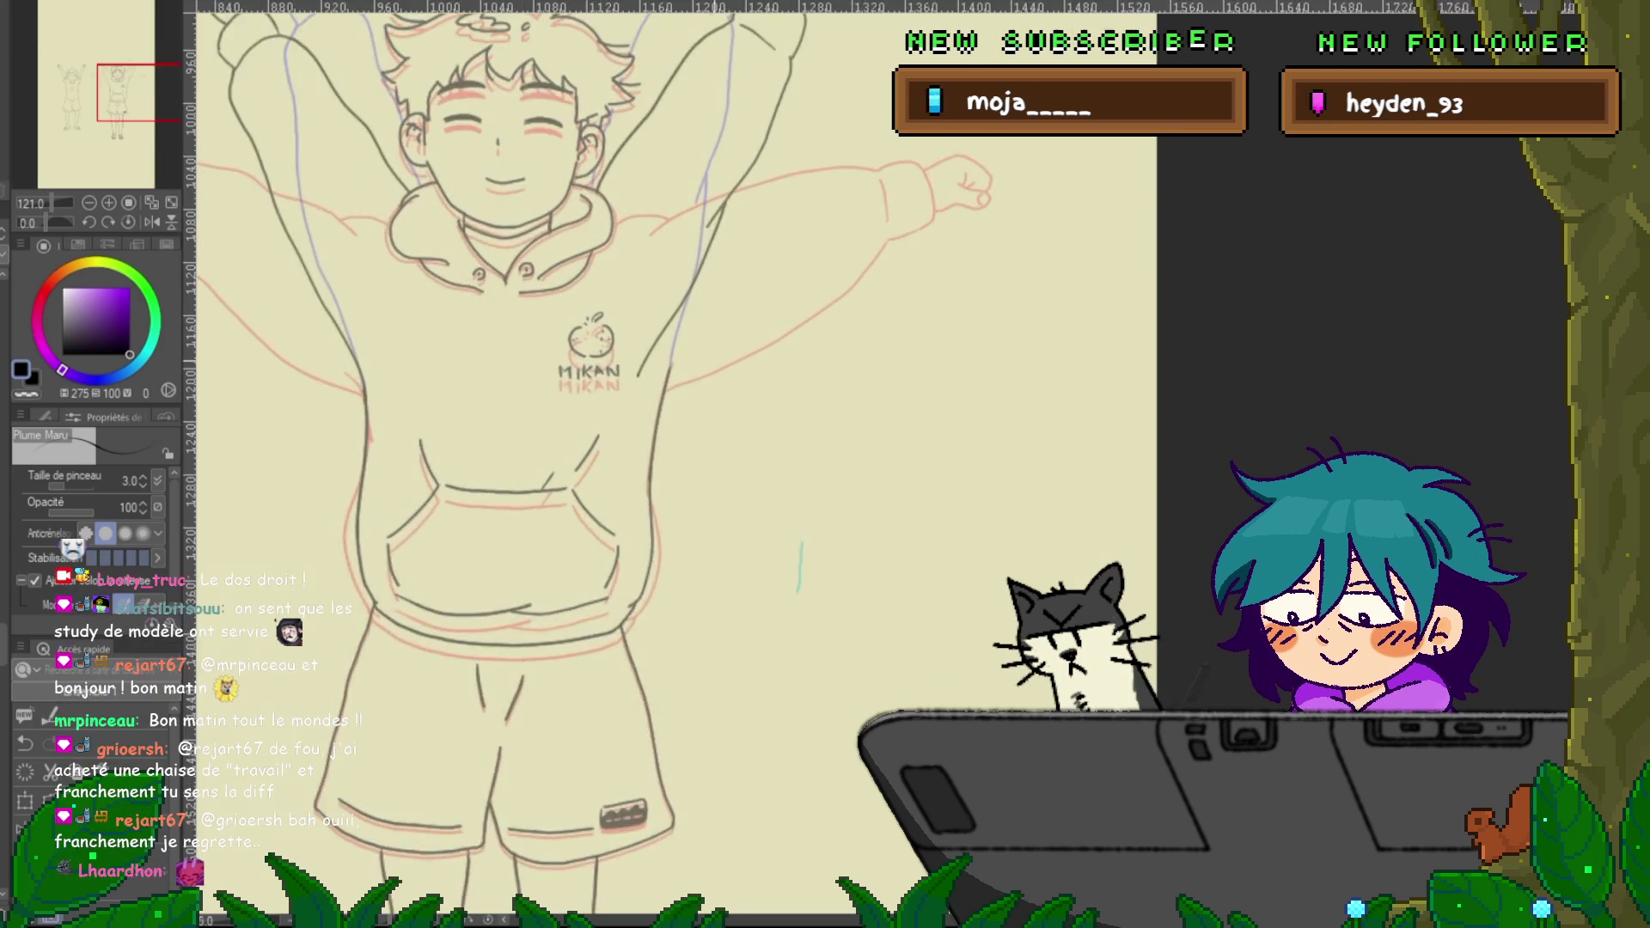
pyautogui.scroll(5, 710, 359)
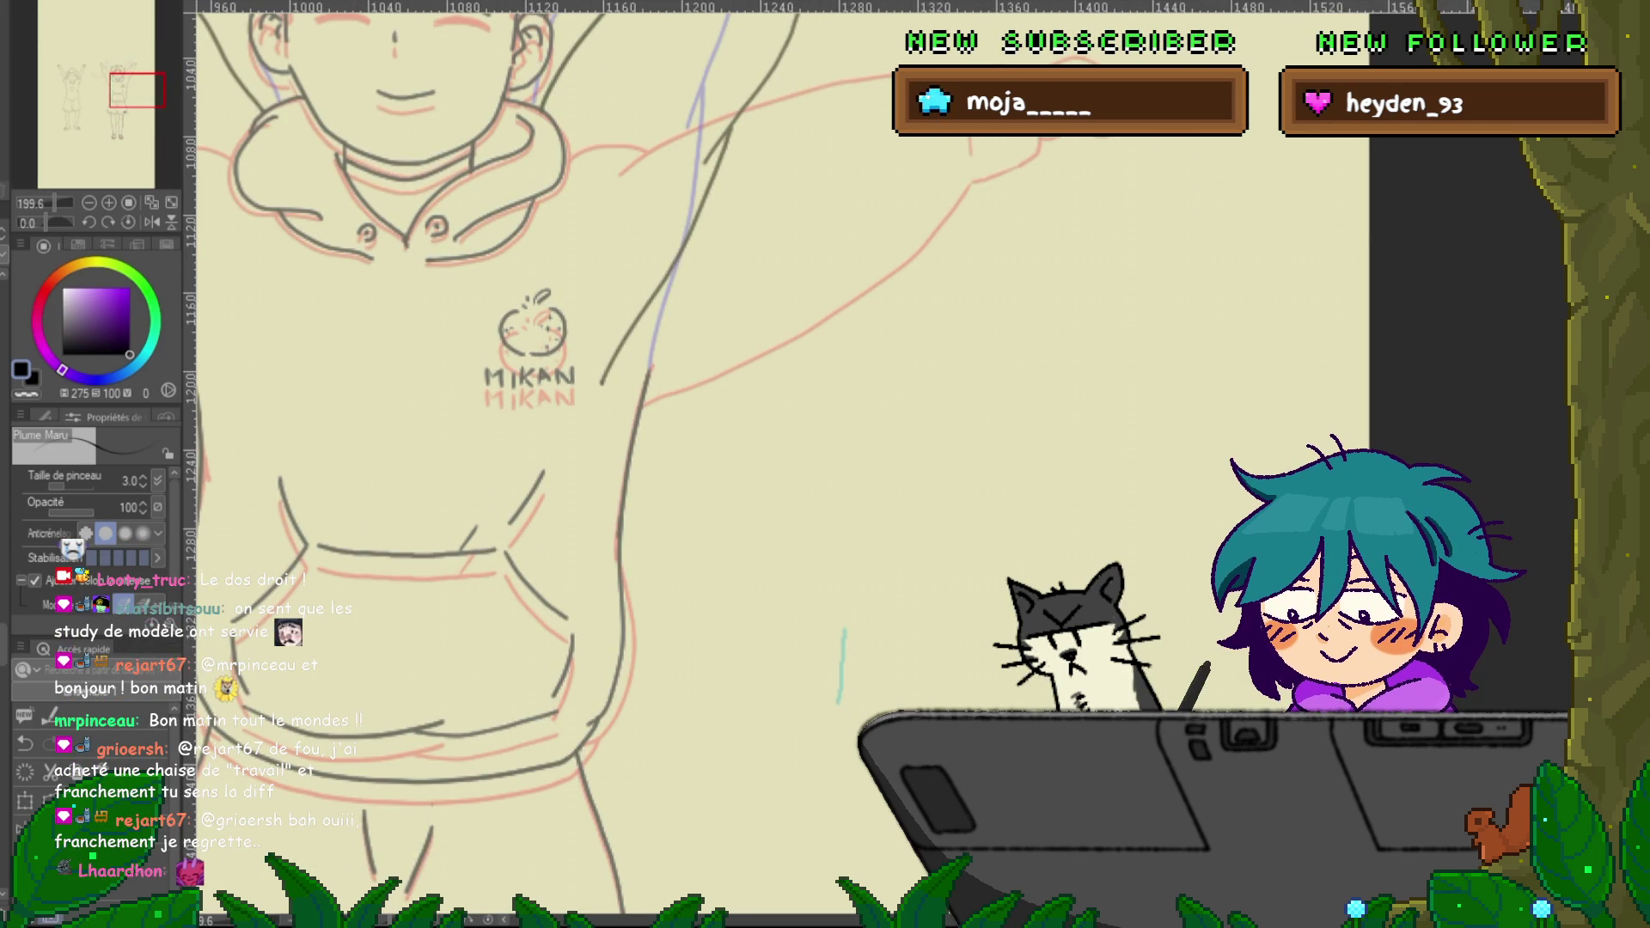
pyautogui.press('y')
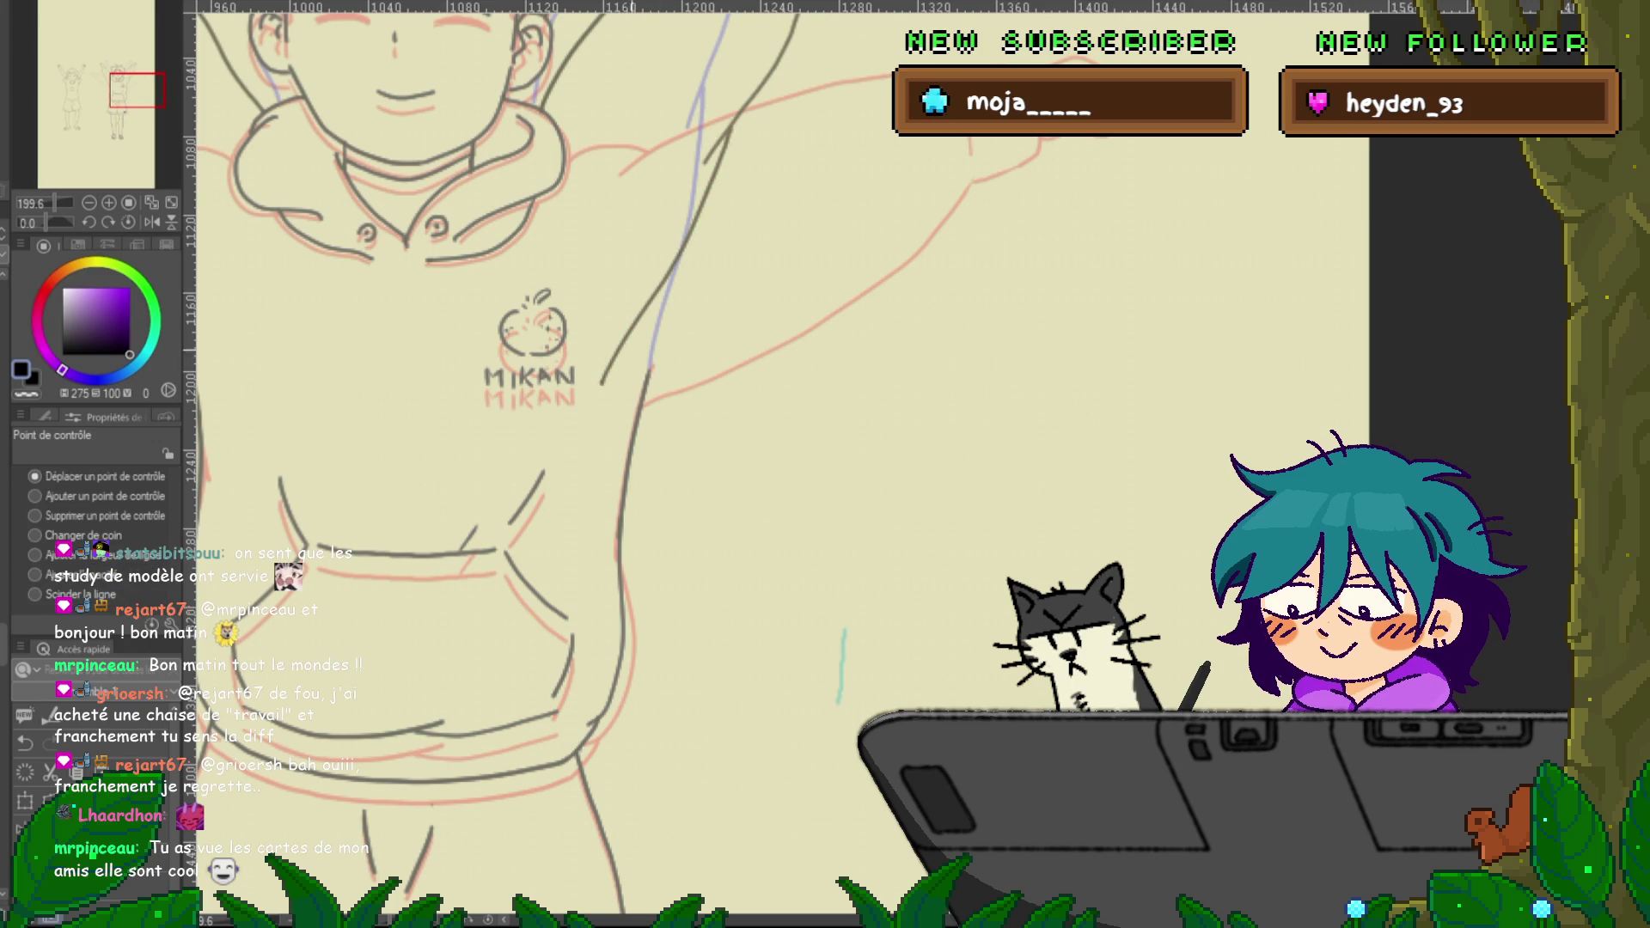
pyautogui.moveTo(600, 382); pyautogui.dragTo(643, 385)
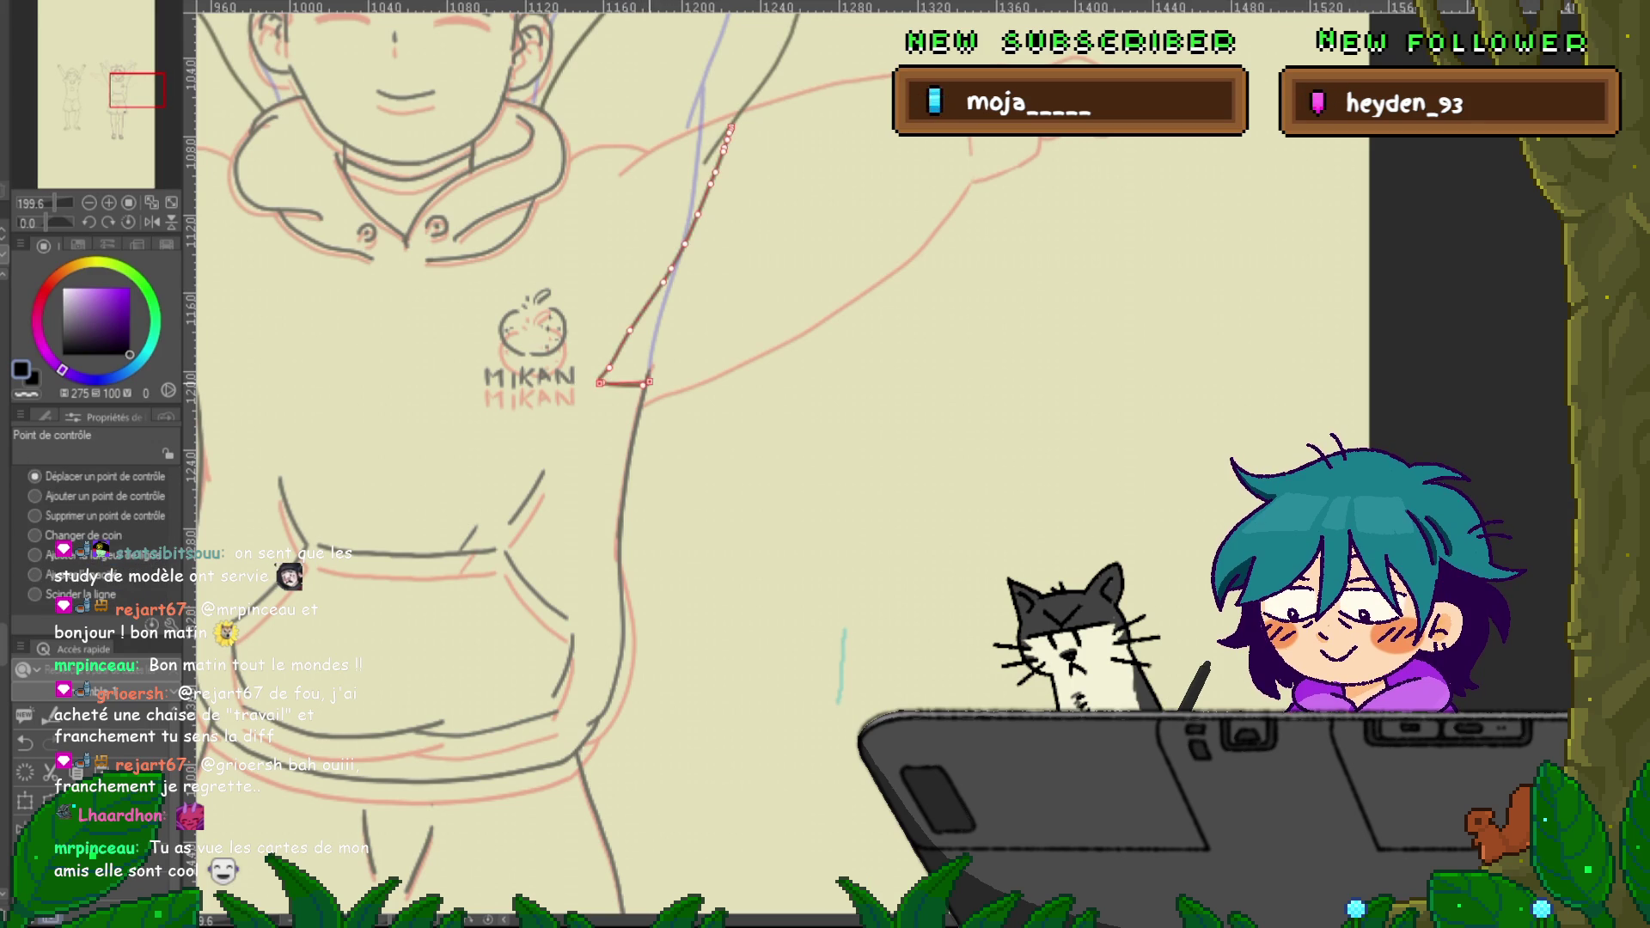
pyautogui.click(35, 516)
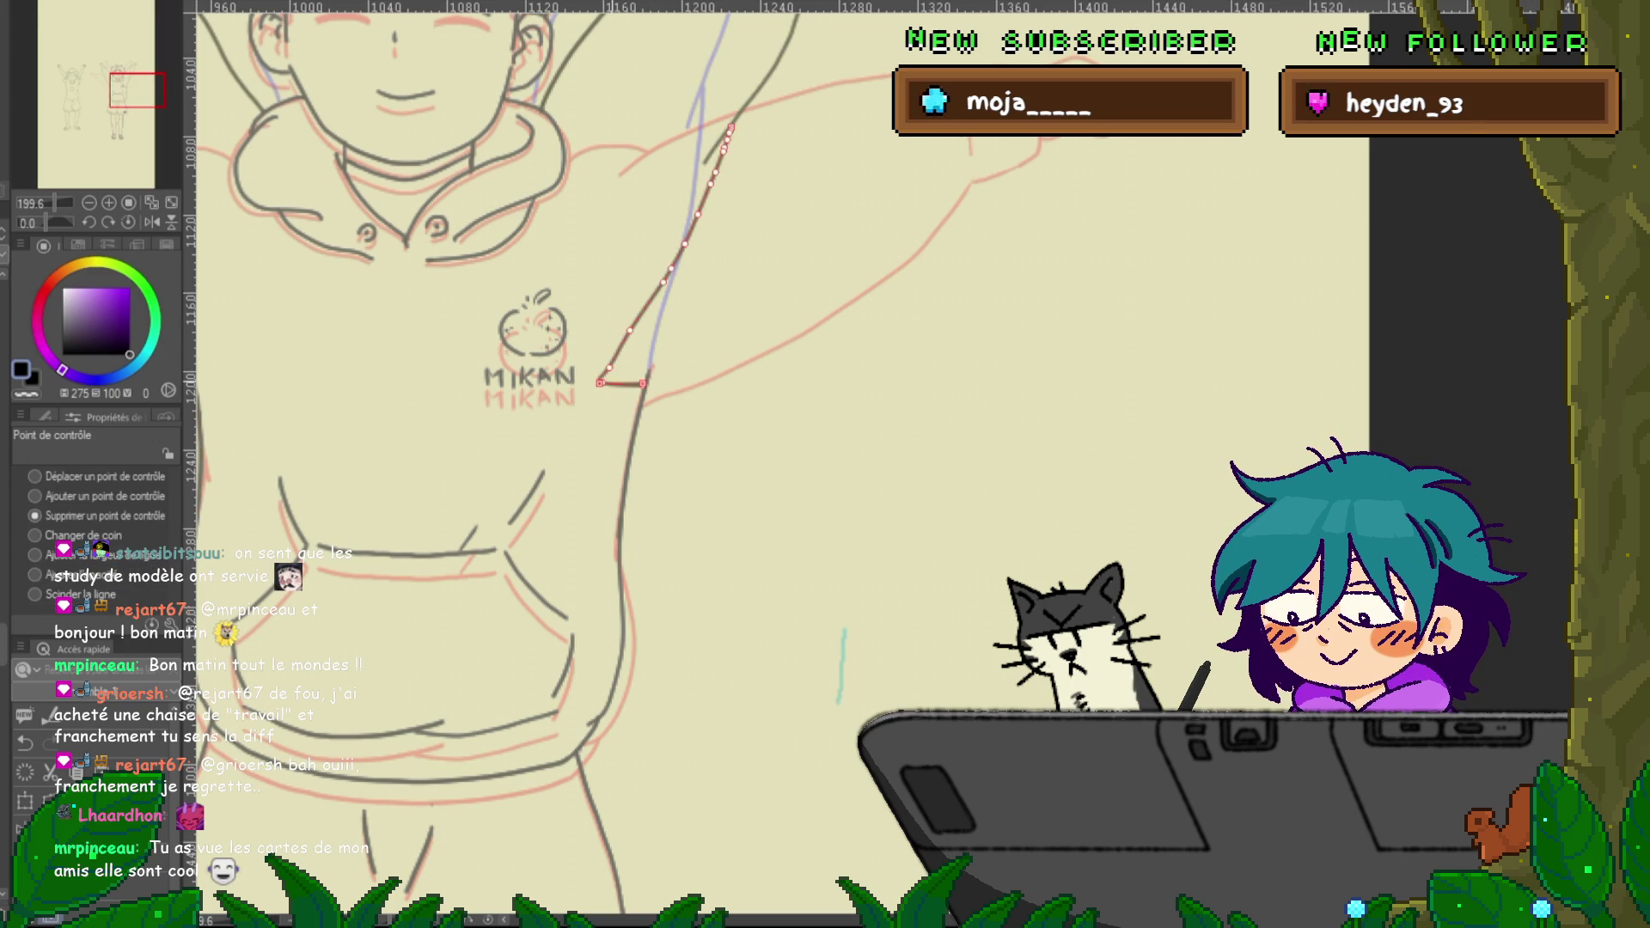
pyautogui.click(600, 382)
pyautogui.click(609, 368)
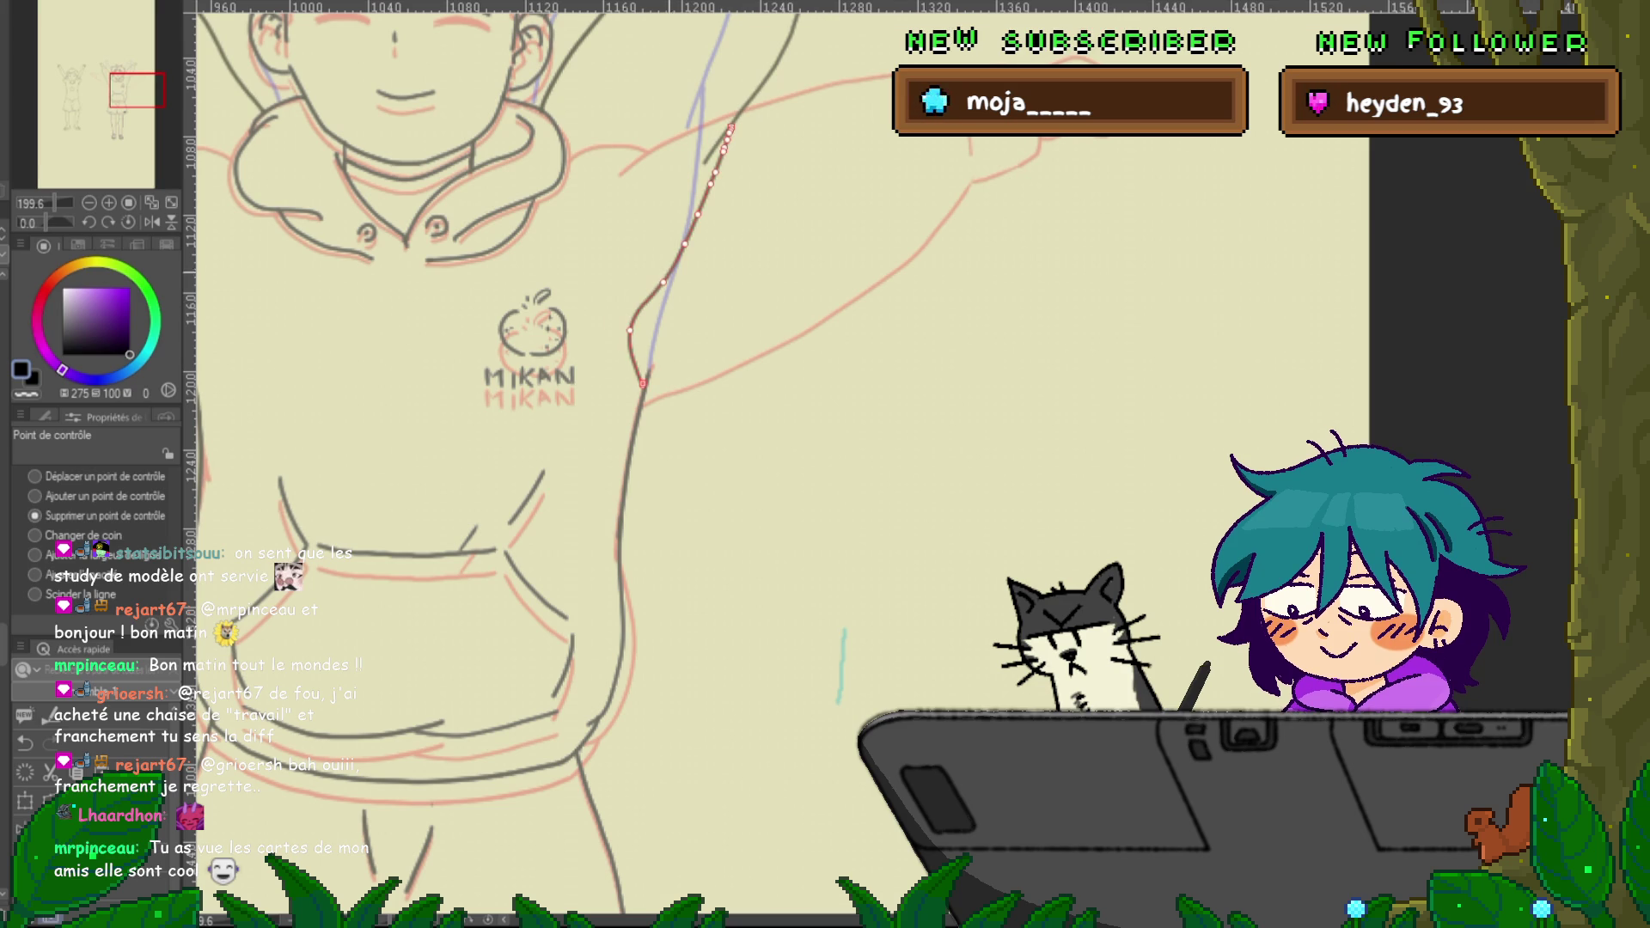
# Shift control points to straighten the arm curve and its upper segment
pyautogui.click(34, 477)
pyautogui.moveTo(630, 329); pyautogui.dragTo(659, 329)
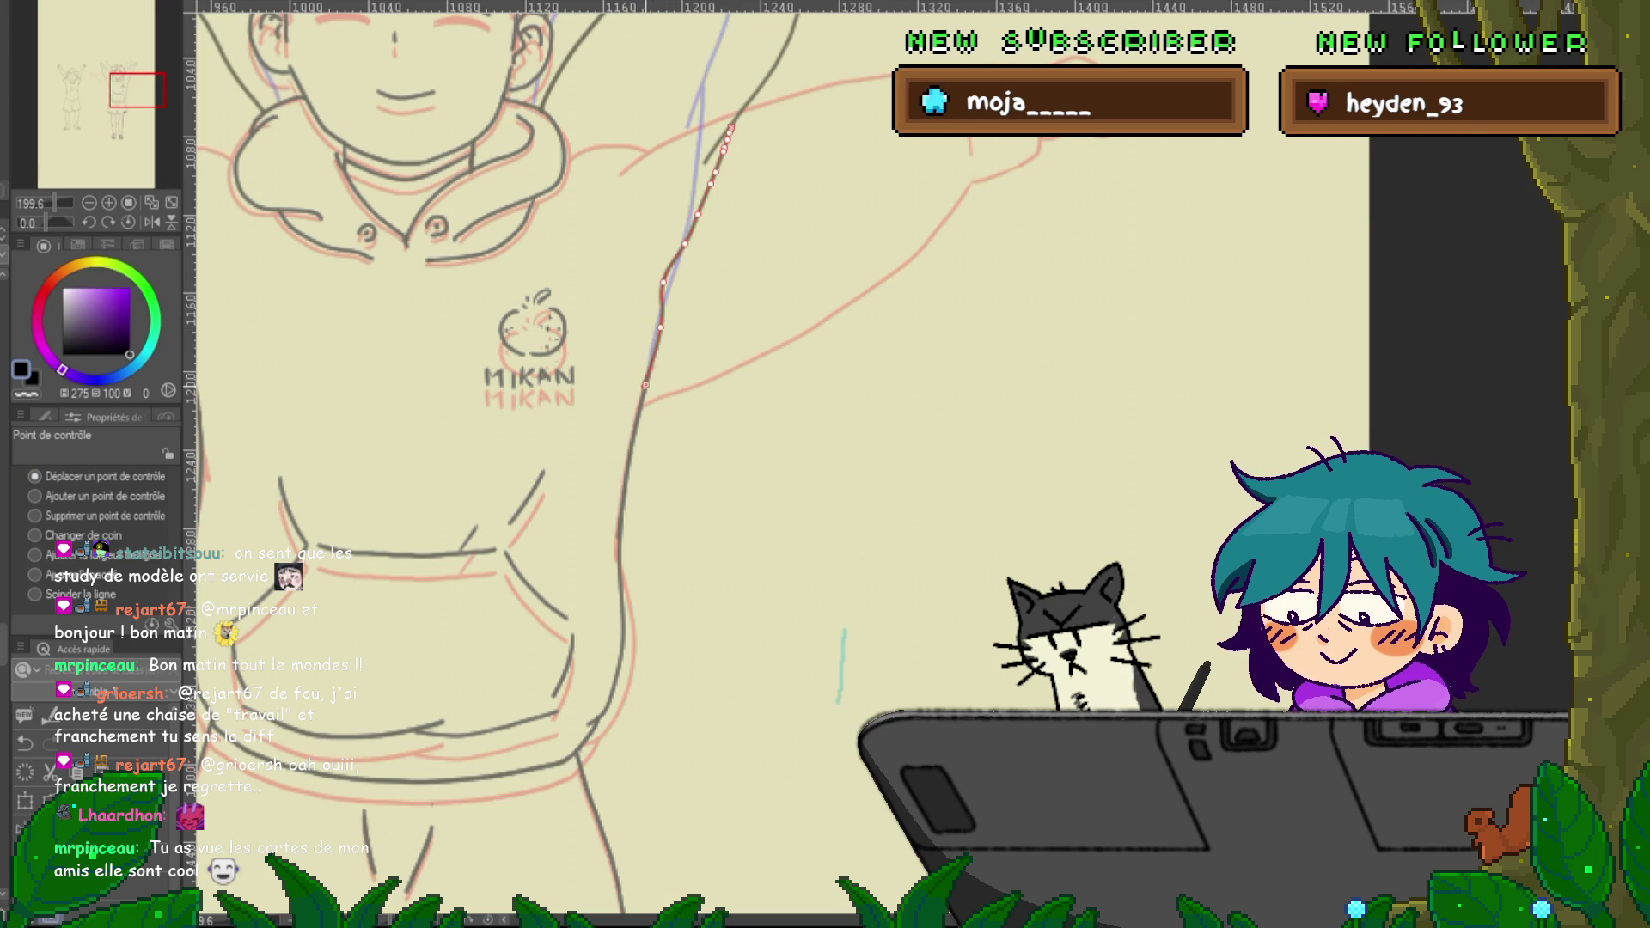
pyautogui.moveTo(664, 282); pyautogui.dragTo(677, 276)
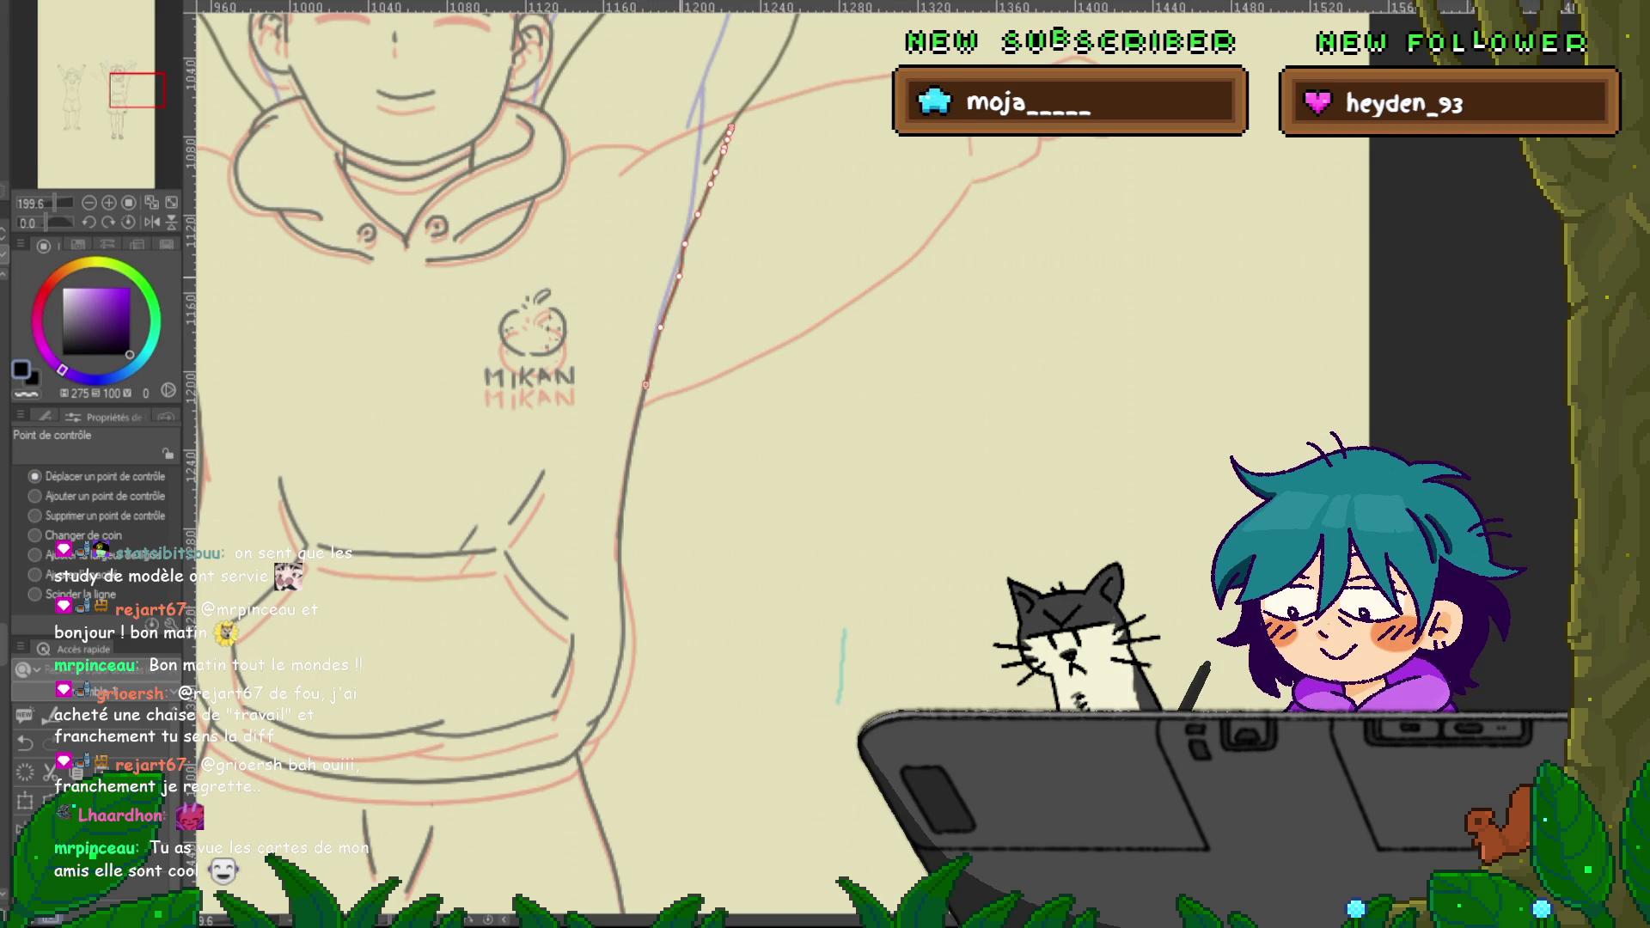
pyautogui.moveTo(602, 429); pyautogui.dragTo(523, 582)
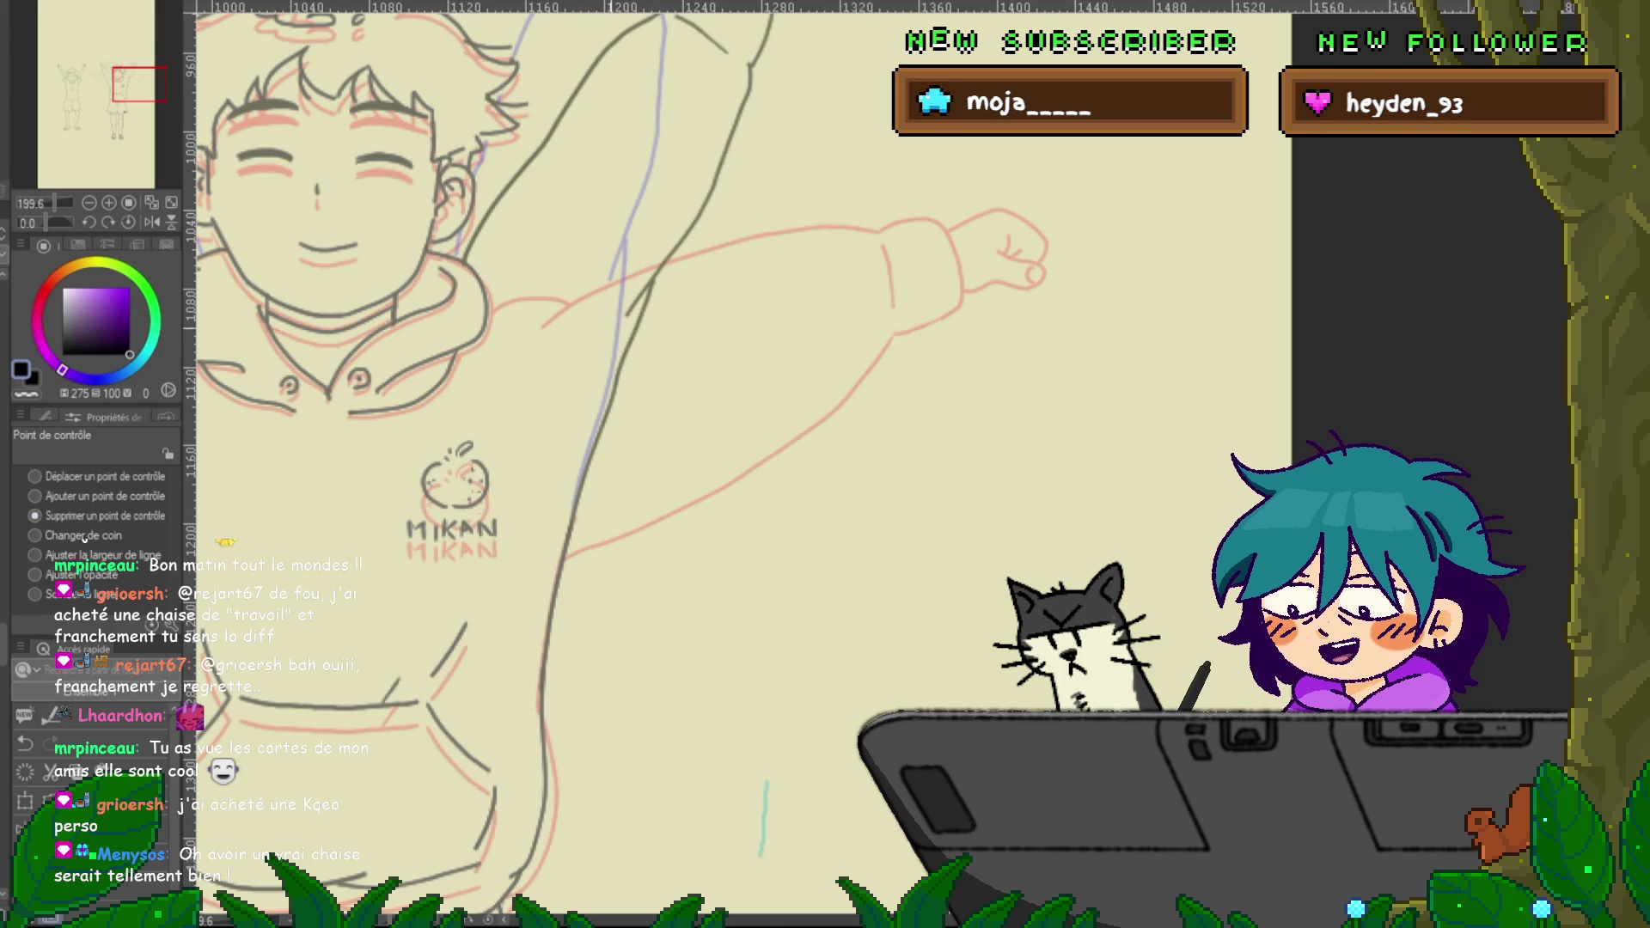
# Set the Control Point tool to move points and pan across the boy's head and right torso
pyautogui.click(34, 476)
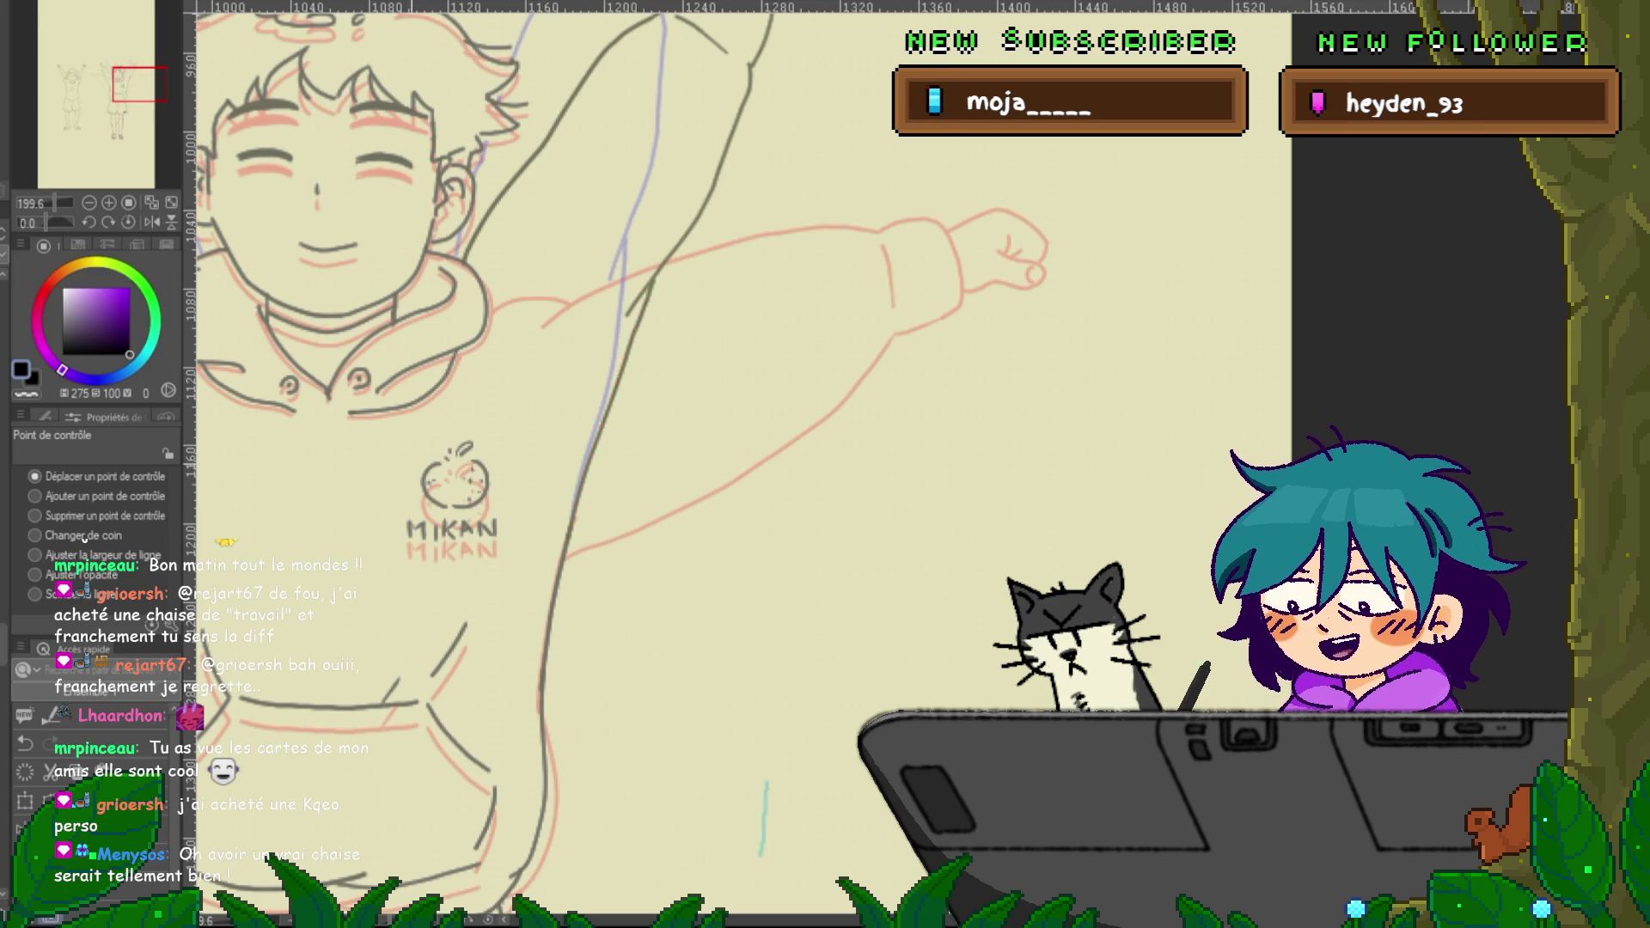
pyautogui.moveTo(601, 516); pyautogui.dragTo(1068, 425)
pyautogui.moveTo(946, 430); pyautogui.dragTo(642, 439)
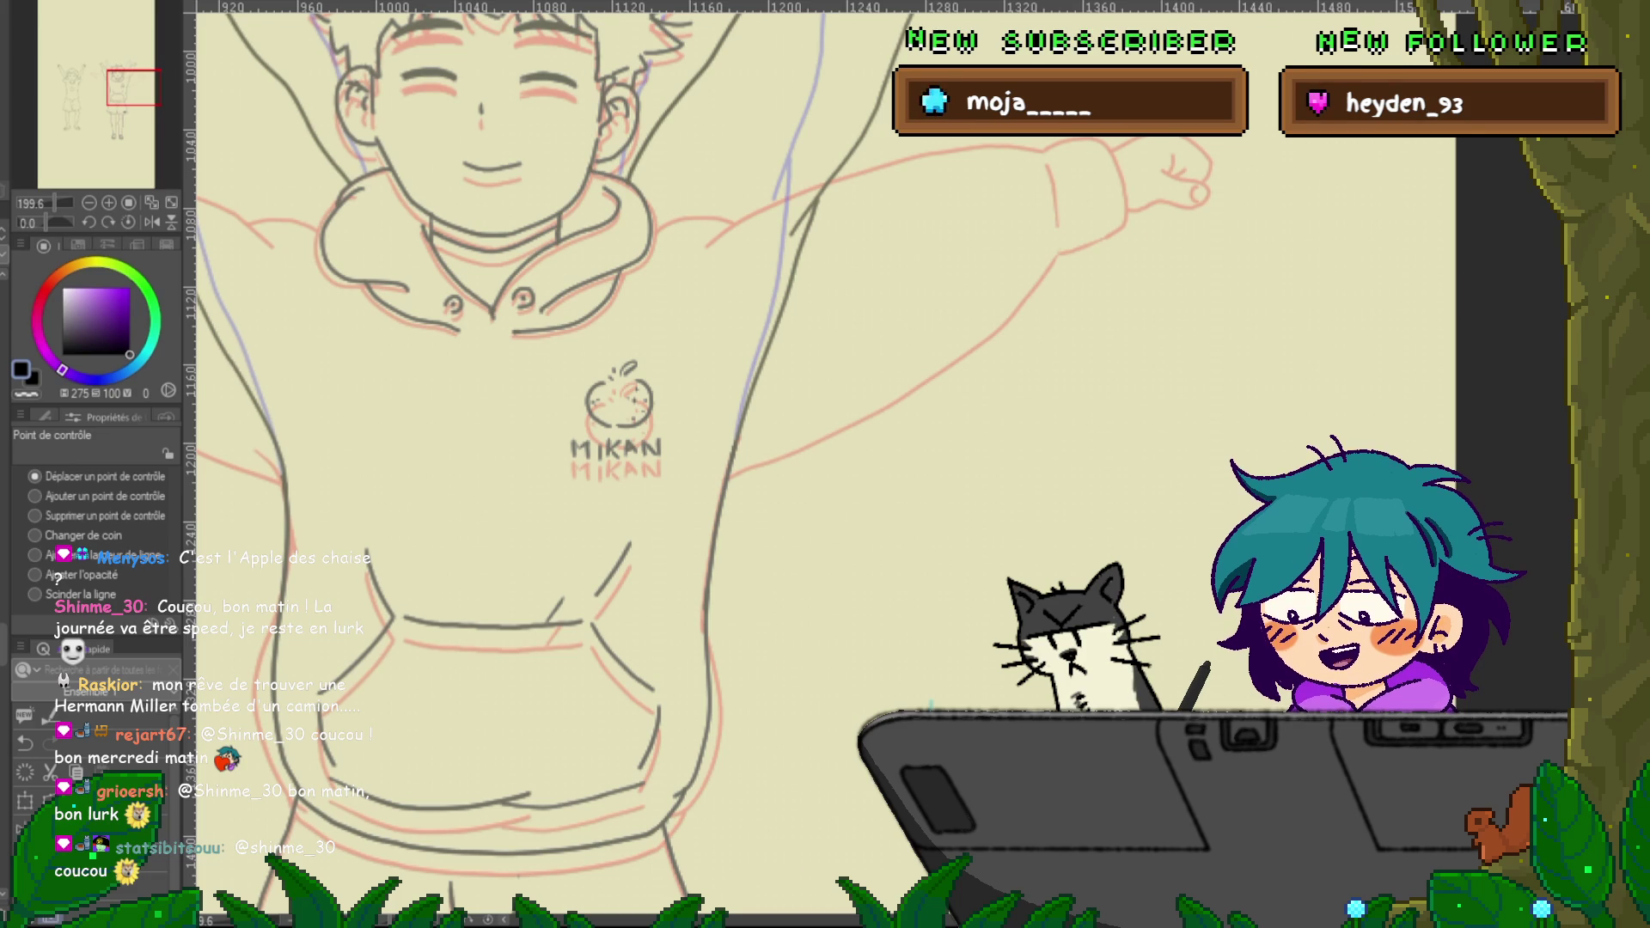
# With the pen, draw a large round exercise ball in the empty area, redoing it until it looks right
pyautogui.scroll(-5, 653, 464)
pyautogui.hscroll(3, 550, 464)
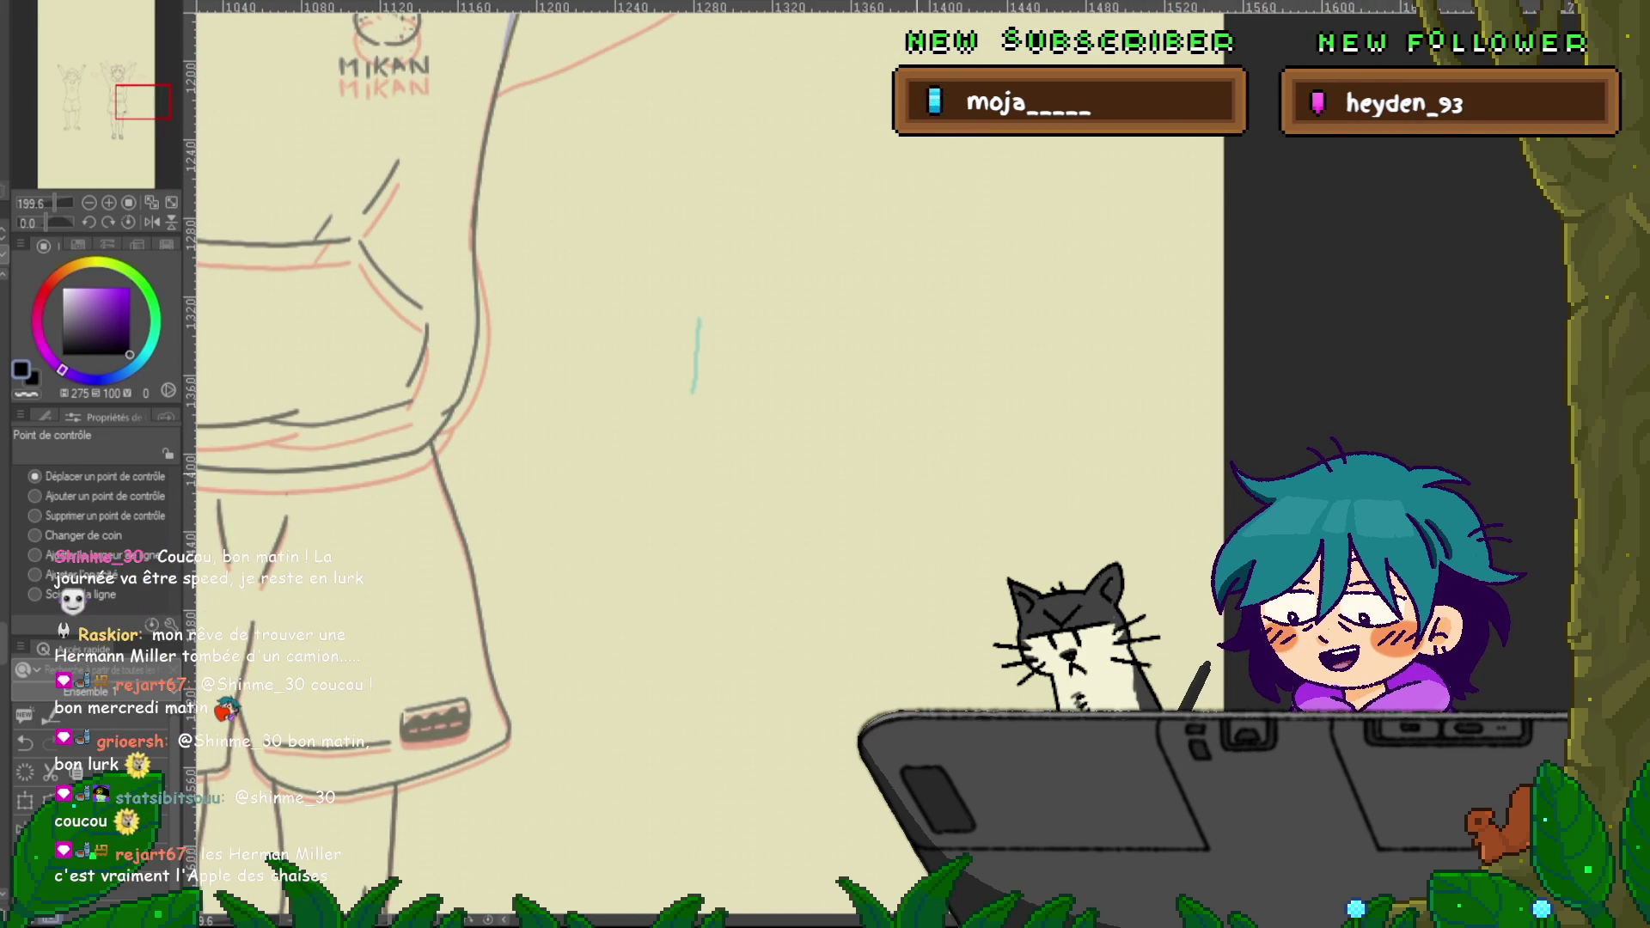
pyautogui.hscroll(2, 619, 465)
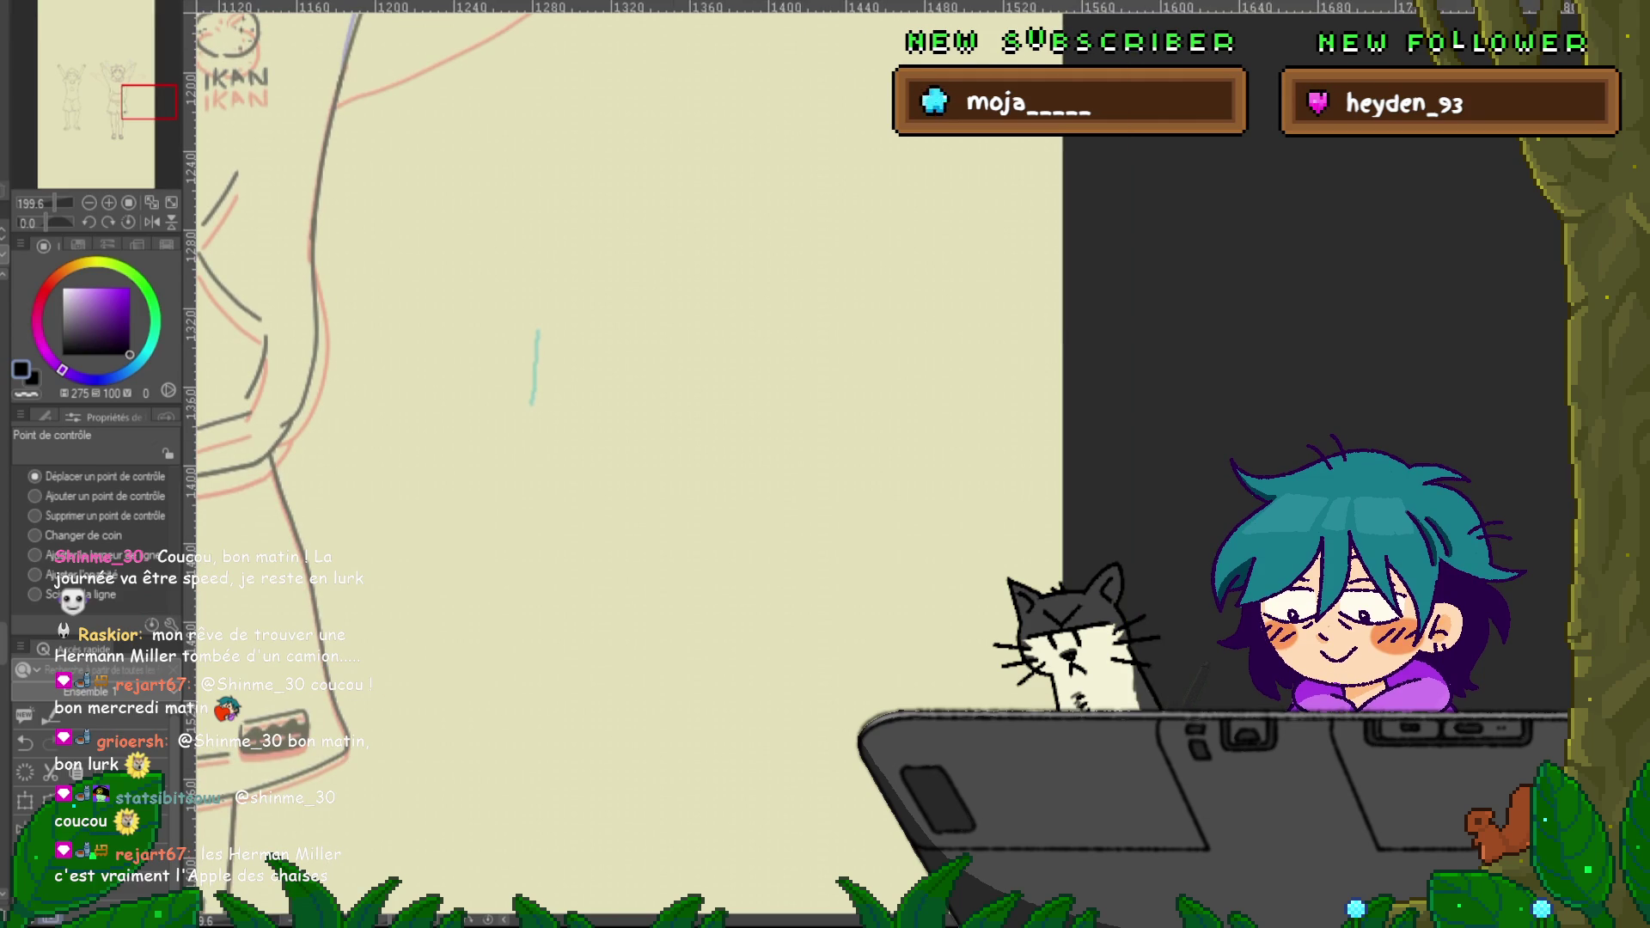
pyautogui.press('p')
pyautogui.moveTo(660, 396)
pyautogui.mouseDown()
pyautogui.moveTo(683, 620)
pyautogui.moveTo(760, 375)
pyautogui.moveTo(615, 601)
pyautogui.mouseUp()
pyautogui.hotkey('ctrl', 'z')
pyautogui.moveTo(679, 365)
pyautogui.mouseDown()
pyautogui.moveTo(876, 653)
pyautogui.moveTo(597, 477)
pyautogui.mouseUp()
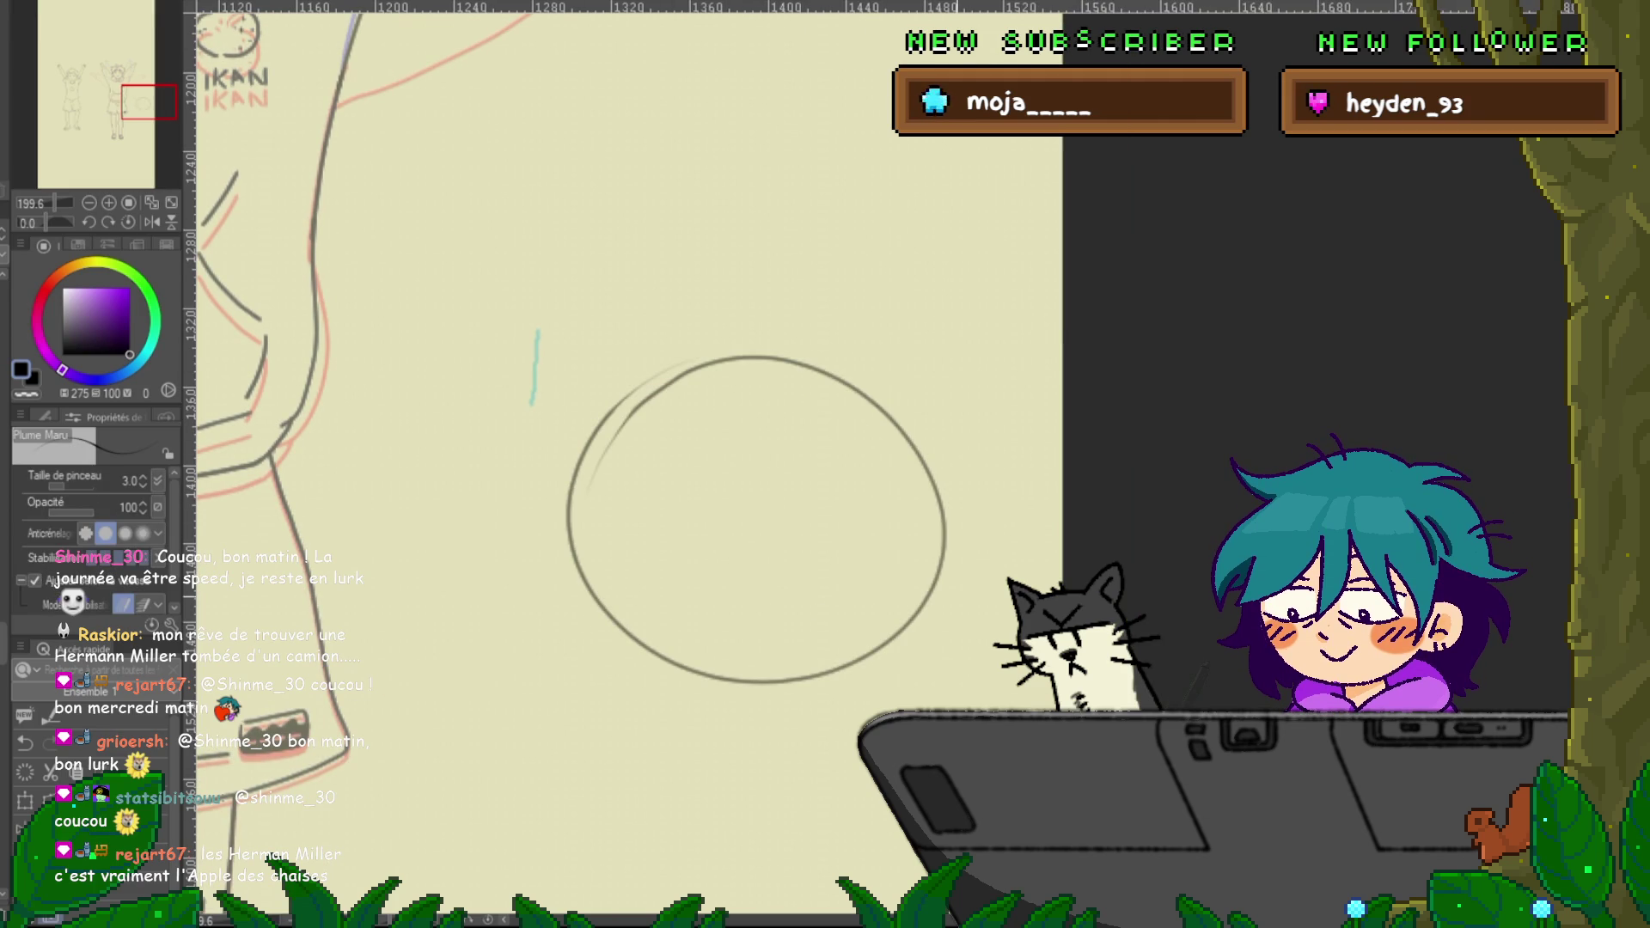
pyautogui.hotkey('ctrl', 'z')
pyautogui.moveTo(725, 333)
pyautogui.mouseDown()
pyautogui.moveTo(674, 703)
pyautogui.moveTo(832, 349)
pyautogui.moveTo(688, 332)
pyautogui.moveTo(593, 591)
pyautogui.moveTo(945, 426)
pyautogui.moveTo(692, 305)
pyautogui.mouseUp()
pyautogui.hotkey('ctrl', 'z')
pyautogui.hotkey('ctrl', 'z')
pyautogui.moveTo(640, 440)
pyautogui.mouseDown()
pyautogui.moveTo(888, 568)
pyautogui.moveTo(624, 451)
pyautogui.moveTo(727, 395)
pyautogui.mouseUp()
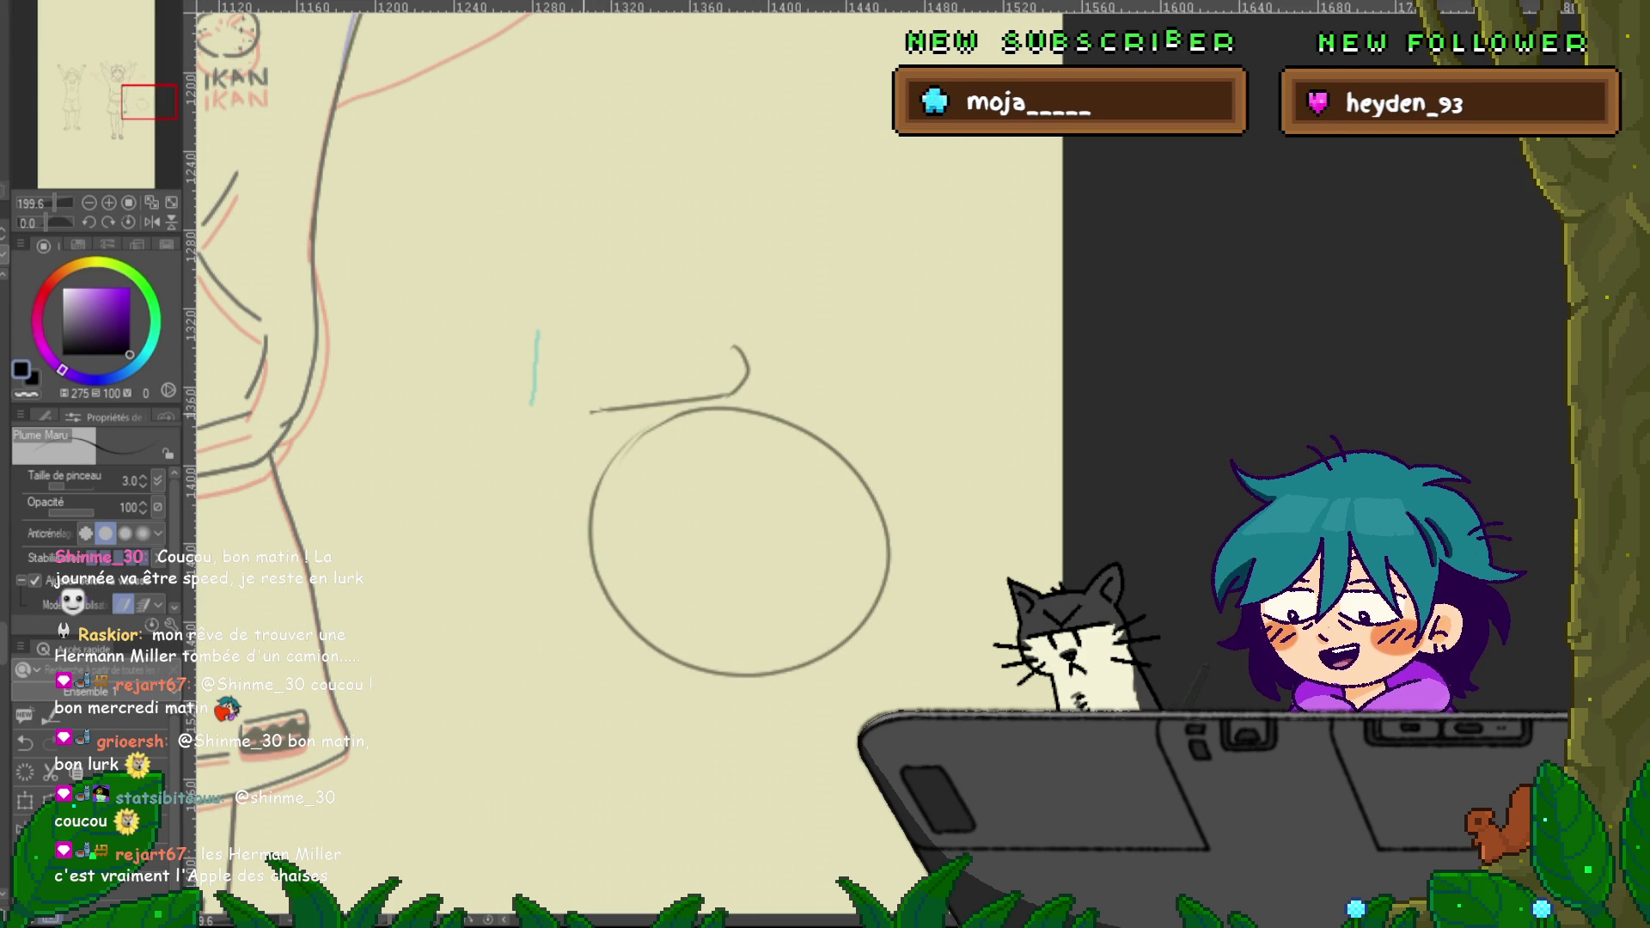
# Undo two stray strokes, then sketch the figure's thighs, legs and torso seated on the ball
pyautogui.moveTo(553, 530); pyautogui.dragTo(539, 634)
pyautogui.hotkey('ctrl', 'z')
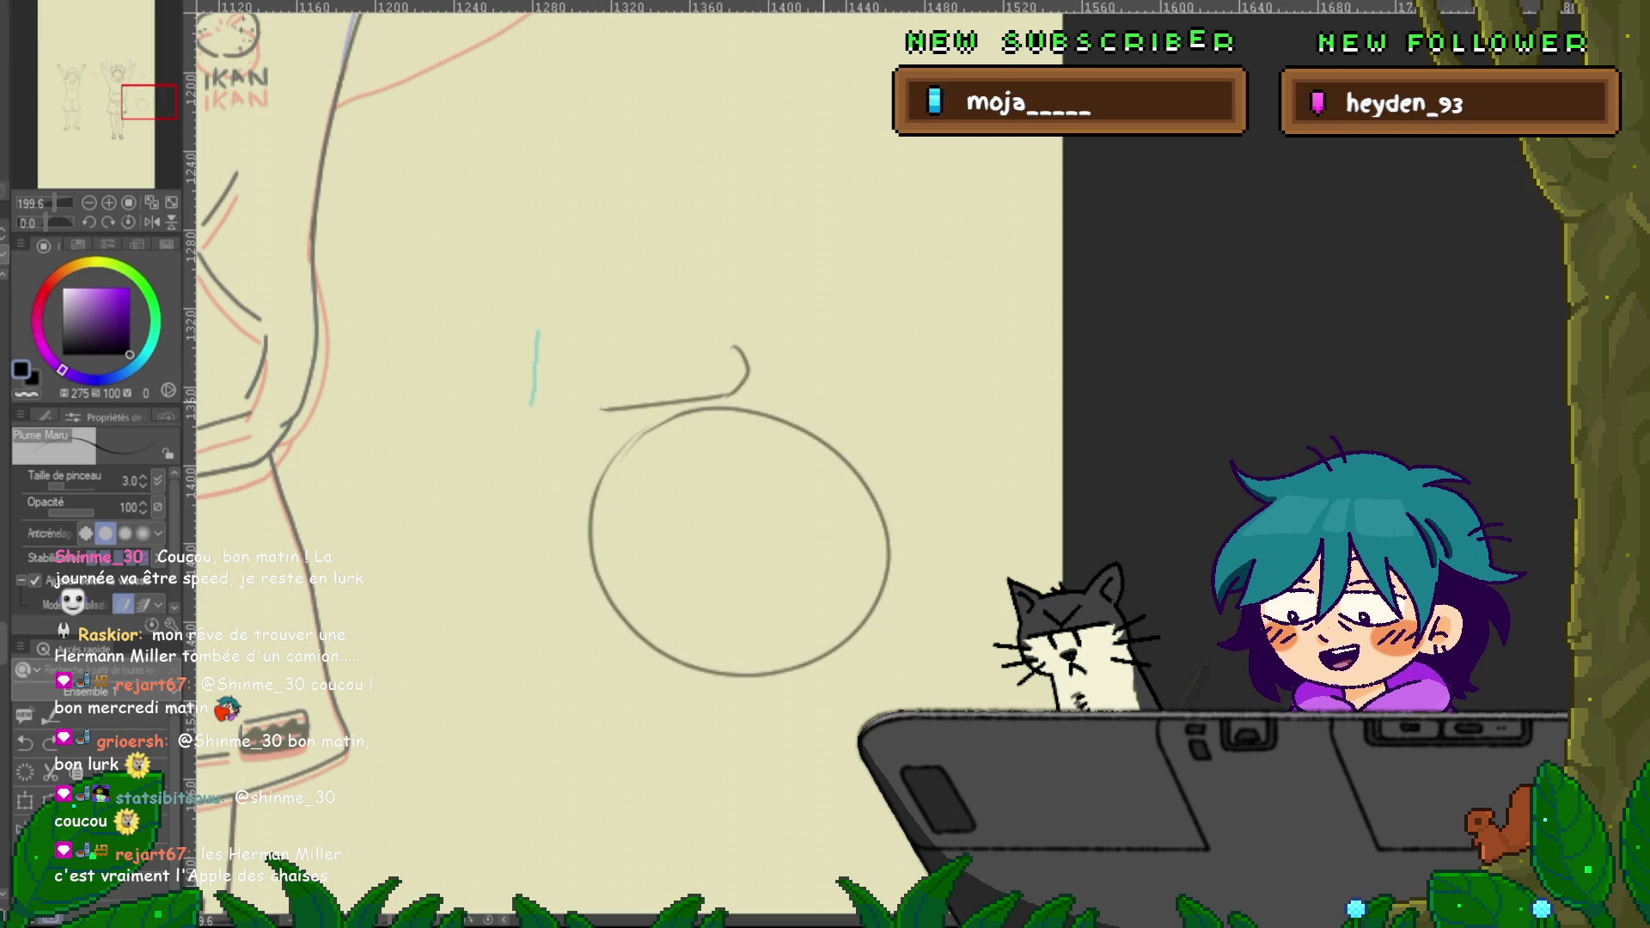
pyautogui.hotkey('ctrl', 'z')
pyautogui.moveTo(787, 352)
pyautogui.mouseDown()
pyautogui.moveTo(754, 402)
pyautogui.moveTo(557, 428)
pyautogui.moveTo(508, 680)
pyautogui.moveTo(405, 693)
pyautogui.moveTo(462, 574)
pyautogui.mouseUp()
pyautogui.moveTo(464, 418)
pyautogui.mouseDown()
pyautogui.moveTo(462, 574)
pyautogui.moveTo(687, 329)
pyautogui.mouseUp()
pyautogui.moveTo(526, 342)
pyautogui.mouseDown()
pyautogui.moveTo(383, 588)
pyautogui.moveTo(359, 664)
pyautogui.mouseUp()
pyautogui.moveTo(533, 369); pyautogui.dragTo(498, 550)
pyautogui.moveTo(587, 271); pyautogui.dragTo(594, 462)
pyautogui.moveTo(759, 299); pyautogui.dragTo(770, 536)
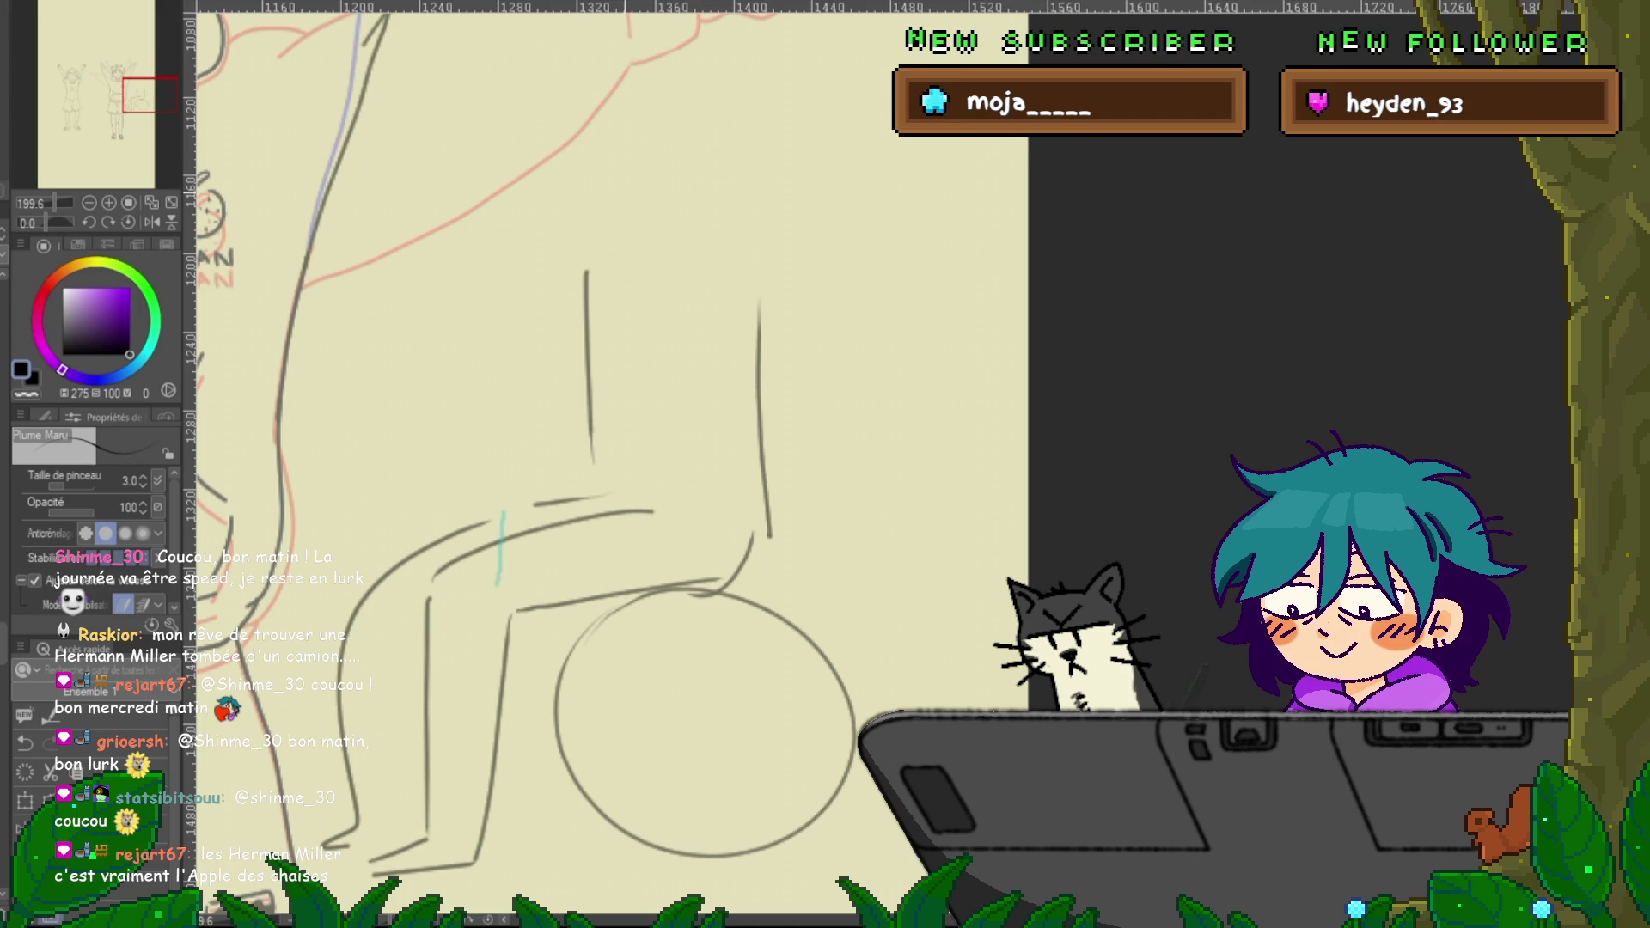
# Draw a smiling head, then arms reaching down to the knees with hands
pyautogui.moveTo(615, 98); pyautogui.dragTo(671, 95)
pyautogui.moveTo(608, 124)
pyautogui.mouseDown()
pyautogui.moveTo(640, 126)
pyautogui.moveTo(641, 159)
pyautogui.mouseUp()
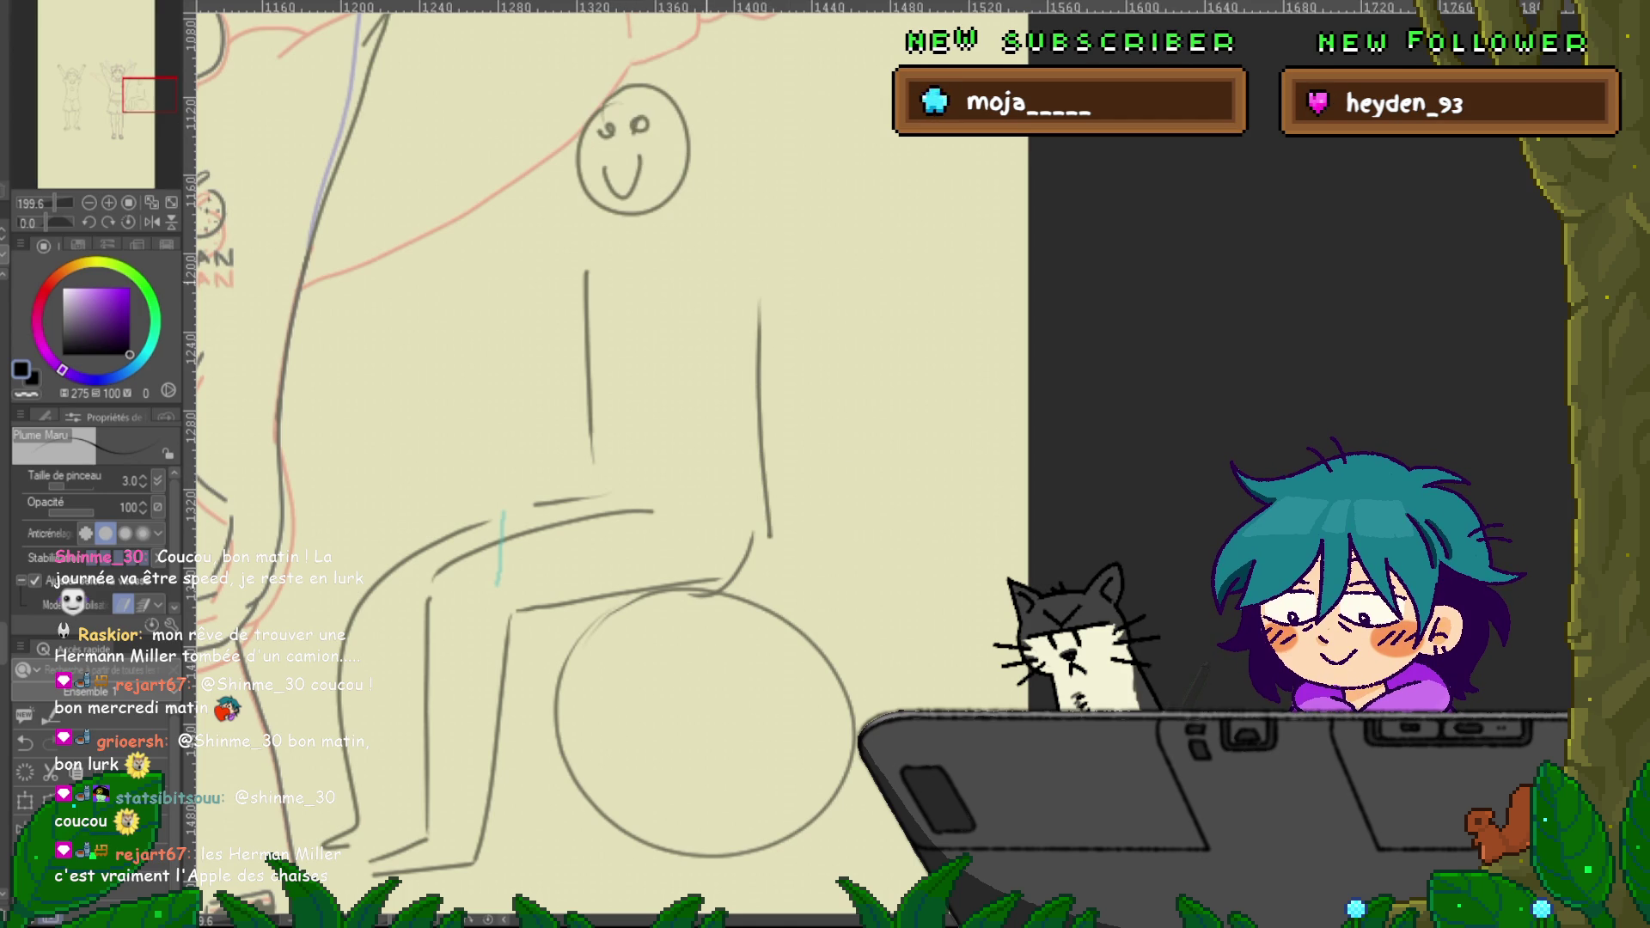
pyautogui.moveTo(673, 241)
pyautogui.mouseDown()
pyautogui.moveTo(487, 445)
pyautogui.moveTo(496, 476)
pyautogui.mouseUp()
pyautogui.moveTo(564, 244)
pyautogui.mouseDown()
pyautogui.moveTo(464, 419)
pyautogui.moveTo(375, 448)
pyautogui.mouseUp()
pyautogui.moveTo(563, 457); pyautogui.dragTo(718, 267)
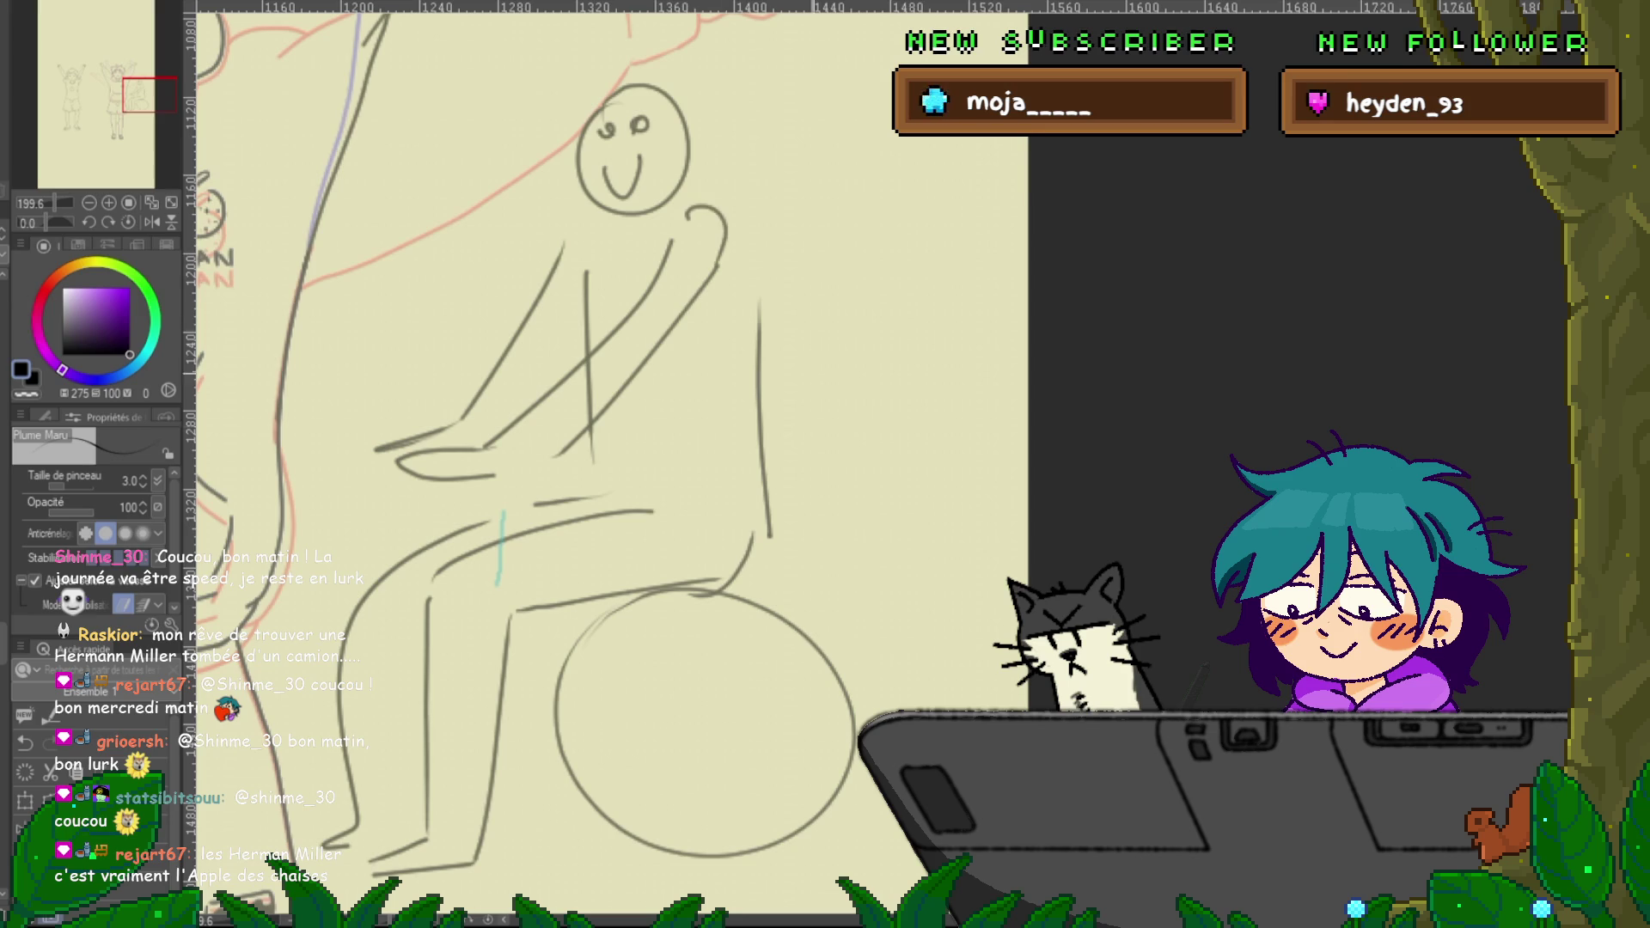
# Add bounce marks beside the figure, removing the double-headed bounce arrow, and zoom out to the whole sketch
pyautogui.scroll(-3, 524, 464)
pyautogui.moveTo(838, 357); pyautogui.dragTo(825, 418)
pyautogui.moveTo(840, 196); pyautogui.dragTo(852, 225)
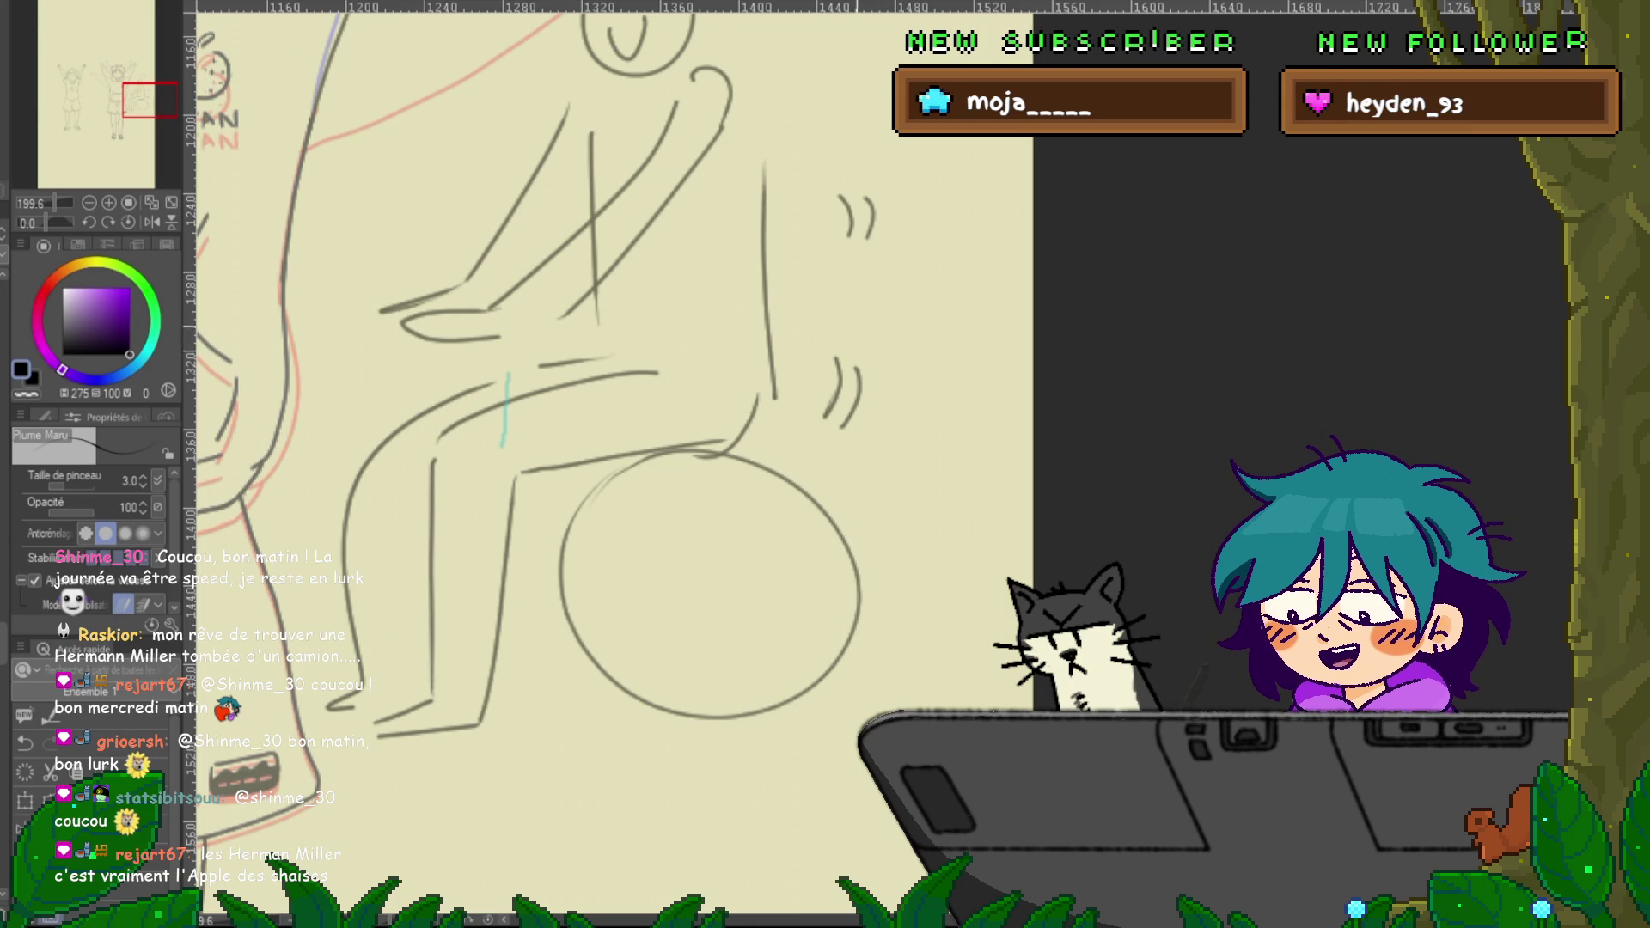
pyautogui.scroll(2, 528, 456)
pyautogui.moveTo(690, 296); pyautogui.dragTo(693, 400)
pyautogui.moveTo(680, 302); pyautogui.dragTo(704, 299)
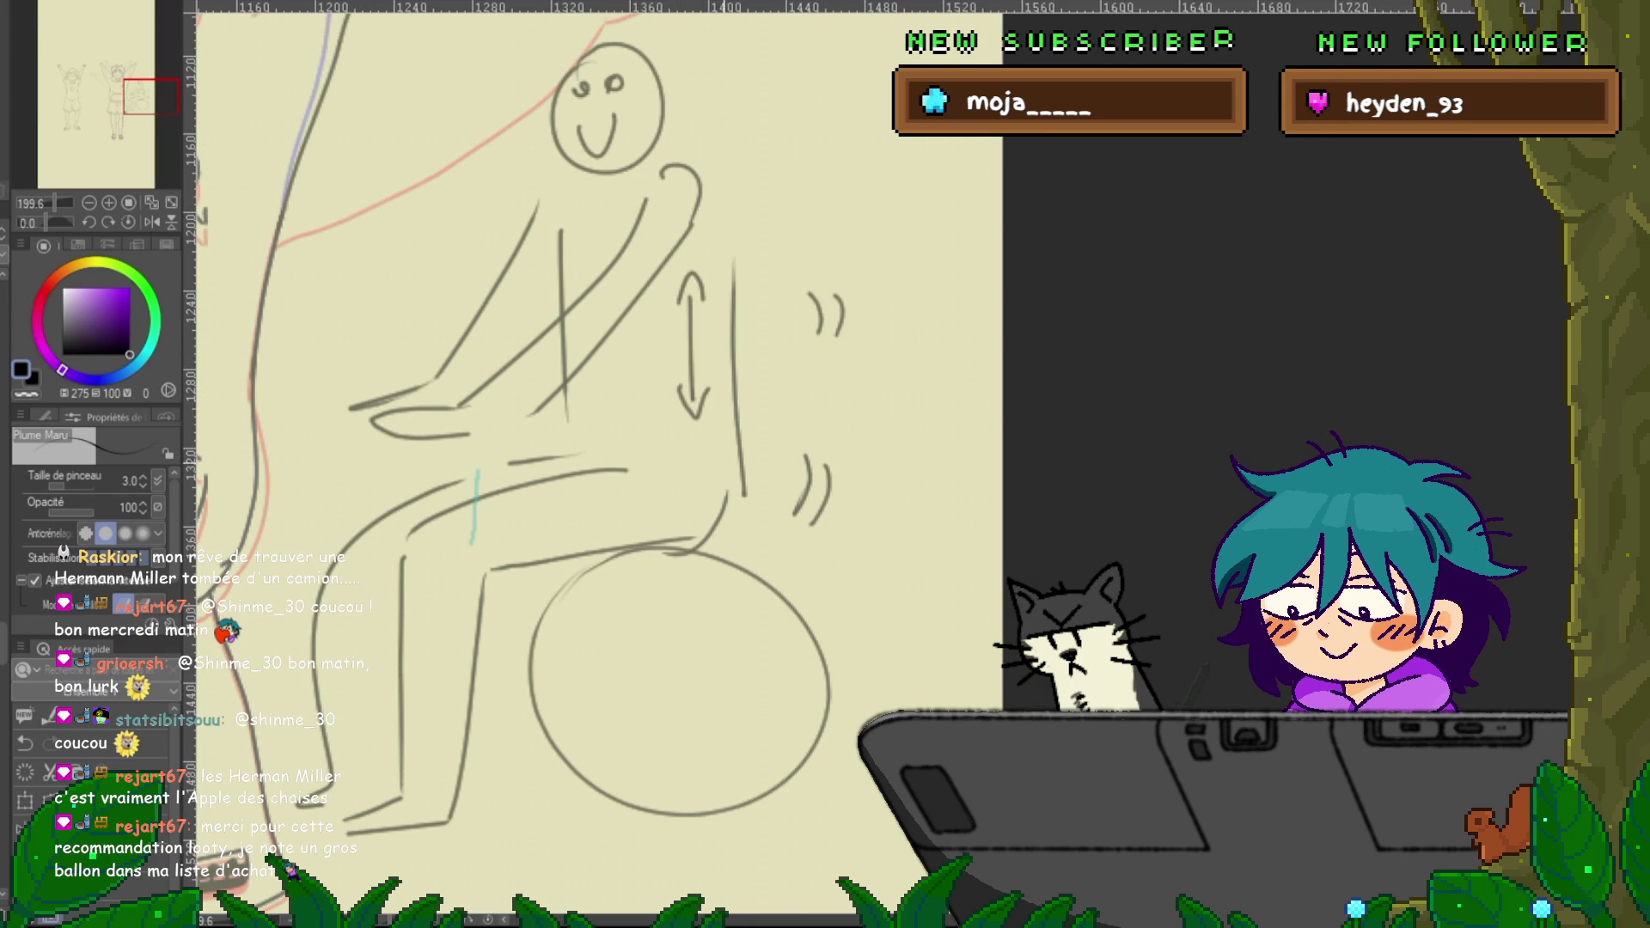
pyautogui.hotkey('ctrl', 'z')
pyautogui.hotkey('ctrl', 'z')
pyautogui.hotkey('ctrl', 'z')
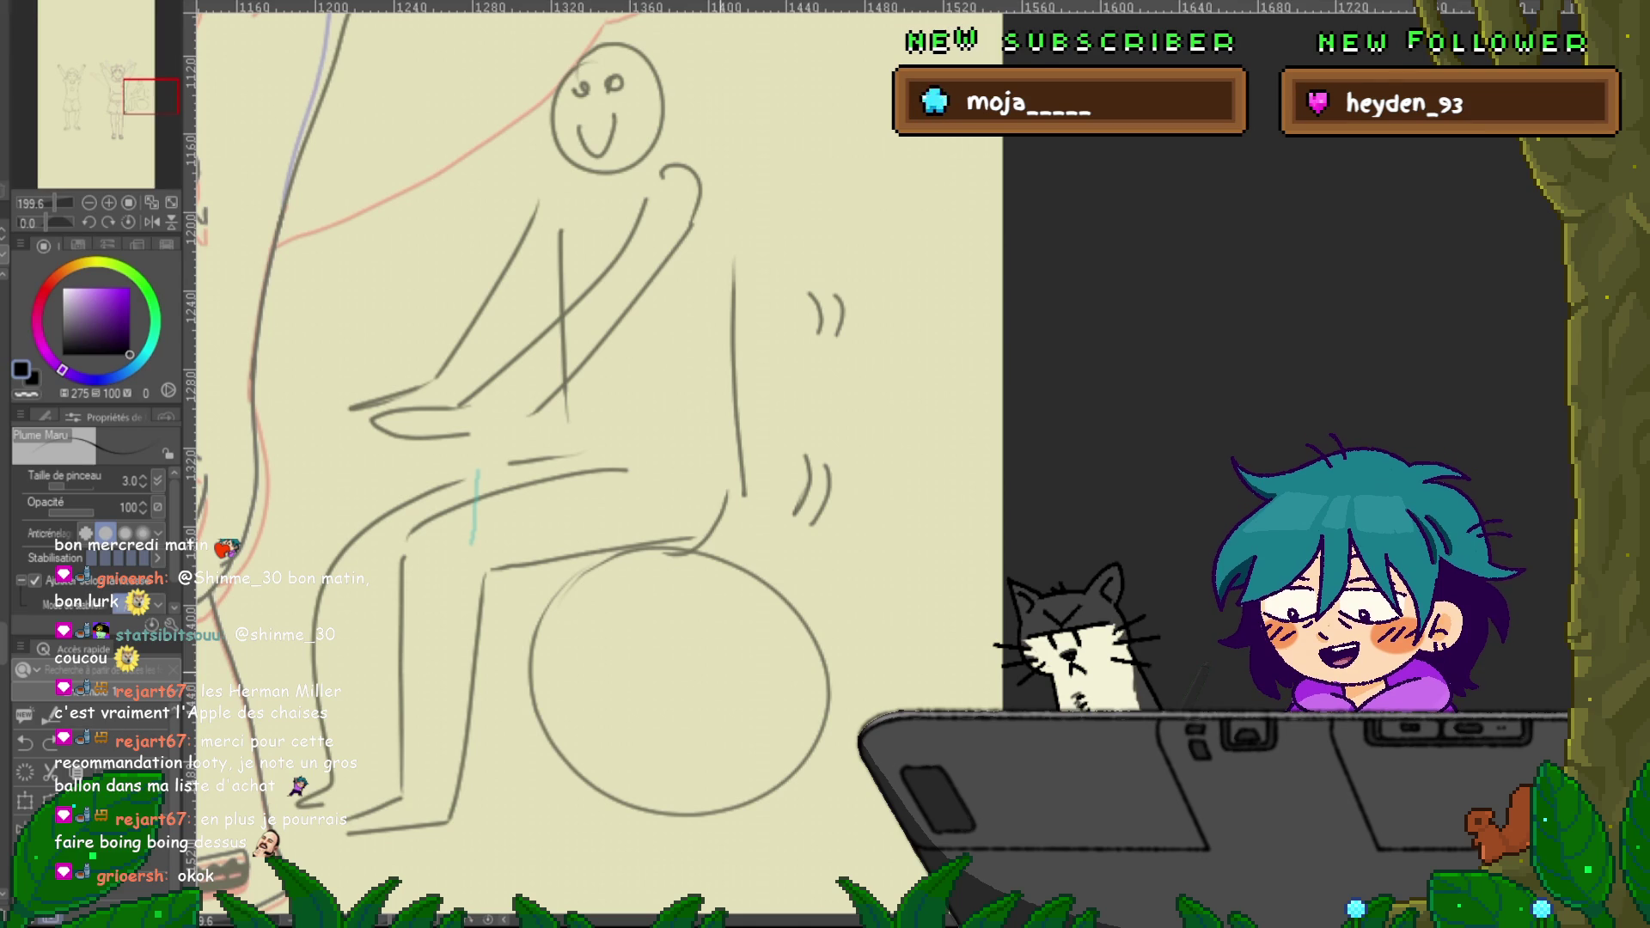
pyautogui.hotkey('ctrl', 'alt', '0')
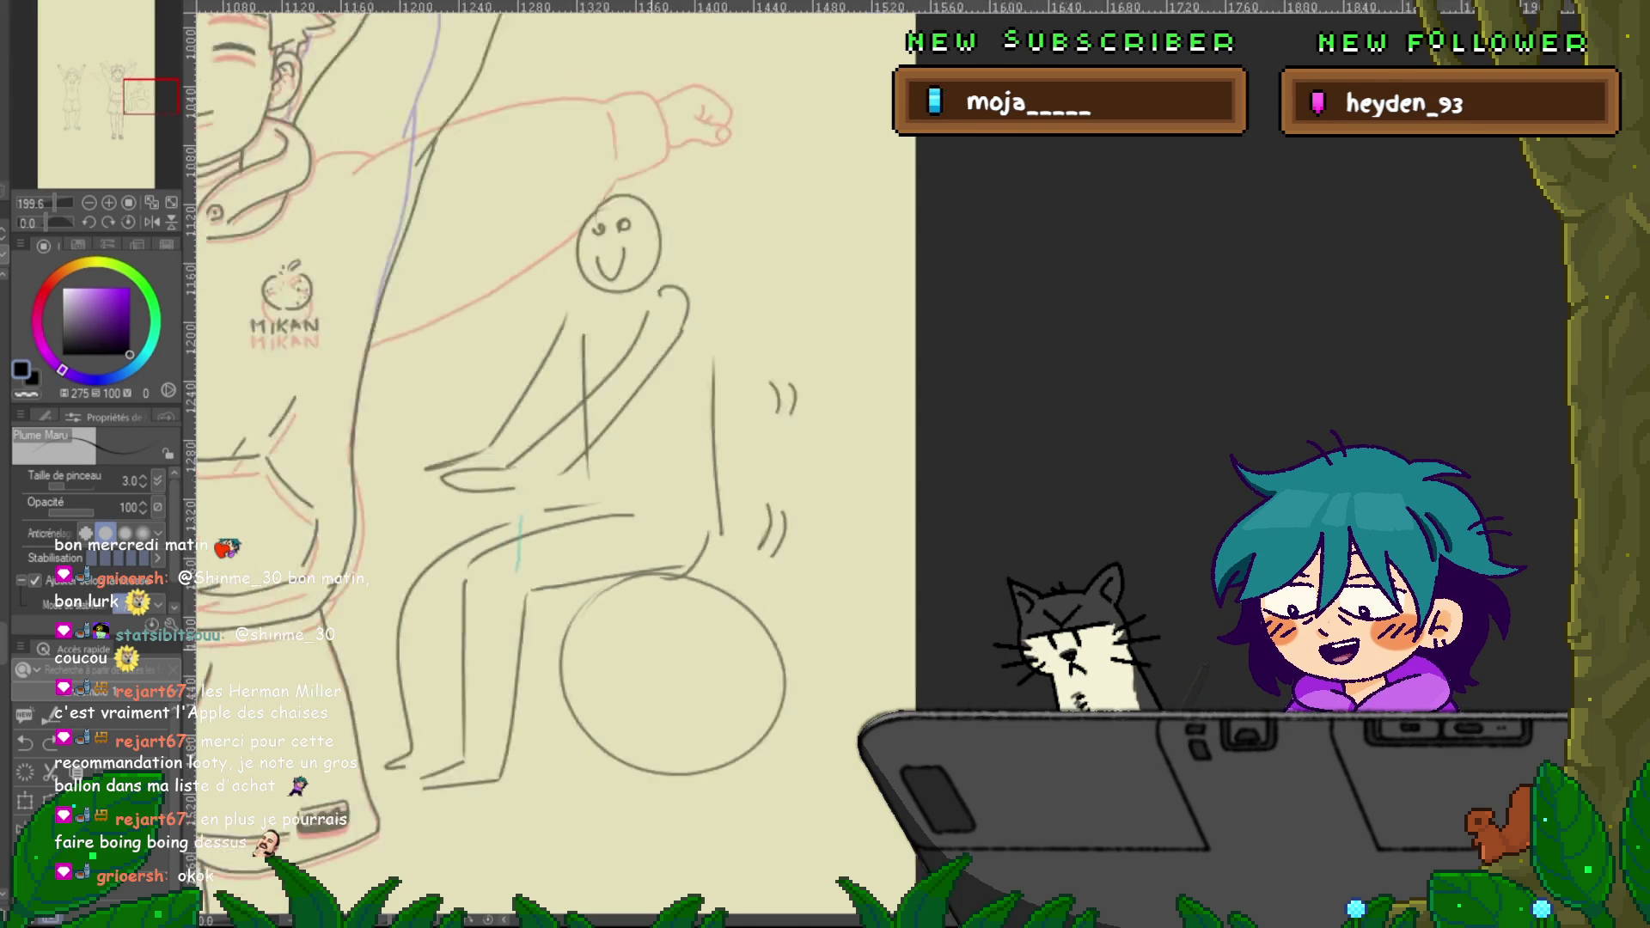
# Below the ball doodle, draw a stool seat on a coil spring with a triangular base
pyautogui.scroll(-5, 516, 464)
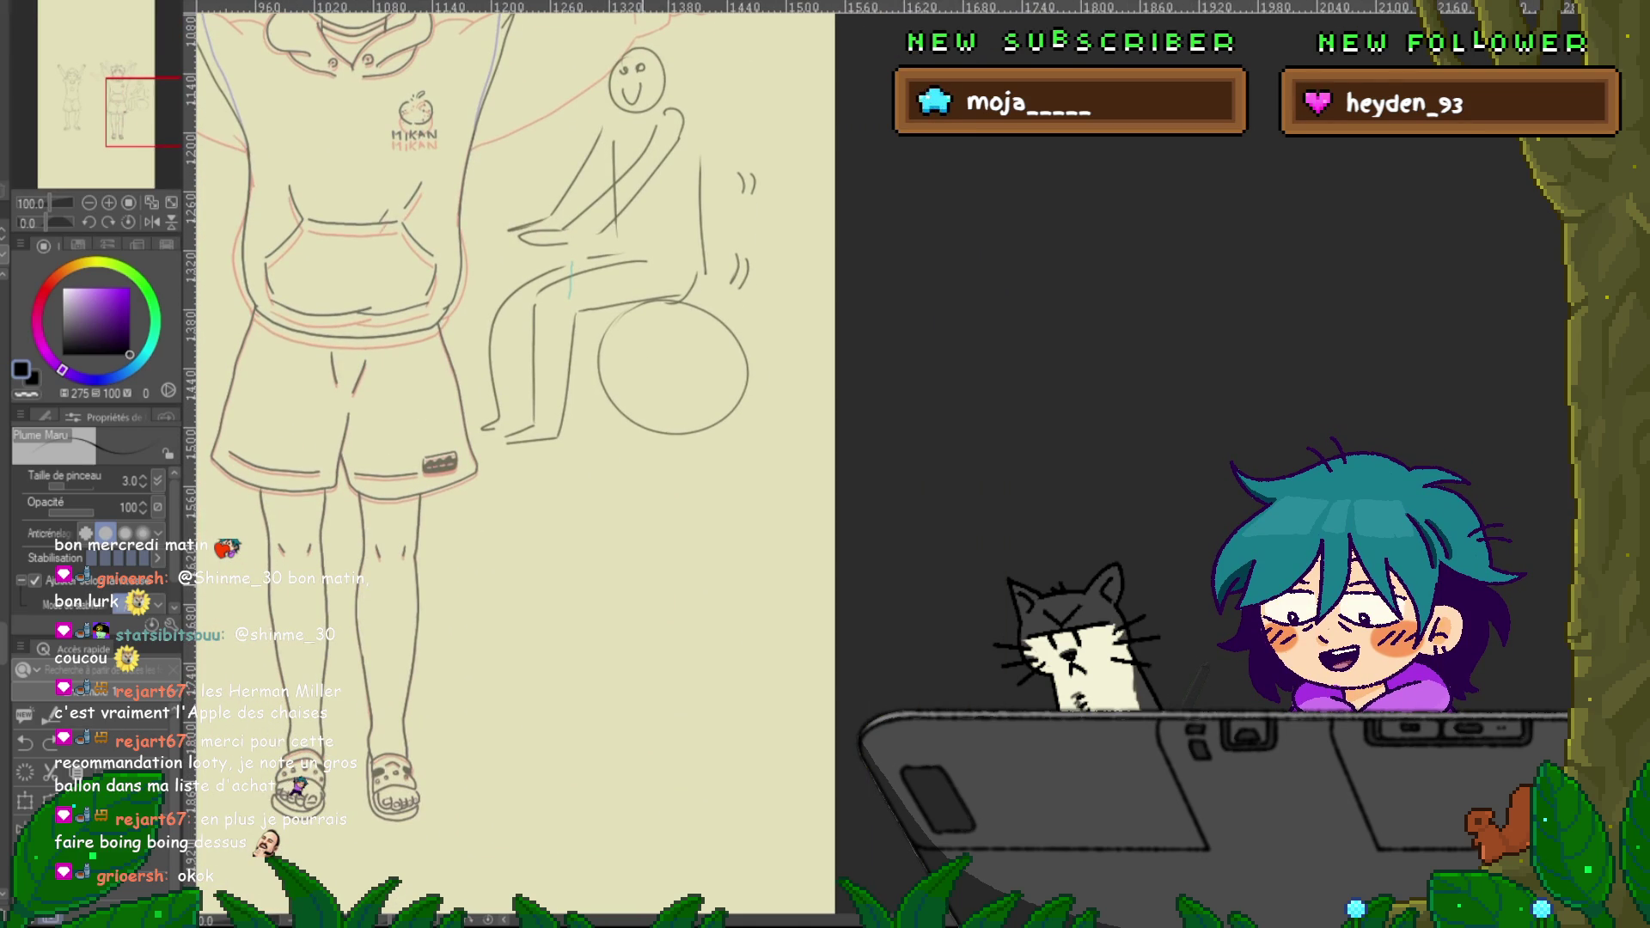
pyautogui.moveTo(586, 585); pyautogui.dragTo(698, 571)
pyautogui.moveTo(585, 581)
pyautogui.mouseDown()
pyautogui.moveTo(605, 636)
pyautogui.moveTo(686, 641)
pyautogui.mouseUp()
pyautogui.scroll(-3, 516, 464)
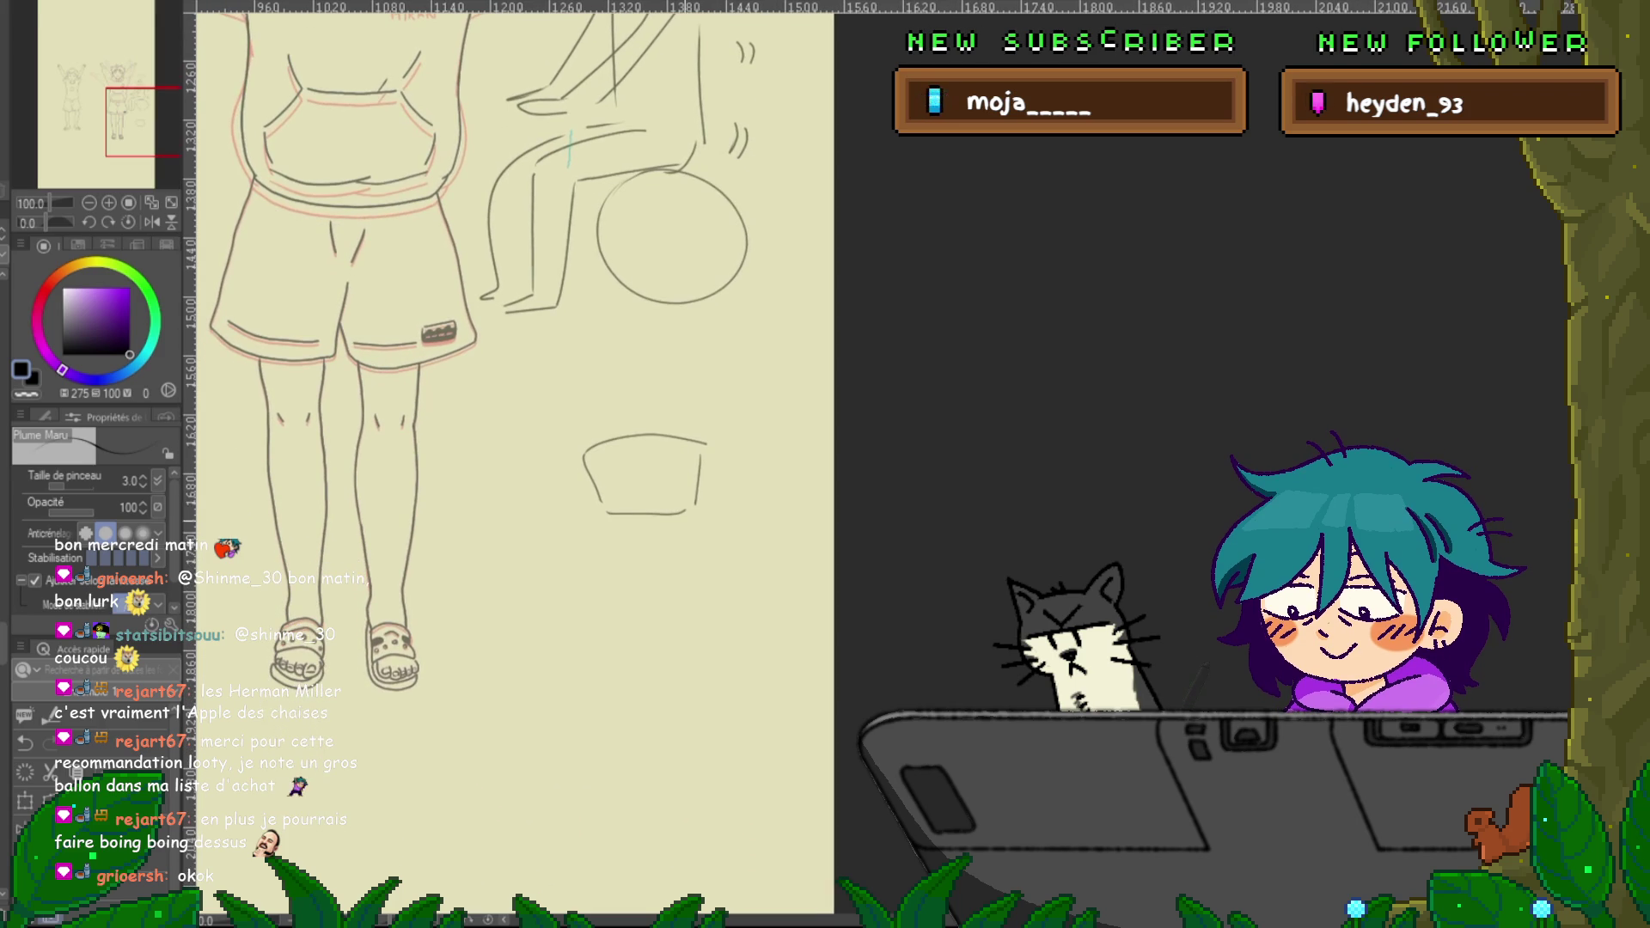
pyautogui.moveTo(662, 526); pyautogui.dragTo(643, 587)
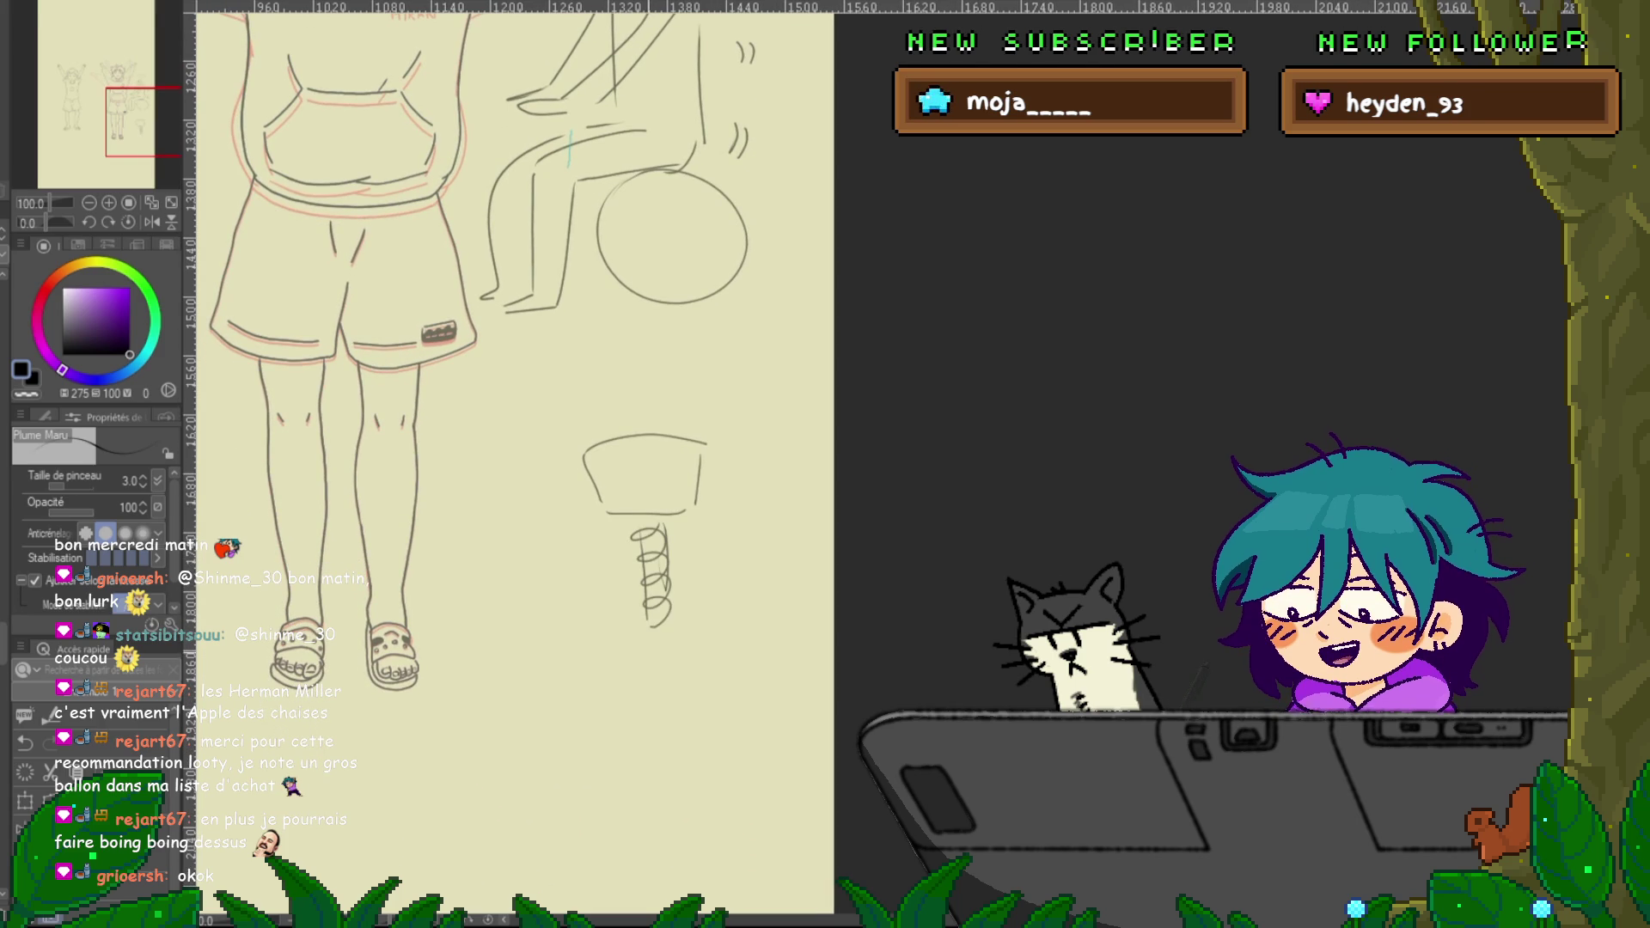
pyautogui.moveTo(653, 636); pyautogui.dragTo(593, 675)
pyautogui.moveTo(593, 675); pyautogui.dragTo(733, 664)
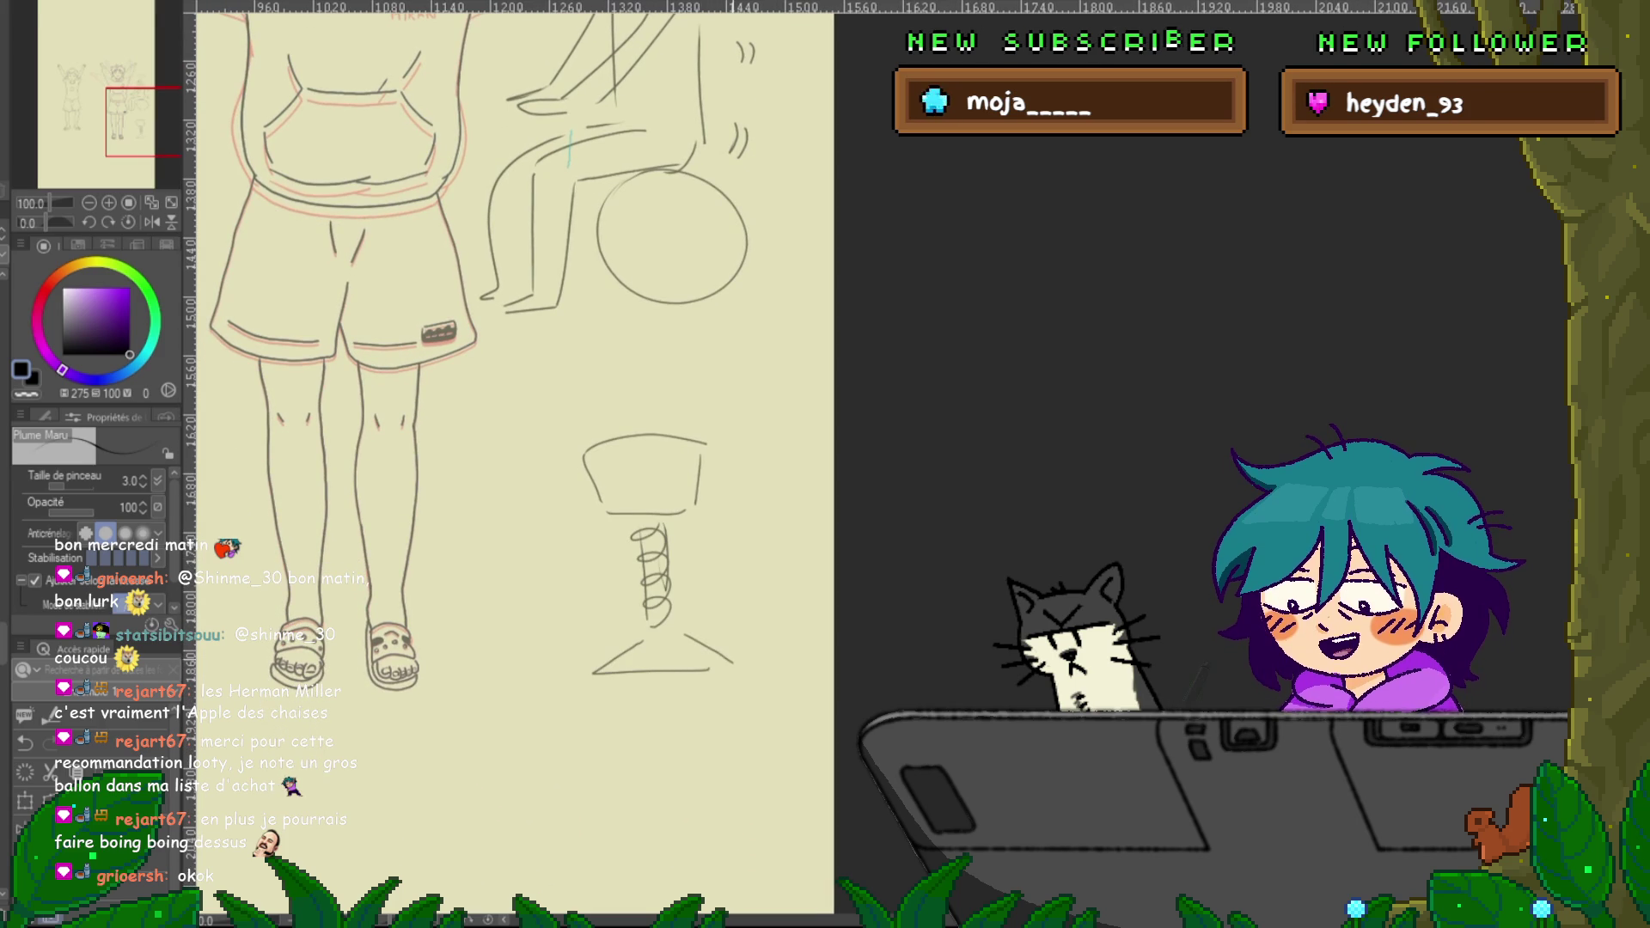
# Add motion curves around the stool and a small circular head beneath it
pyautogui.moveTo(576, 574)
pyautogui.mouseDown()
pyautogui.moveTo(614, 547)
pyautogui.moveTo(744, 553)
pyautogui.mouseUp()
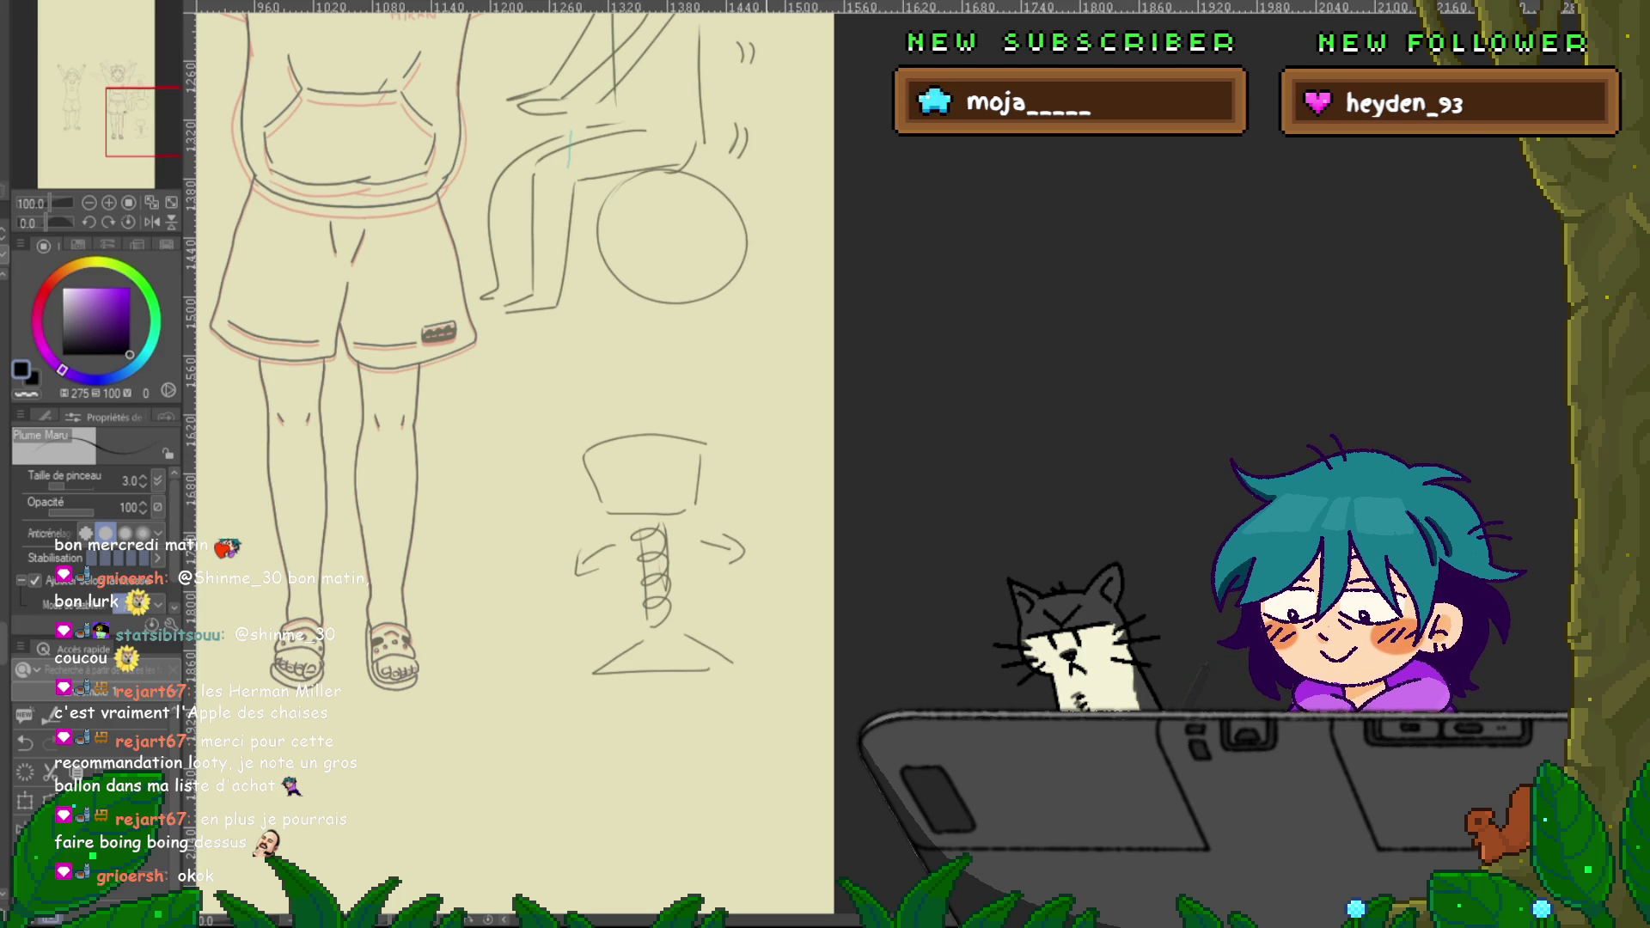
pyautogui.moveTo(606, 454); pyautogui.dragTo(675, 456)
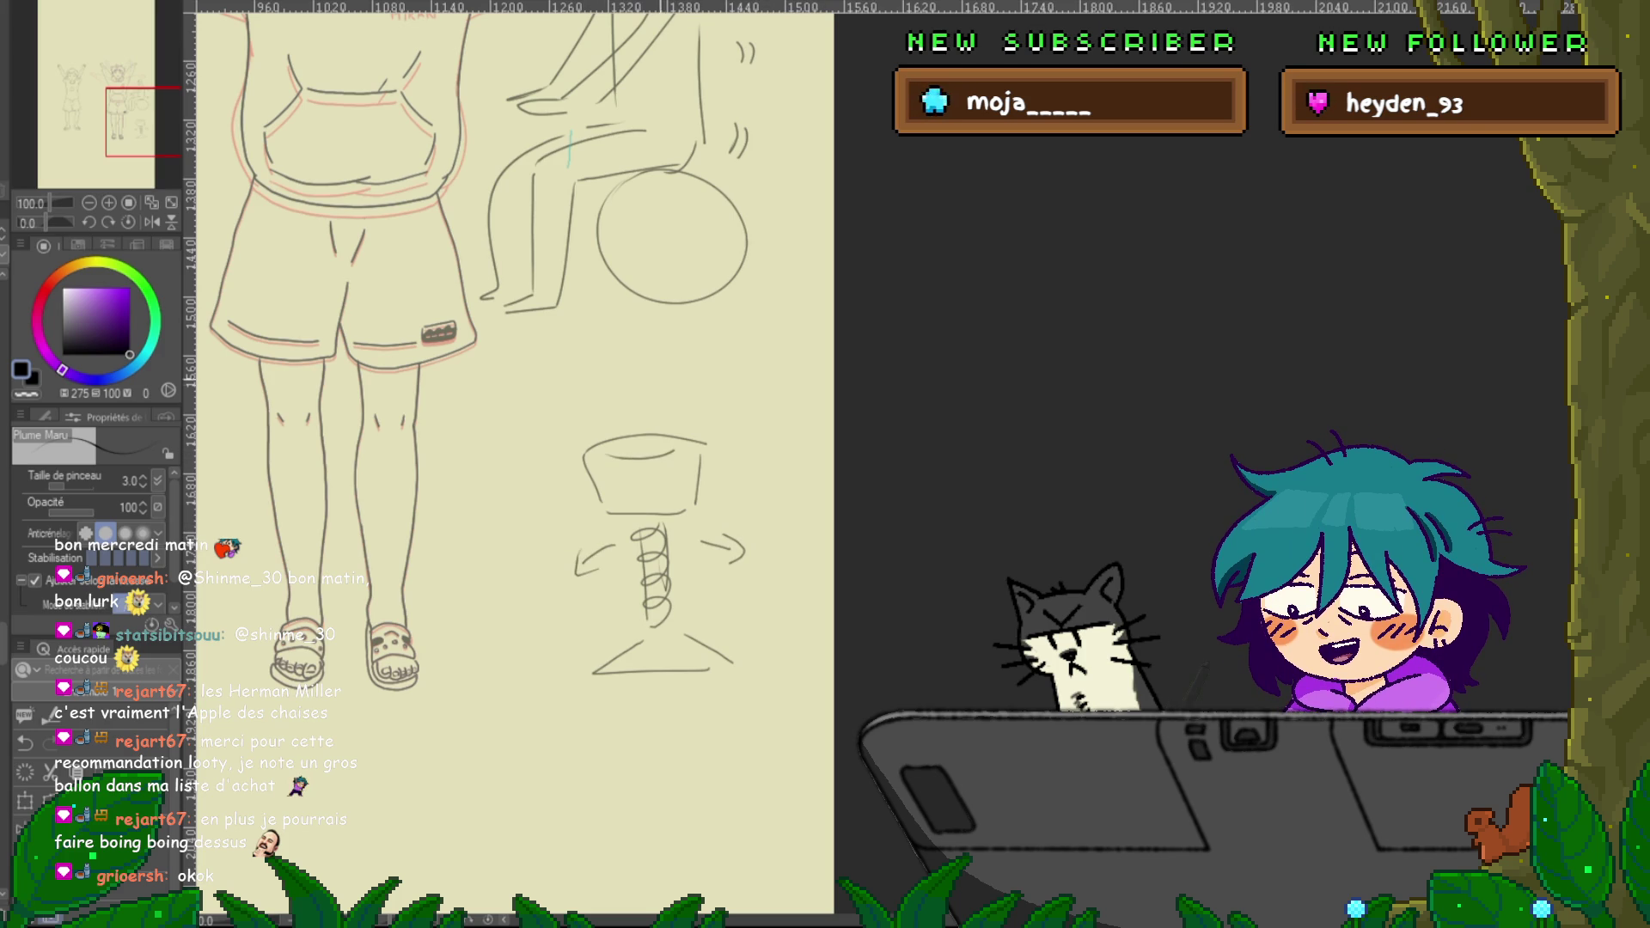
pyautogui.moveTo(516, 601); pyautogui.dragTo(534, 368)
pyautogui.moveTo(615, 544)
pyautogui.mouseDown()
pyautogui.moveTo(601, 584)
pyautogui.moveTo(615, 544)
pyautogui.moveTo(670, 667)
pyautogui.mouseUp()
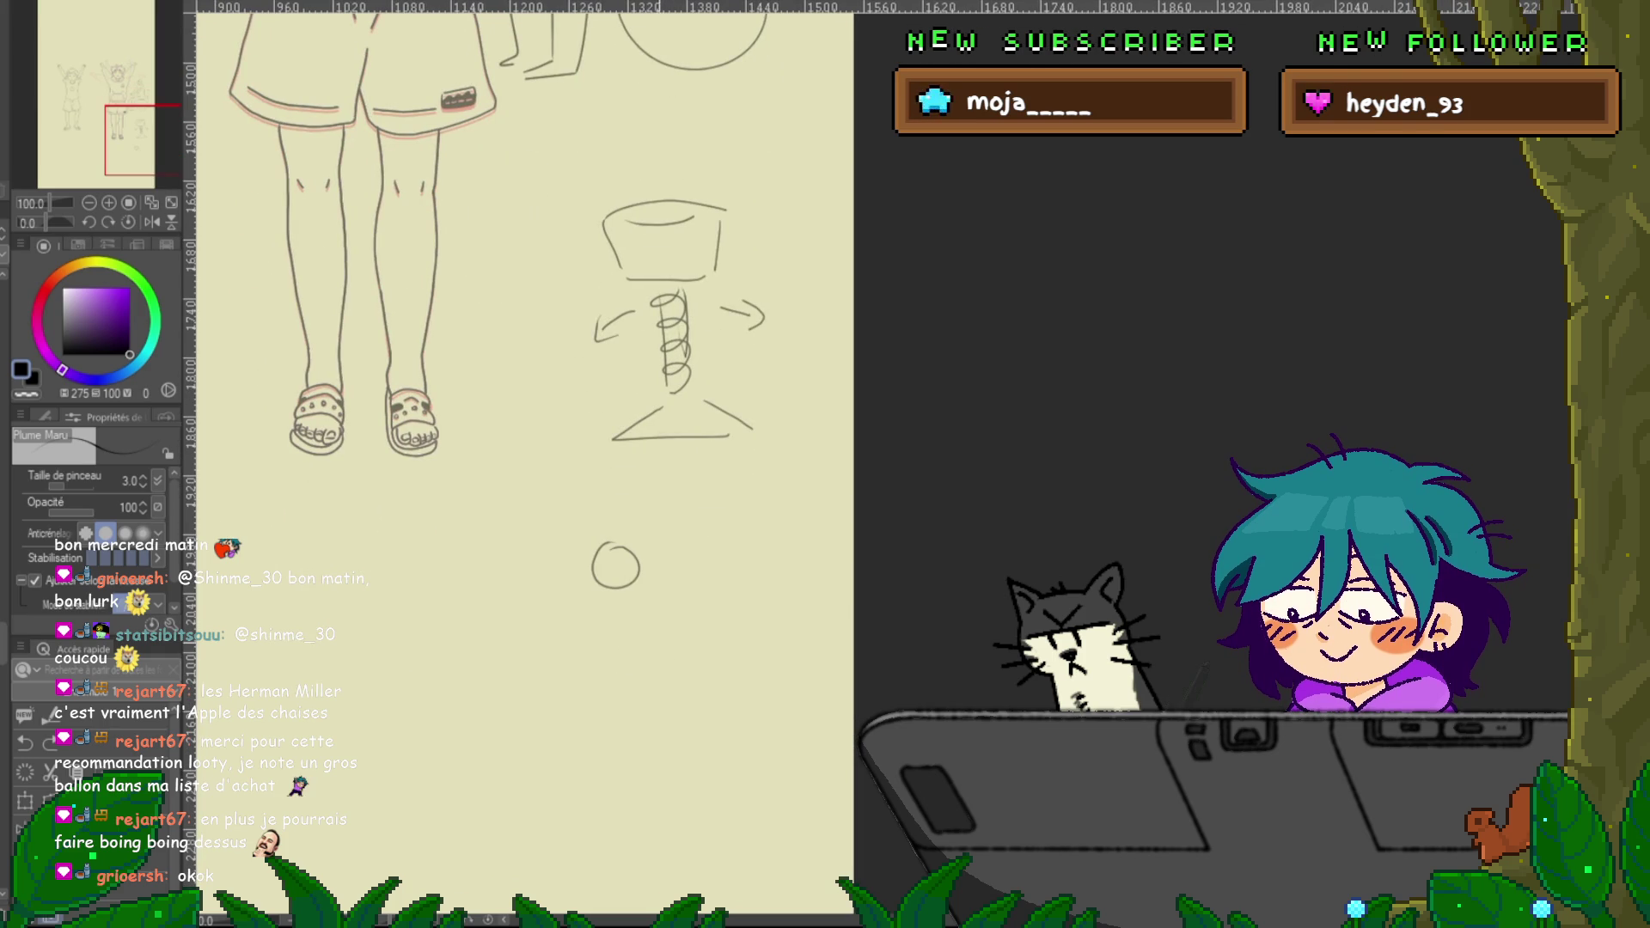
# Draw the small figure's body and two bent legs, drop the hip curve, and add a cushion, chair legs and an arm
pyautogui.moveTo(609, 606); pyautogui.dragTo(628, 667)
pyautogui.moveTo(644, 599)
pyautogui.mouseDown()
pyautogui.moveTo(666, 663)
pyautogui.moveTo(587, 797)
pyautogui.mouseUp()
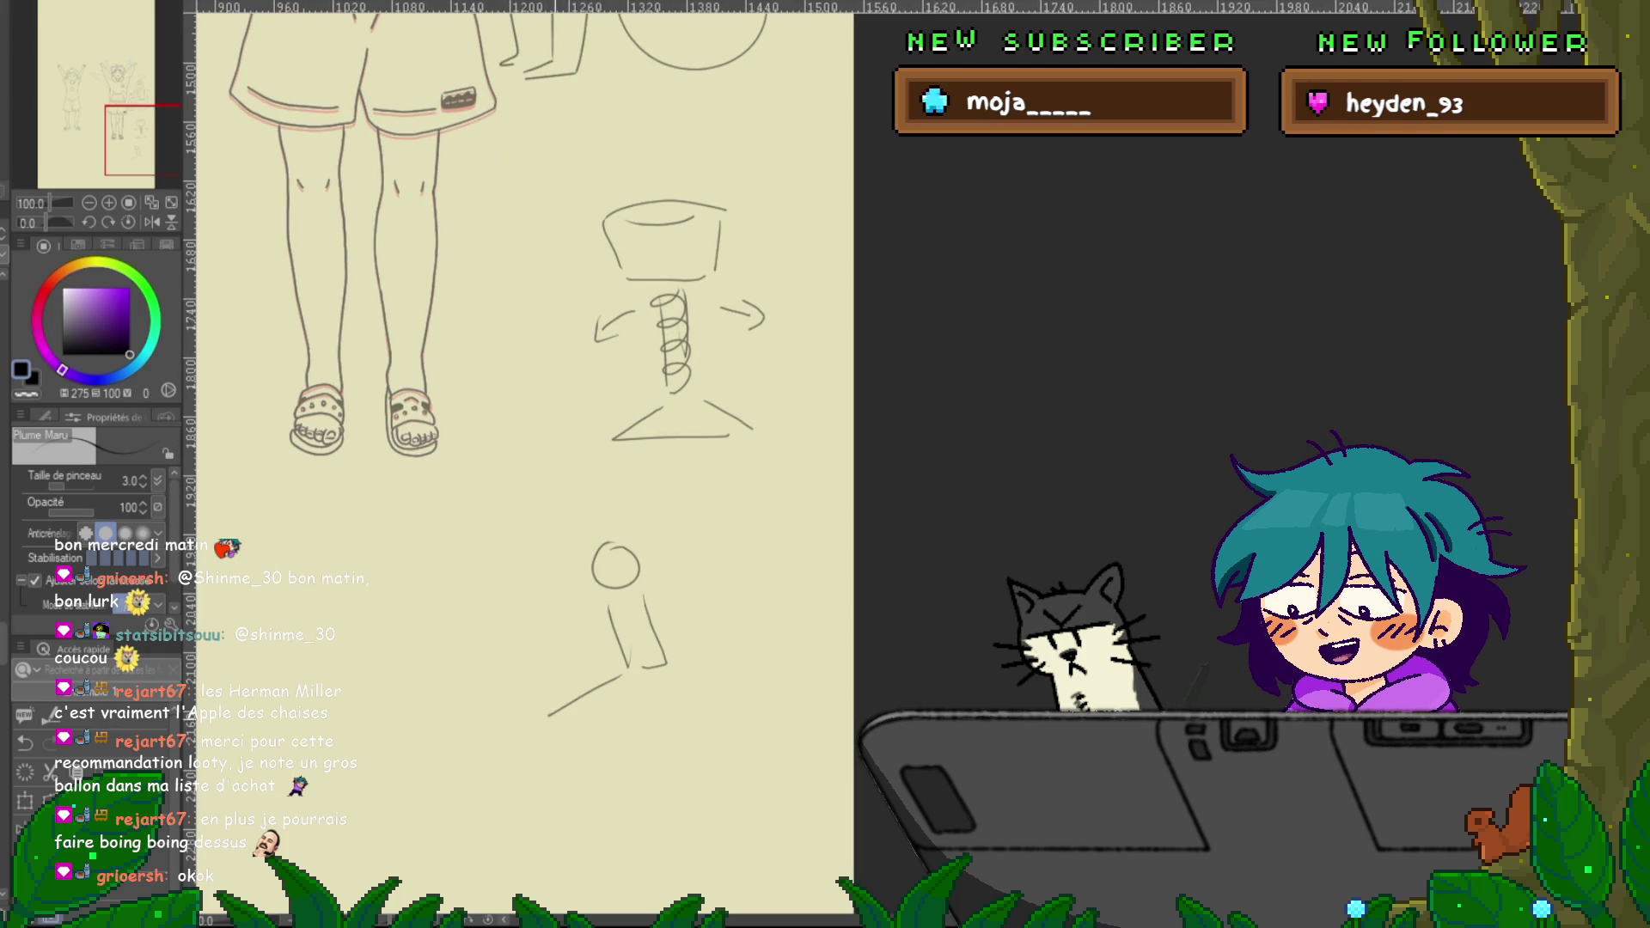
pyautogui.moveTo(633, 689); pyautogui.dragTo(602, 803)
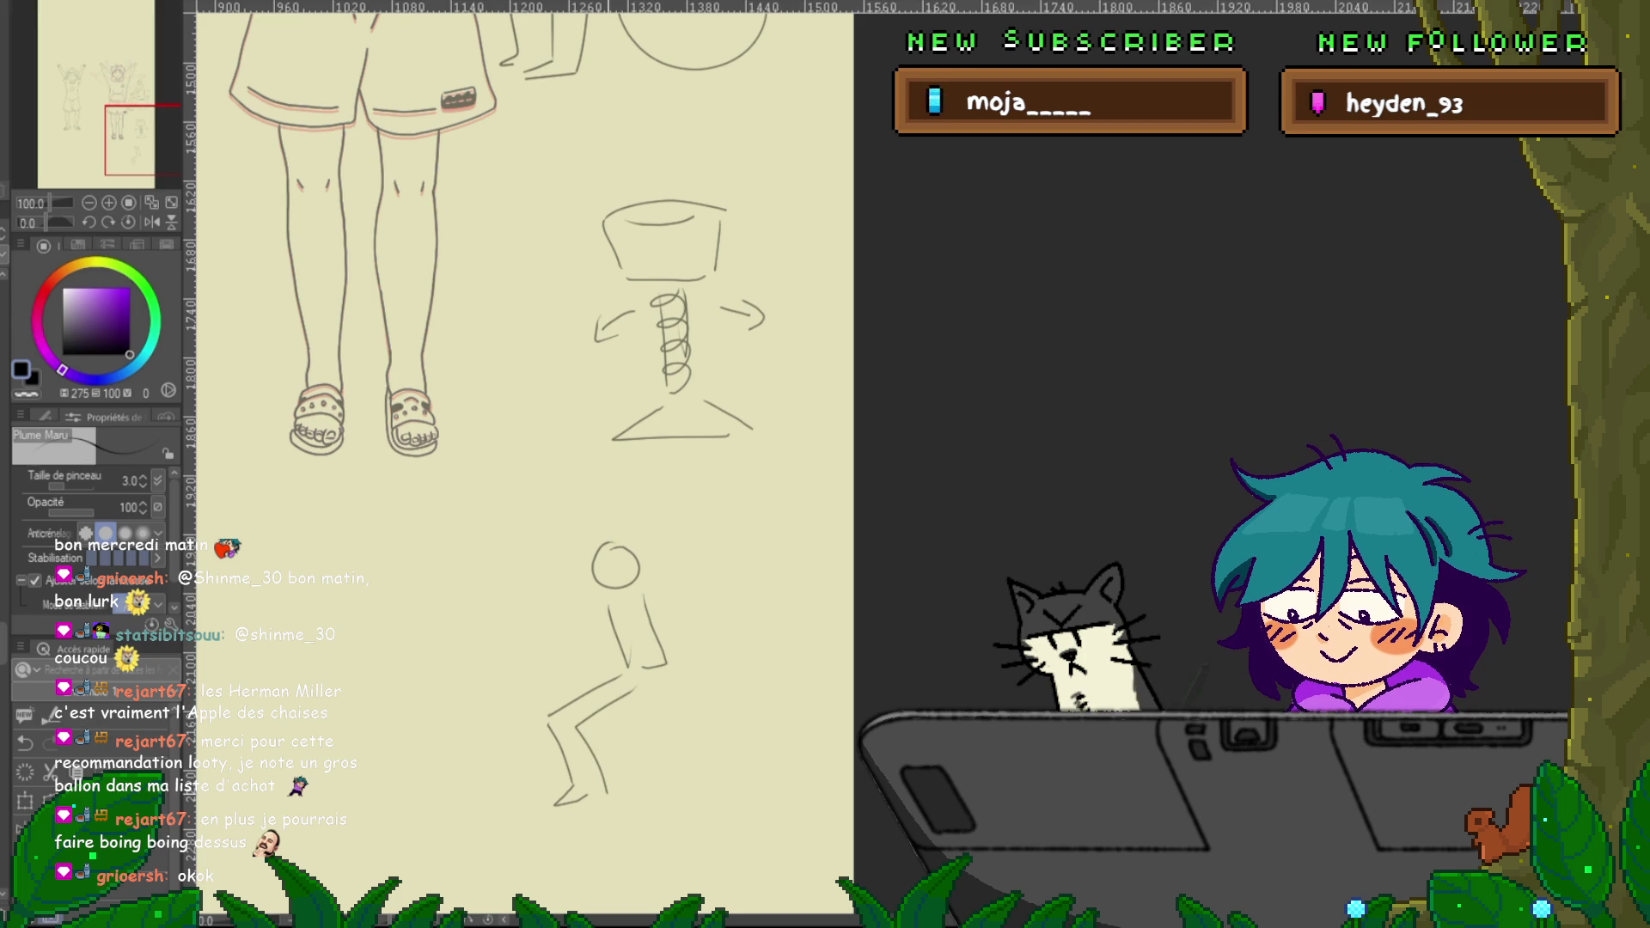
pyautogui.scroll(-3, 525, 464)
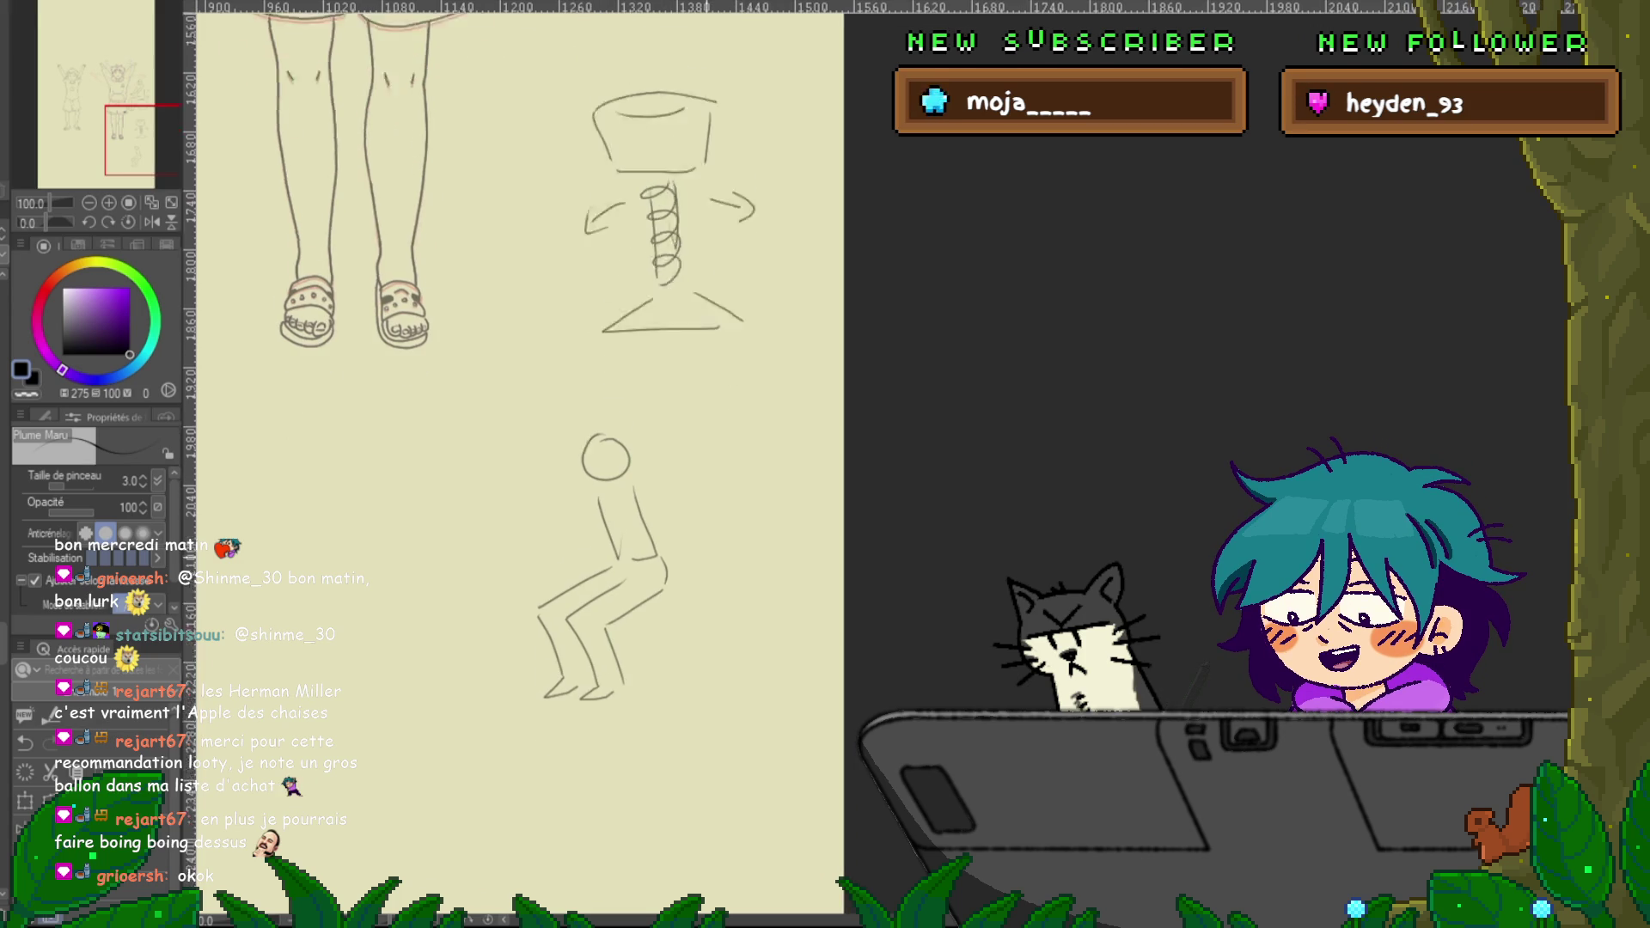
pyautogui.hotkey('ctrl', 'z')
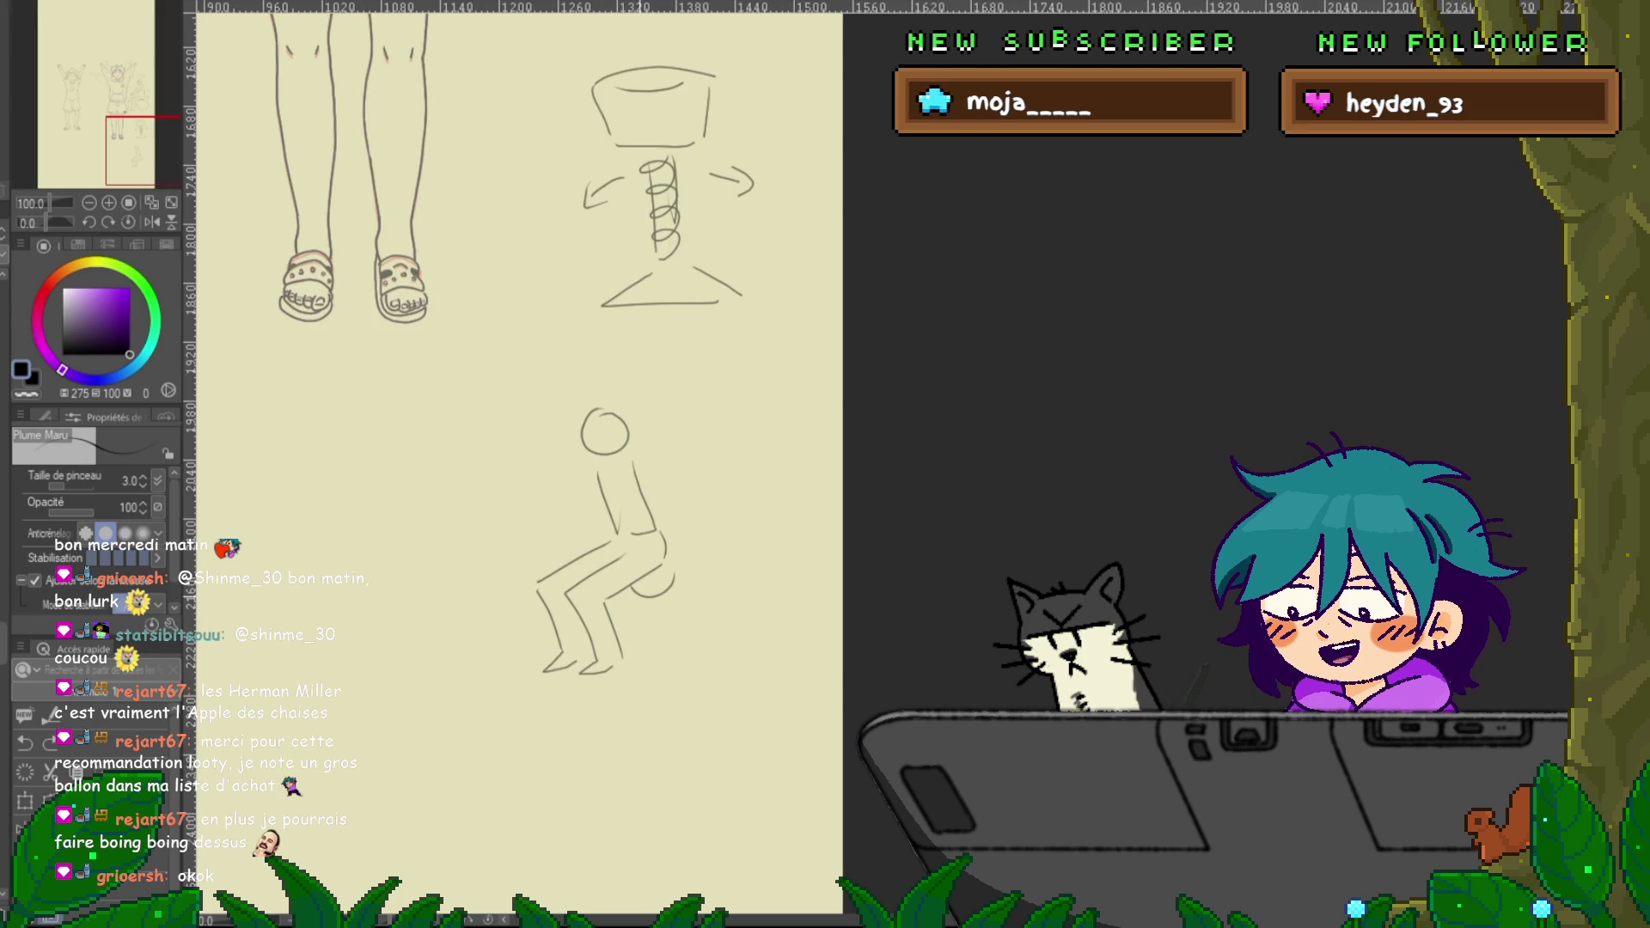
pyautogui.moveTo(664, 539)
pyautogui.mouseDown()
pyautogui.moveTo(631, 594)
pyautogui.moveTo(669, 645)
pyautogui.moveTo(686, 649)
pyautogui.moveTo(672, 622)
pyautogui.moveTo(713, 664)
pyautogui.mouseUp()
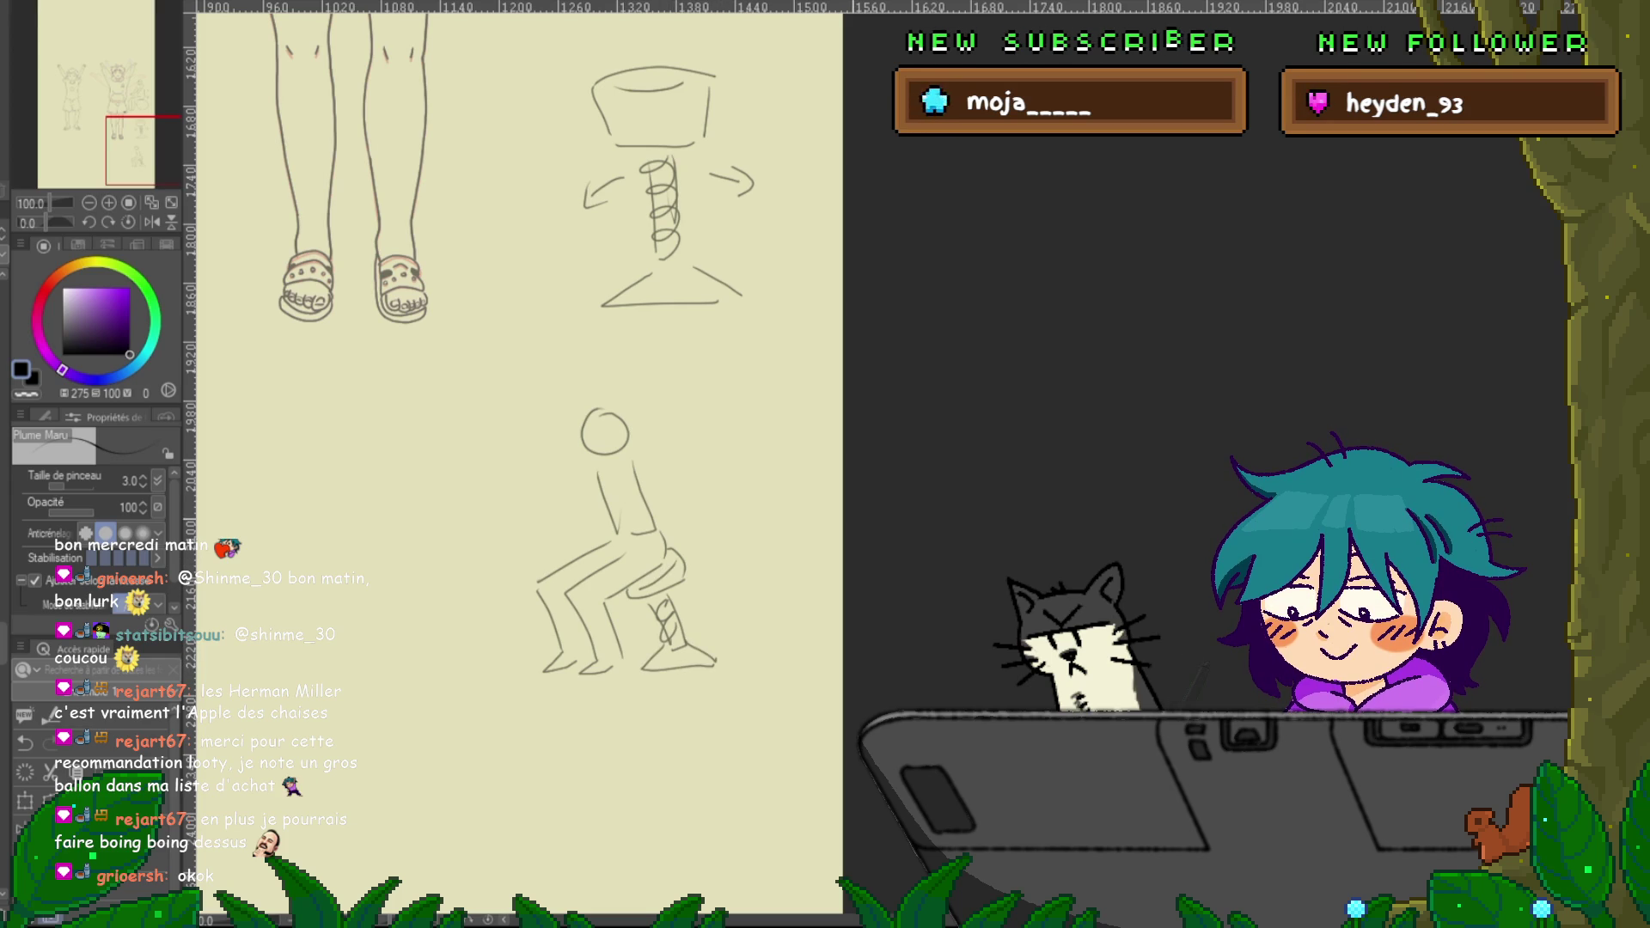
pyautogui.moveTo(591, 482); pyautogui.dragTo(537, 528)
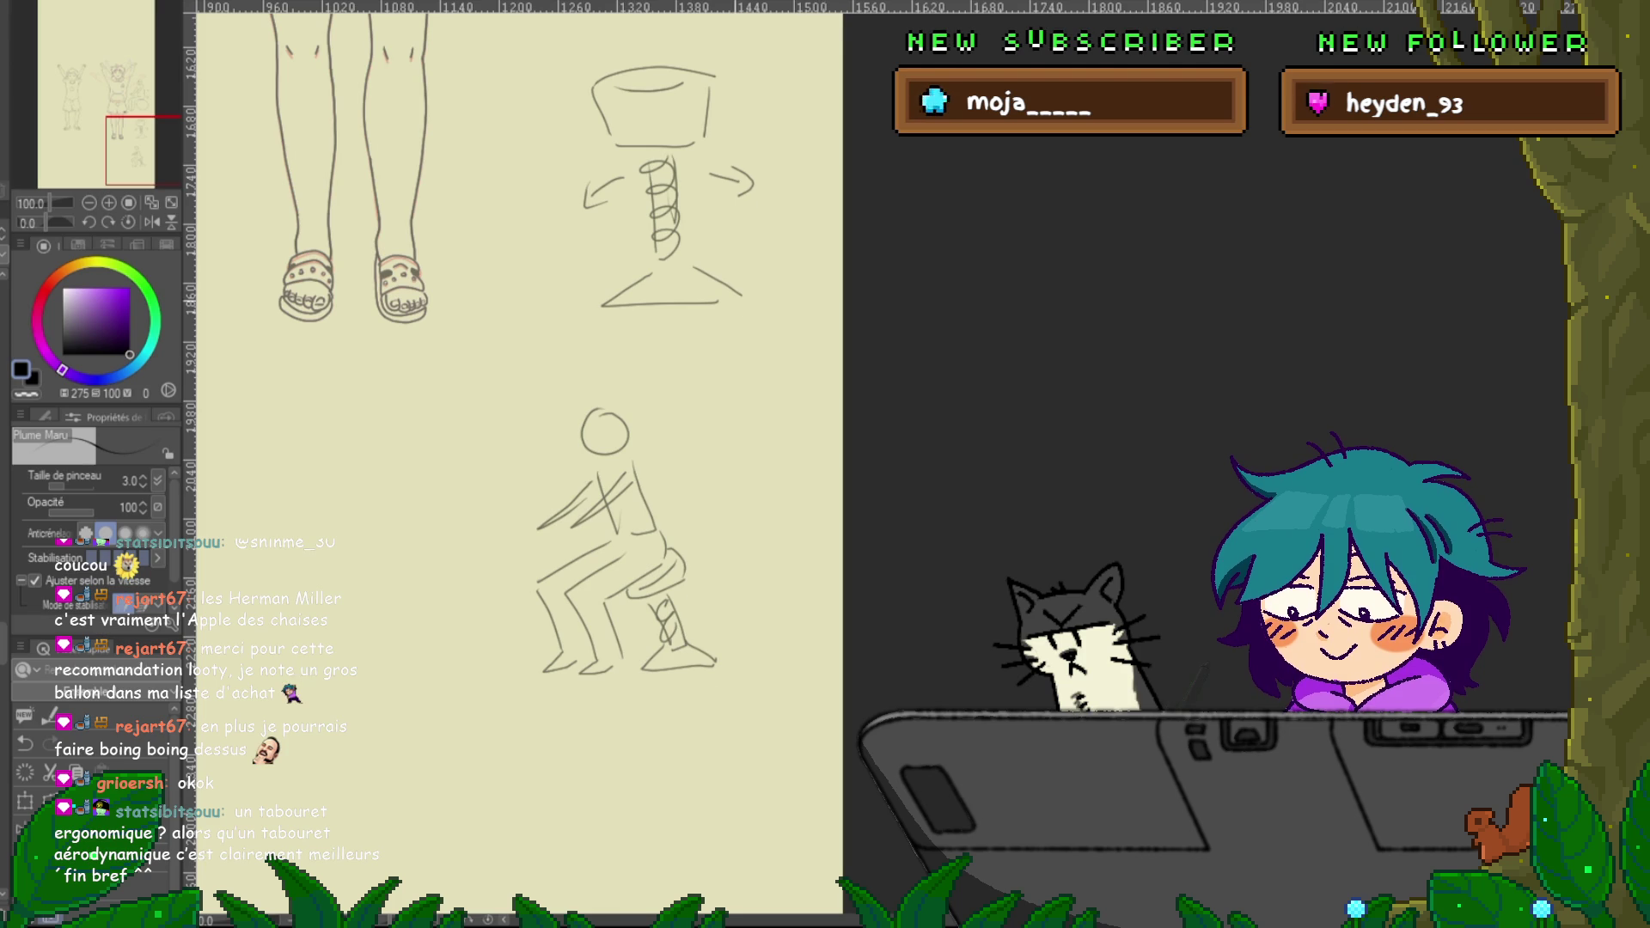
pyautogui.scroll(10, 516, 464)
pyautogui.scroll(-4, 473, 464)
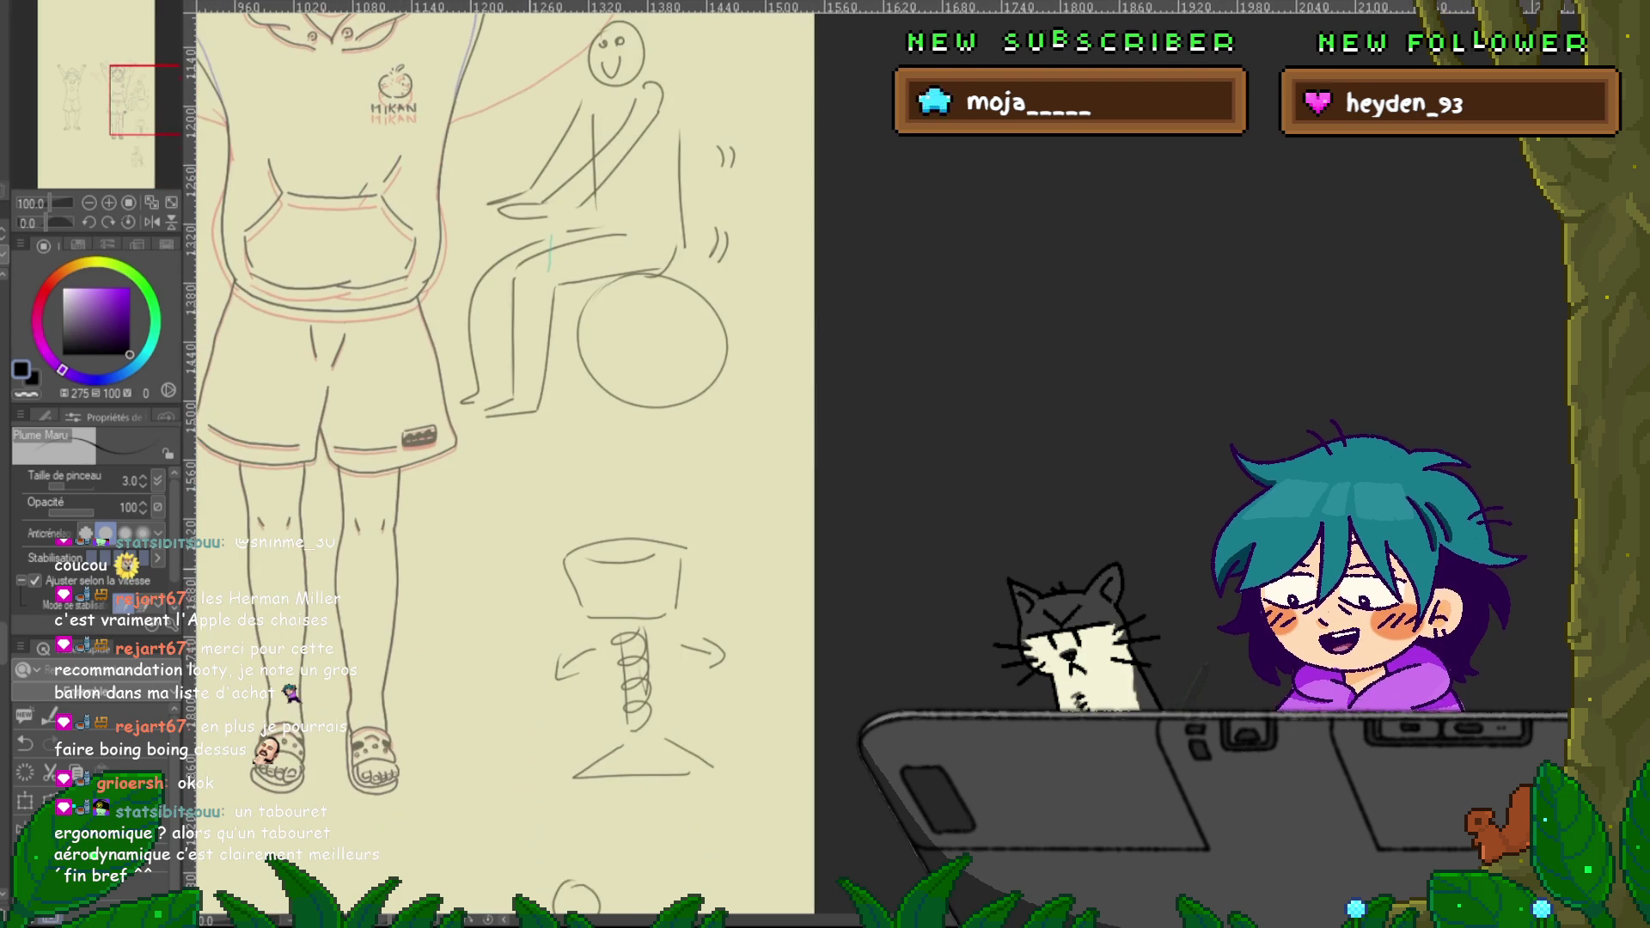
pyautogui.scroll(-5, 473, 464)
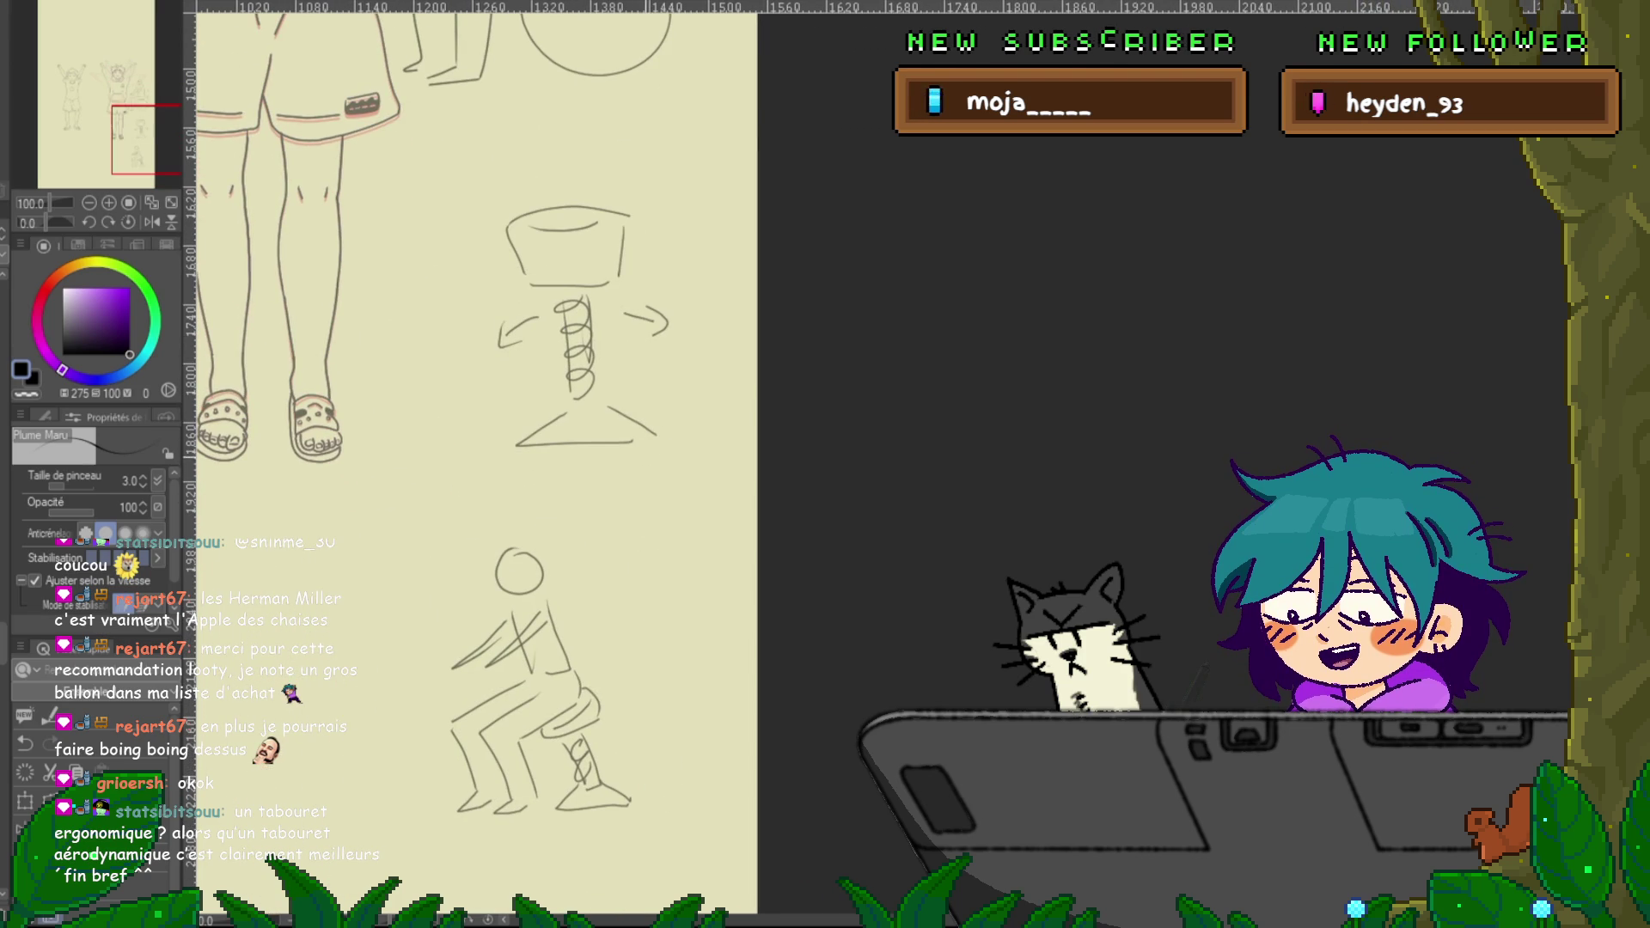
pyautogui.scroll(5, 472, 465)
pyautogui.scroll(2, 473, 464)
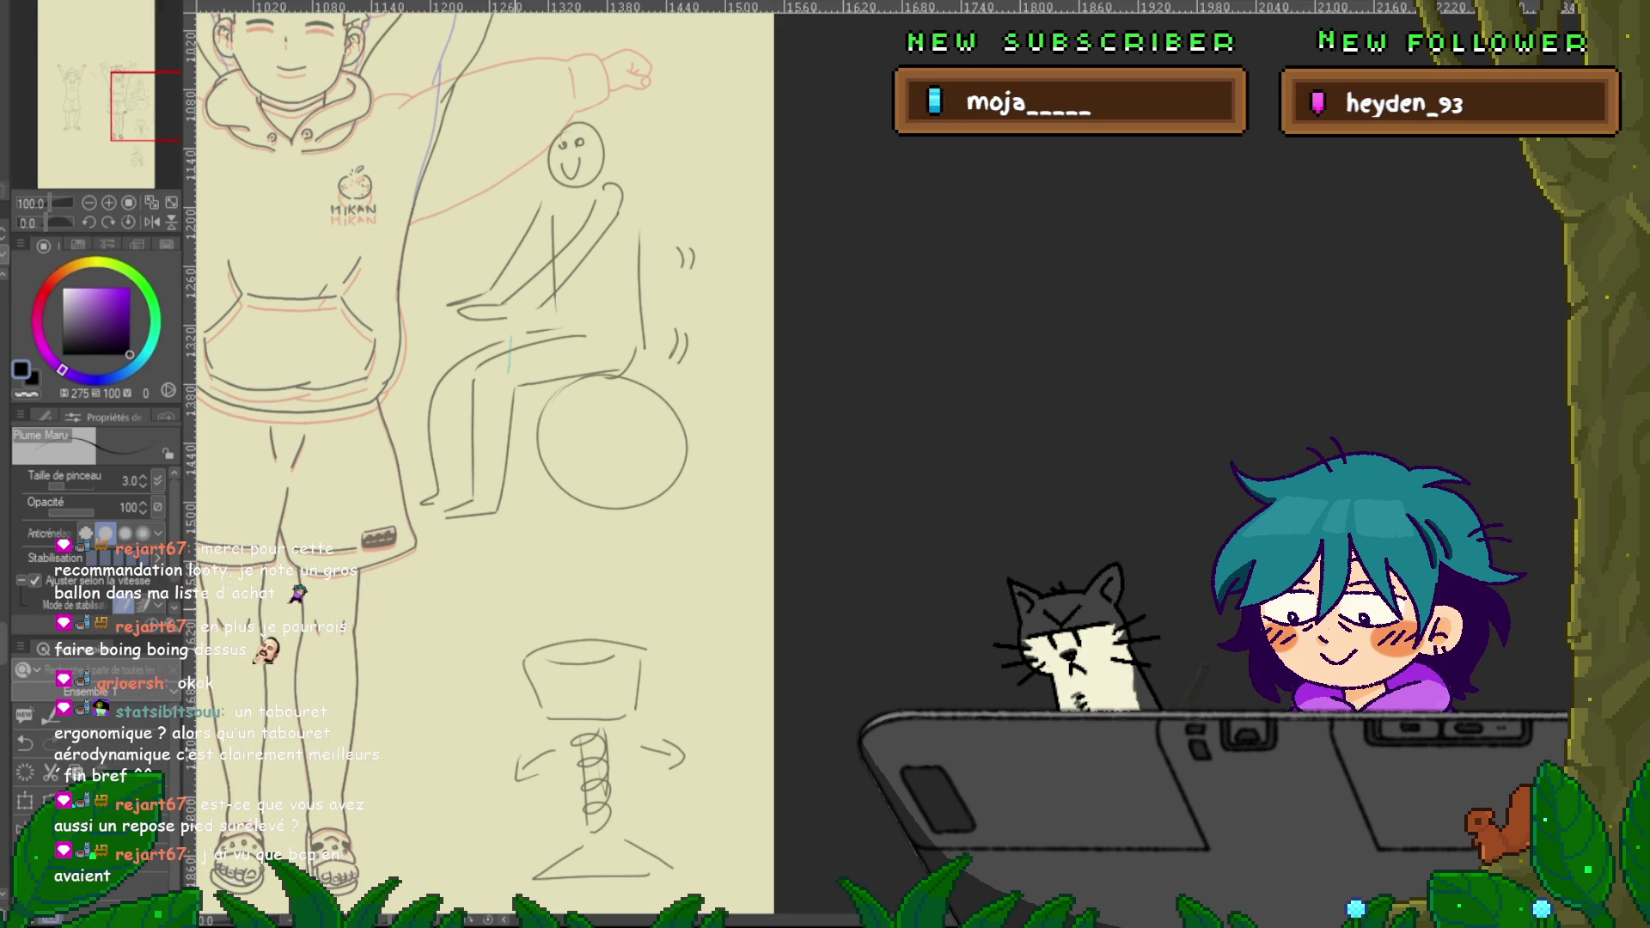
pyautogui.scroll(-5, 481, 429)
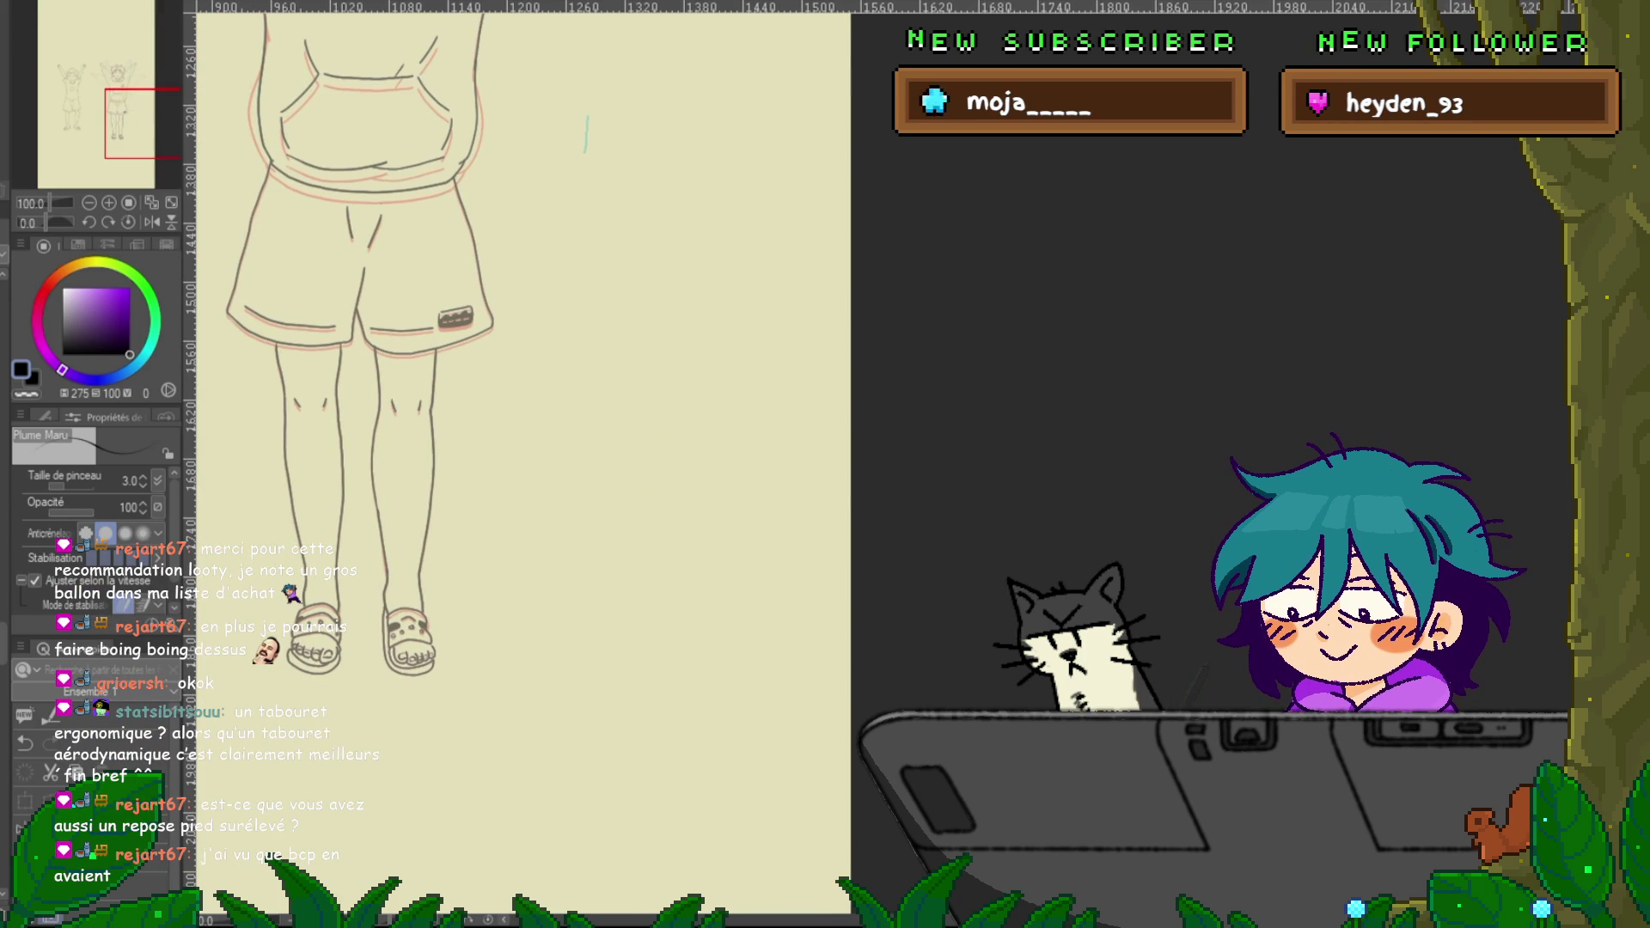
pyautogui.scroll(-5, 481, 430)
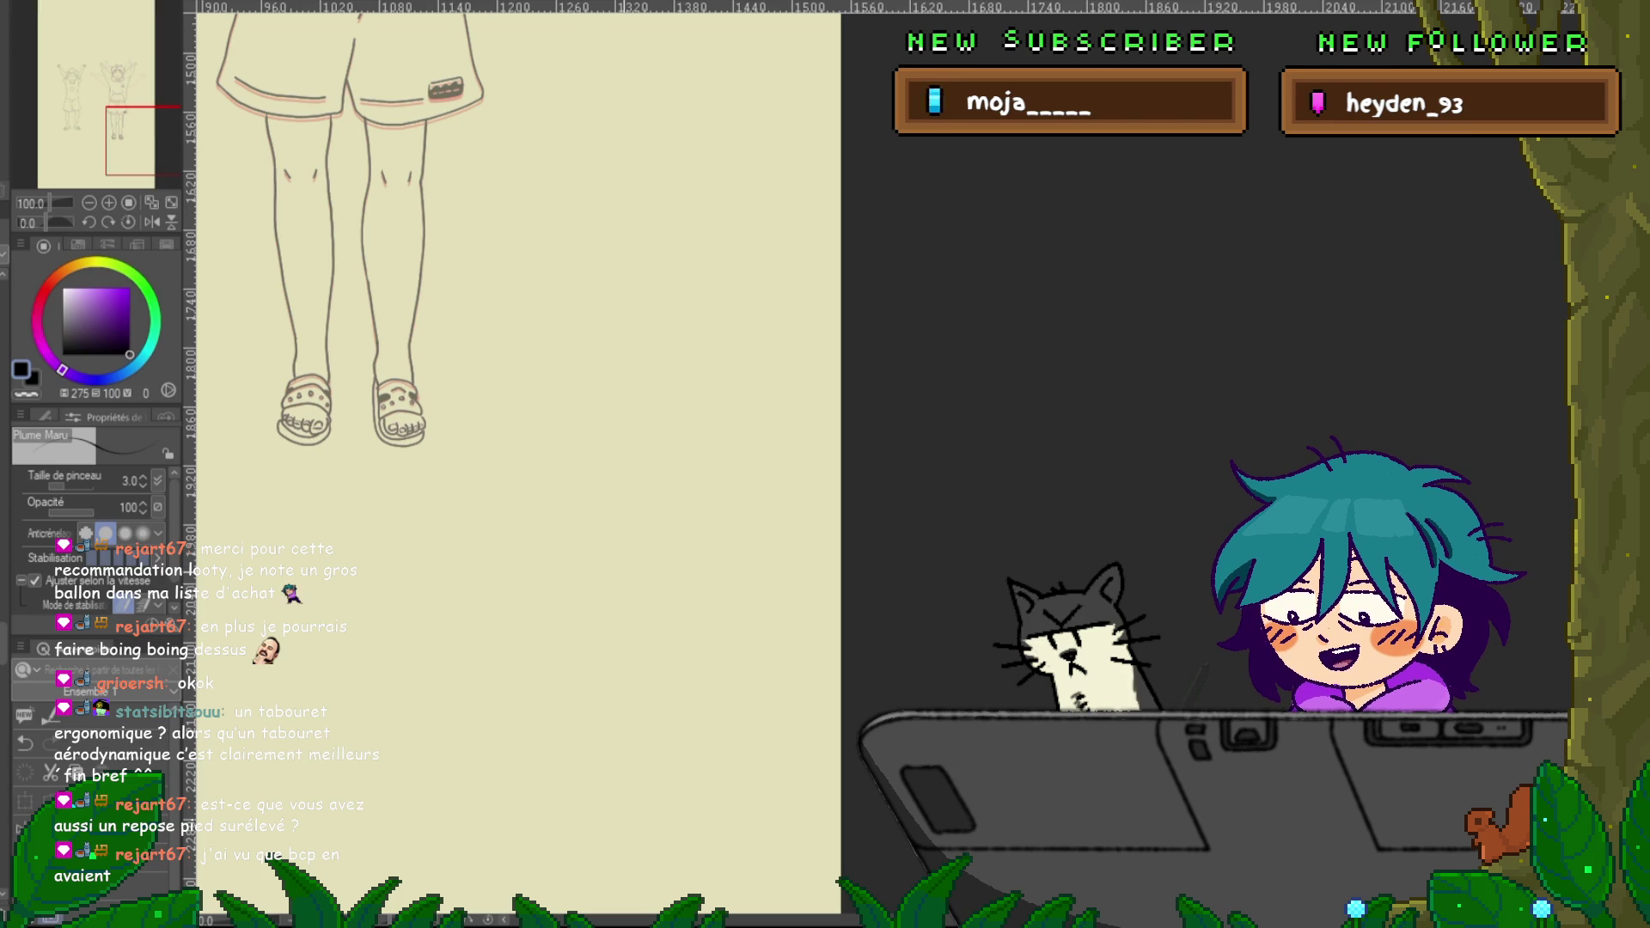
pyautogui.scroll(-3, 516, 464)
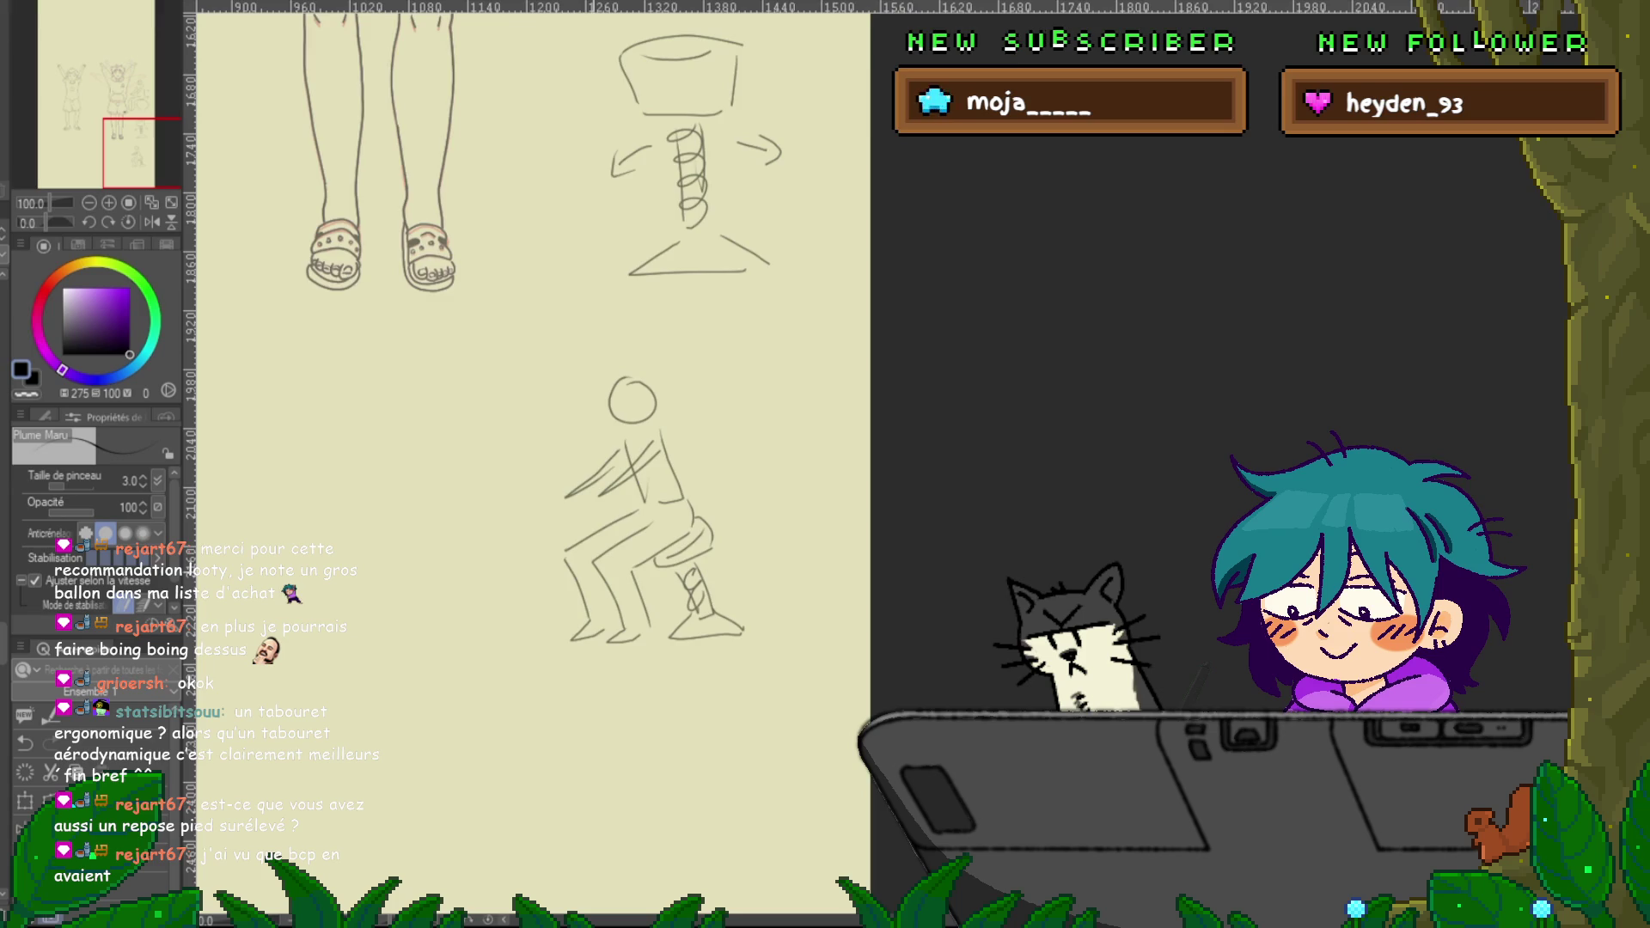
pyautogui.moveTo(516, 464); pyautogui.dragTo(658, 417)
# Sketch a foot sole on a bowl-shaped footrest with a two-line leg above it
pyautogui.moveTo(350, 477); pyautogui.dragTo(477, 511)
pyautogui.moveTo(351, 483); pyautogui.dragTo(397, 583)
pyautogui.moveTo(492, 539); pyautogui.dragTo(496, 526)
pyautogui.moveTo(464, 403); pyautogui.dragTo(388, 477)
pyautogui.moveTo(522, 411); pyautogui.dragTo(474, 499)
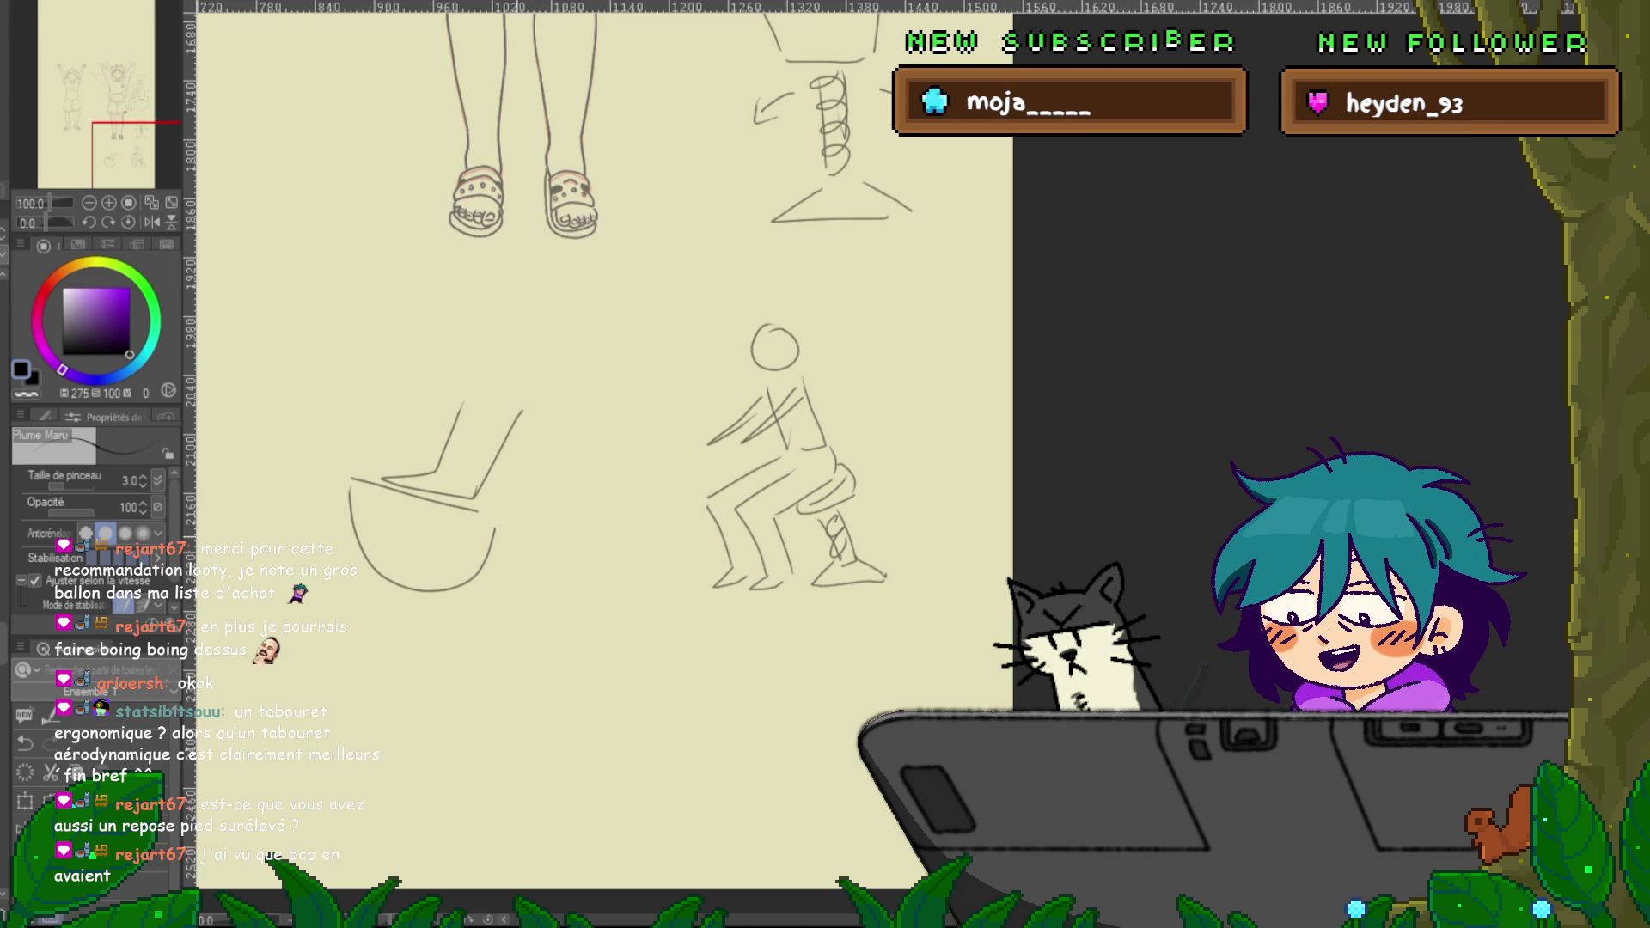
# Lower on the page, sketch a second leg on another bowl footrest, discarding a small flat shape beside it
pyautogui.scroll(-3, 601, 430)
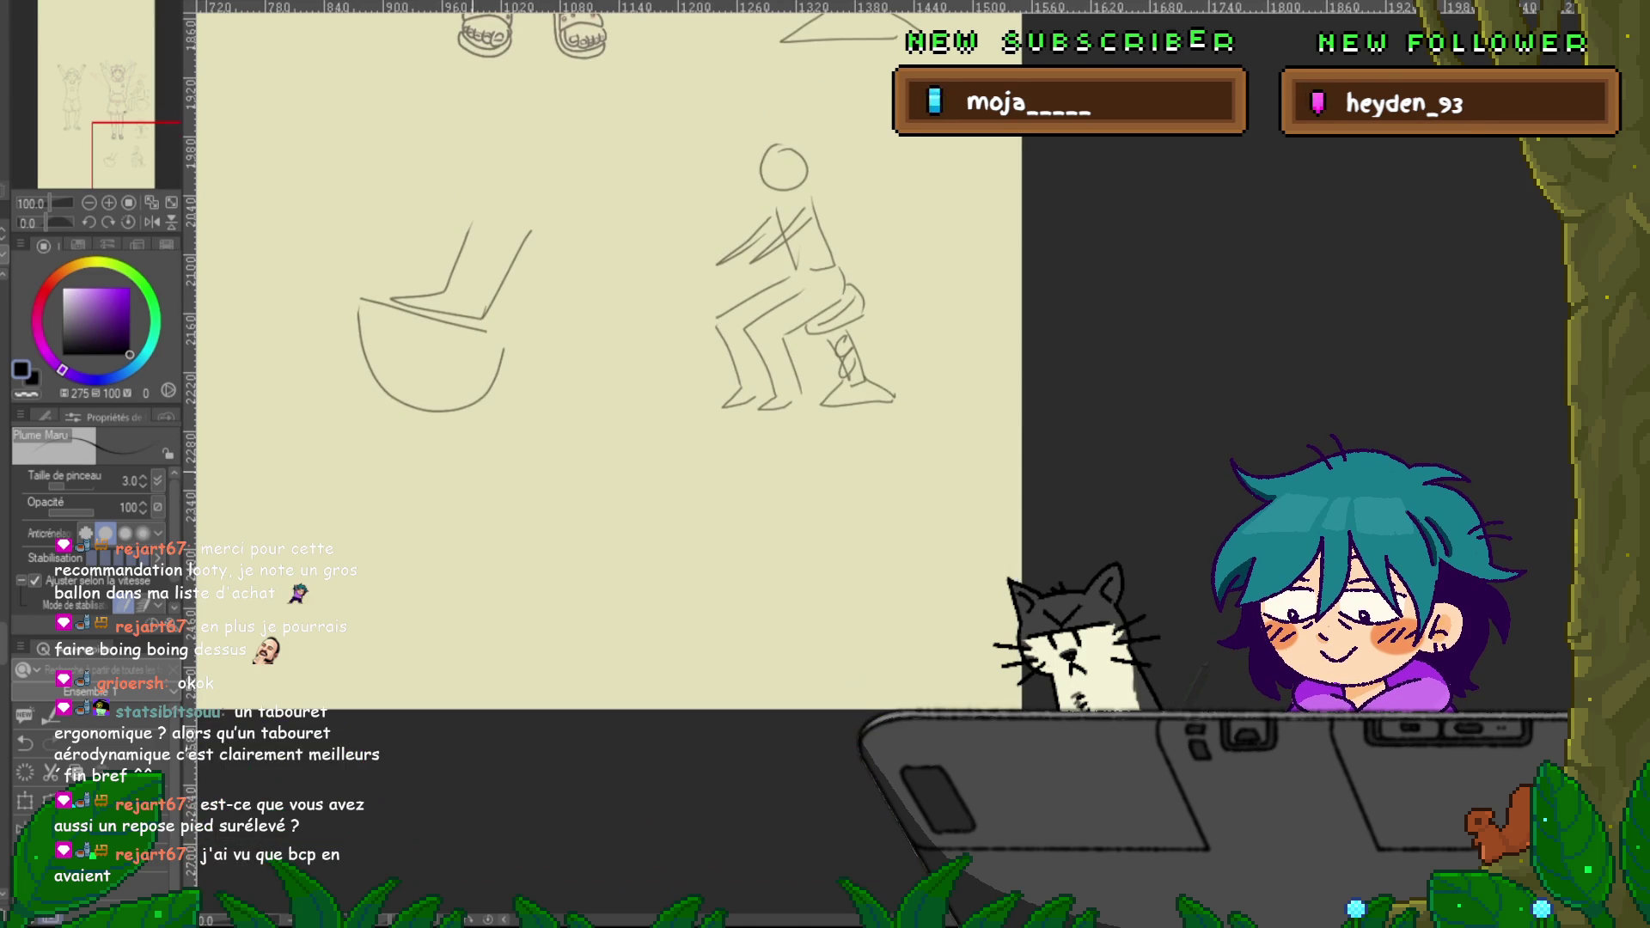
pyautogui.moveTo(492, 443)
pyautogui.mouseDown()
pyautogui.moveTo(468, 526)
pyautogui.moveTo(513, 527)
pyautogui.mouseUp()
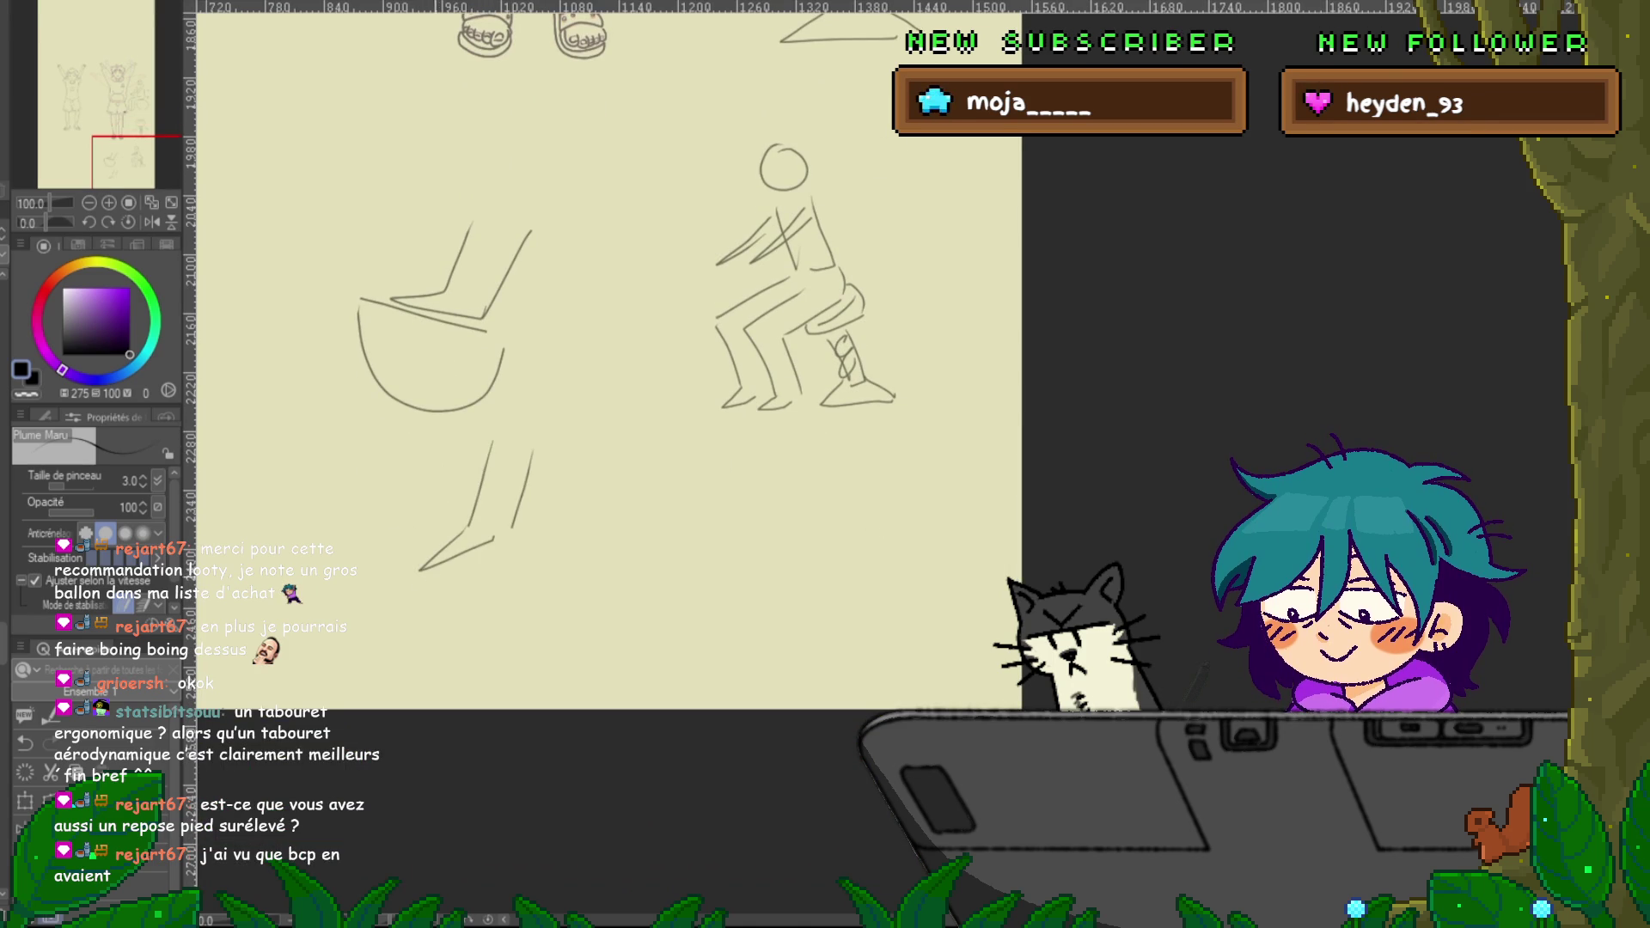
pyautogui.moveTo(398, 605); pyautogui.dragTo(533, 537)
pyautogui.moveTo(444, 574); pyautogui.dragTo(526, 540)
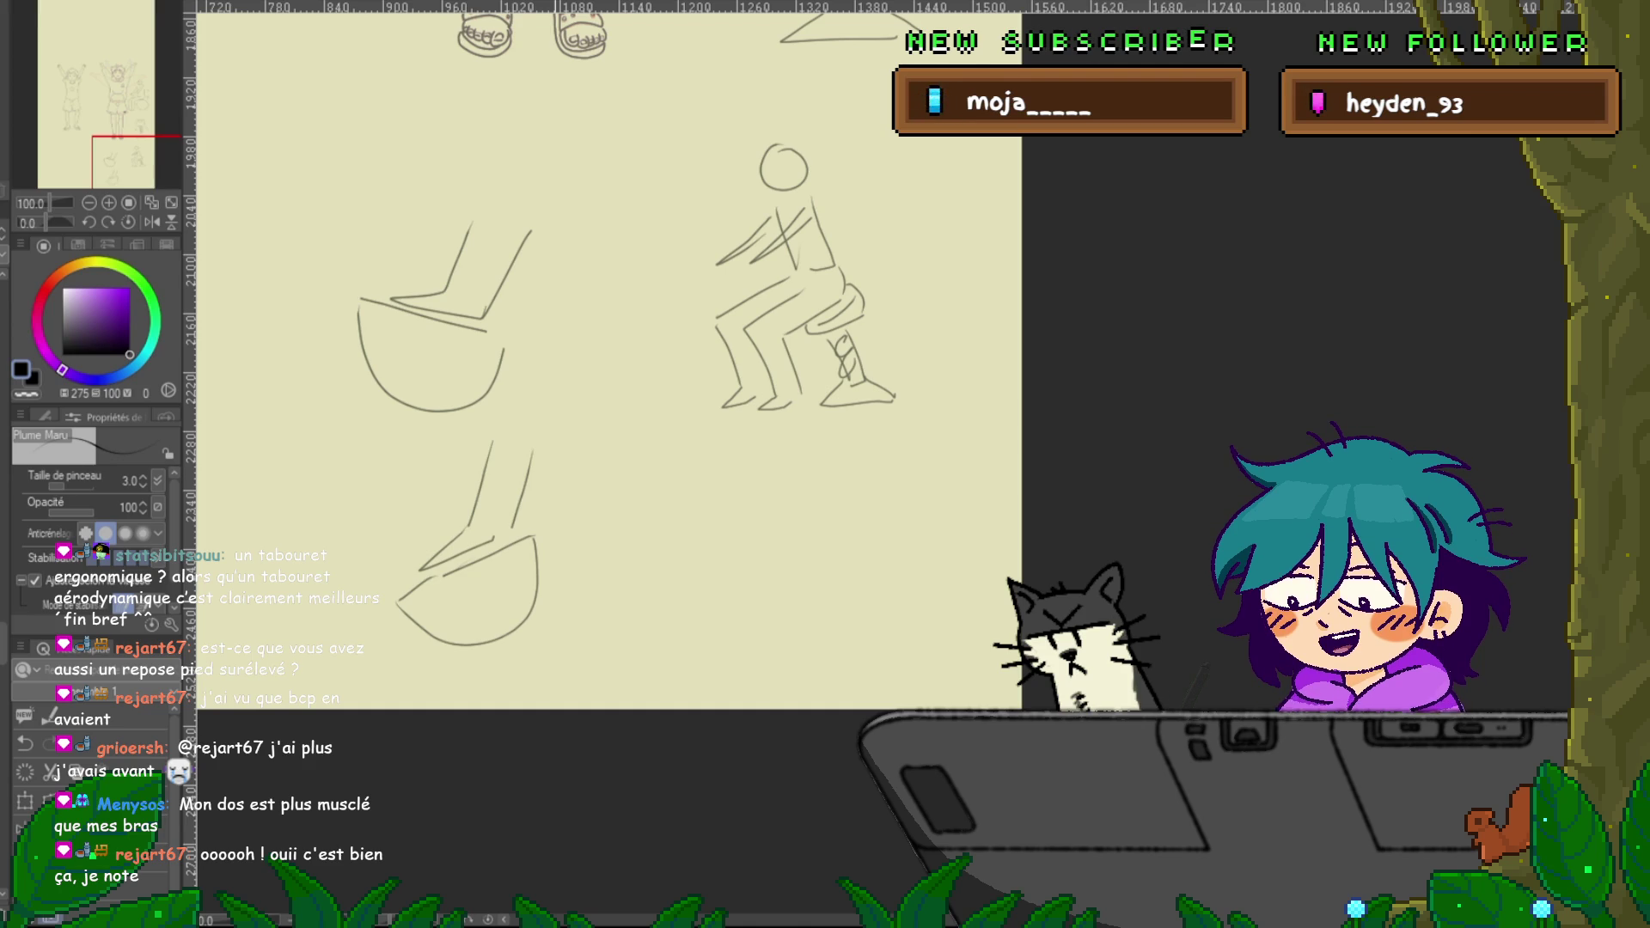
pyautogui.moveTo(602, 386); pyautogui.dragTo(481, 335)
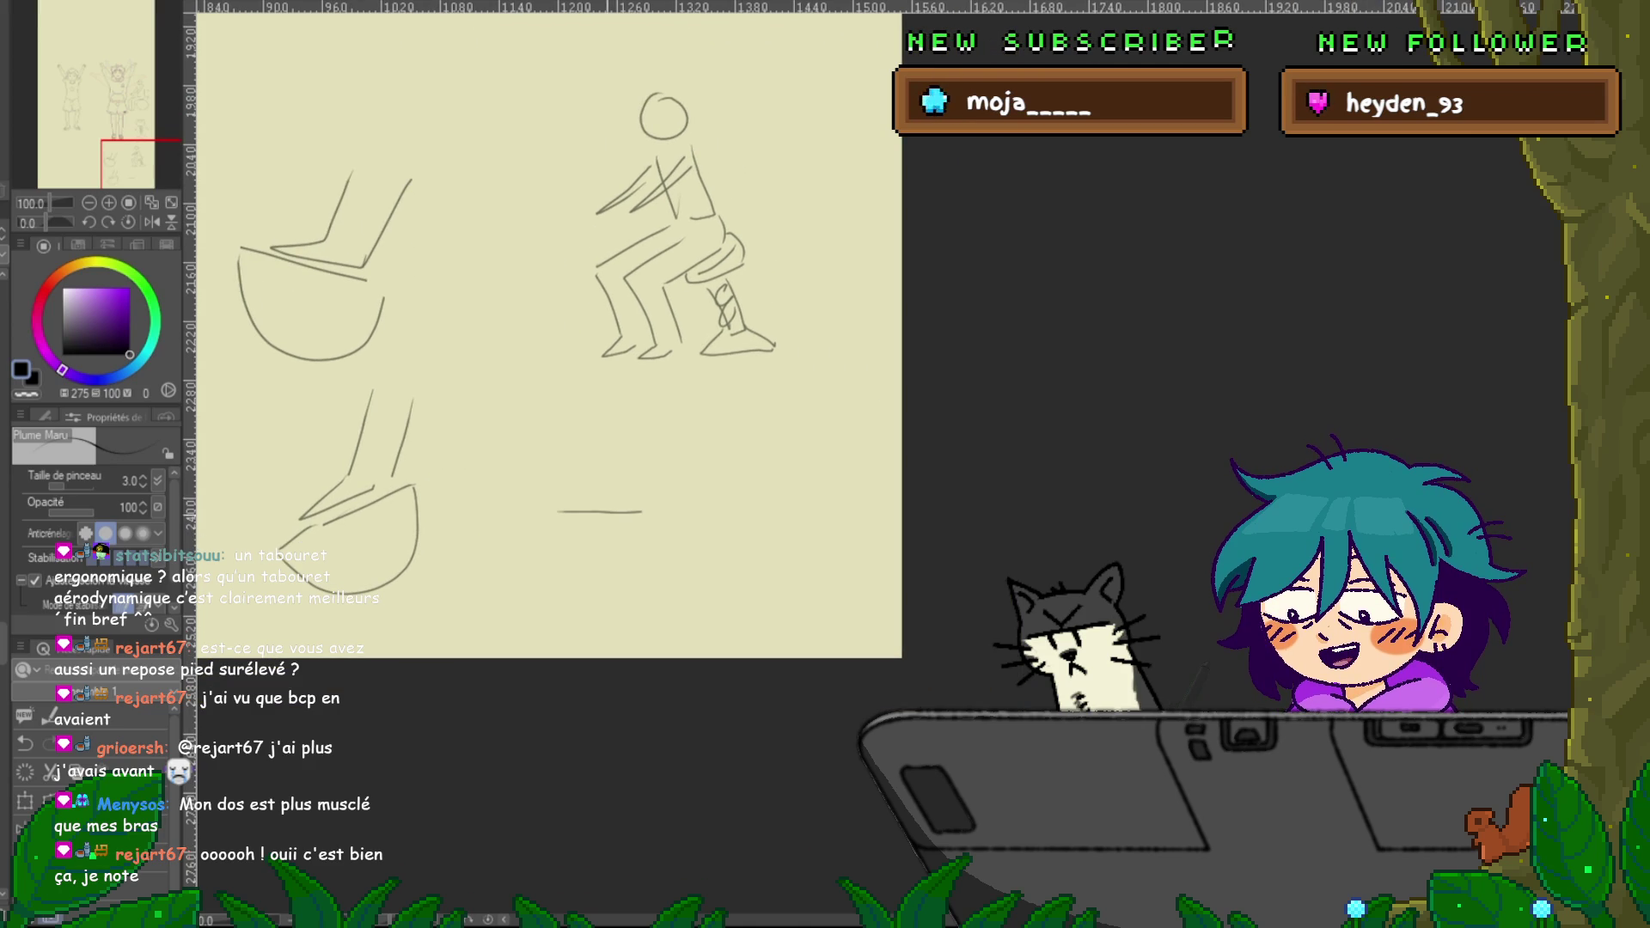
pyautogui.moveTo(643, 513); pyautogui.dragTo(690, 548)
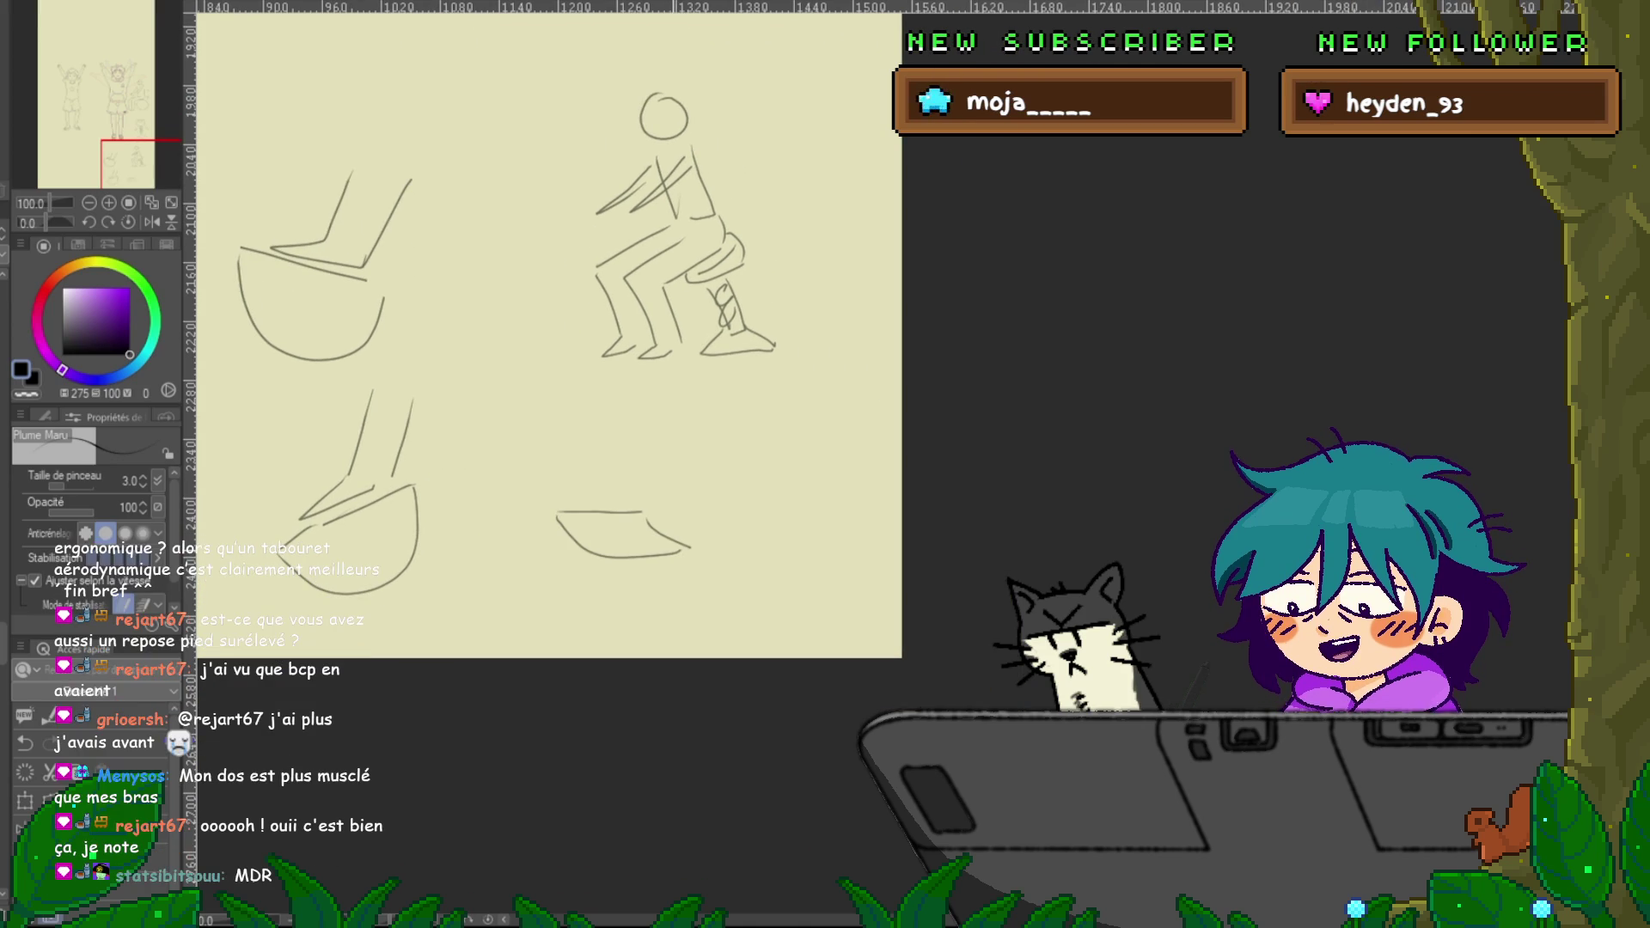
pyautogui.hotkey('ctrl', 'z')
pyautogui.hotkey('ctrl', 'z')
pyautogui.hotkey('ctrl', 'z')
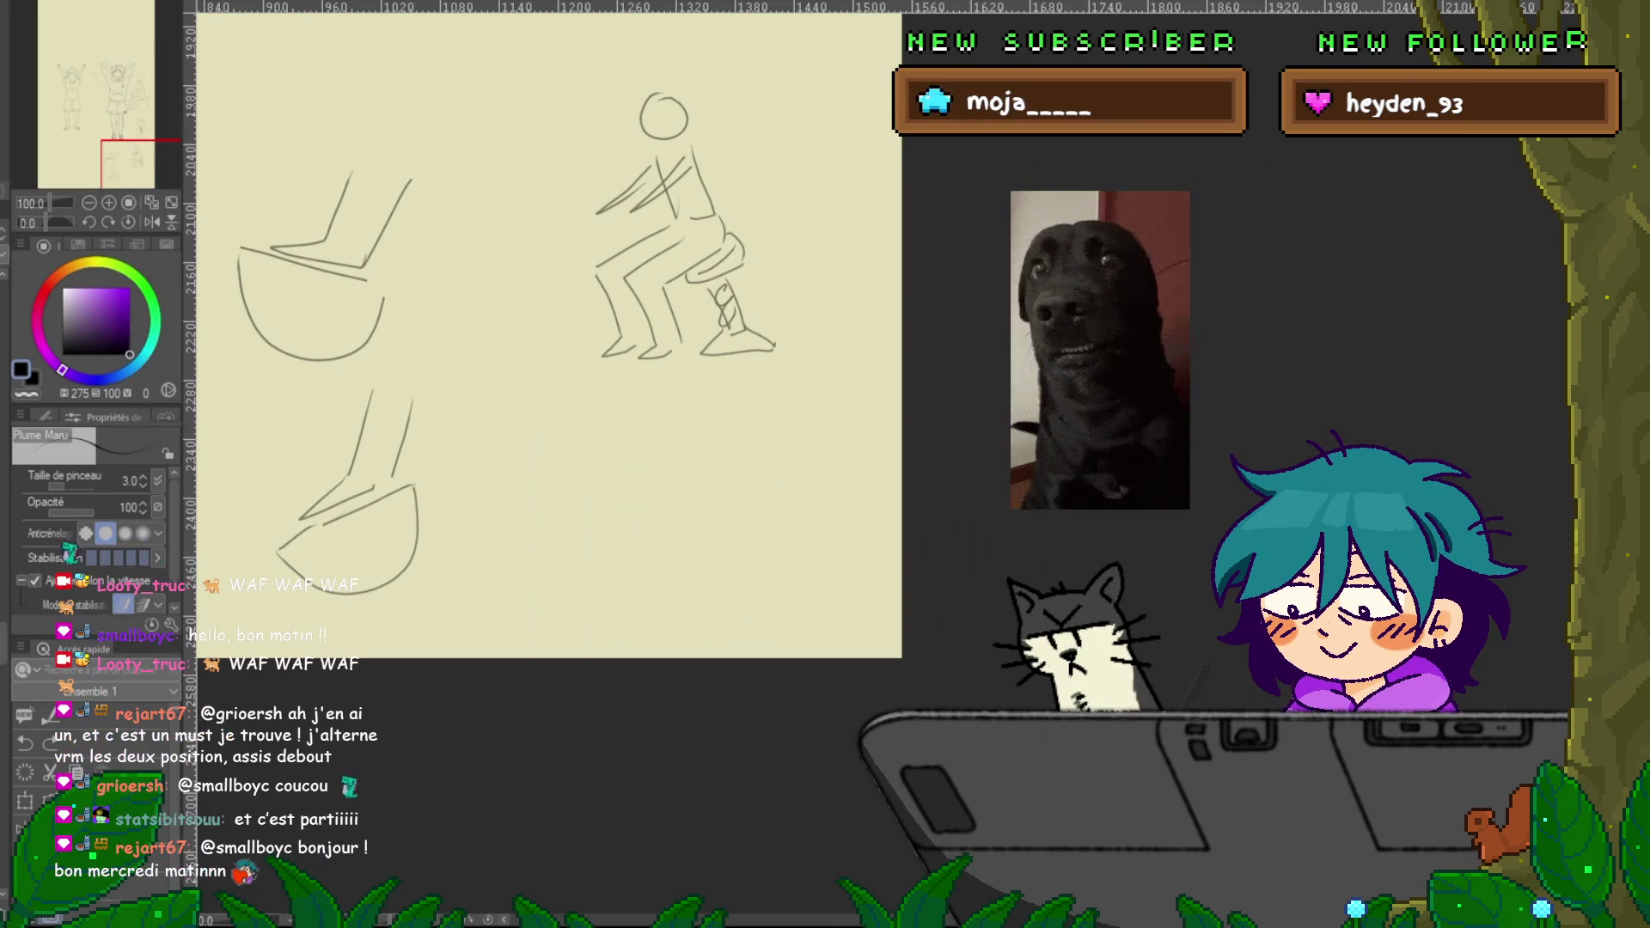
# Delete the footrest sketches and then the remaining seated-posture doodles
pyautogui.press('Delete')
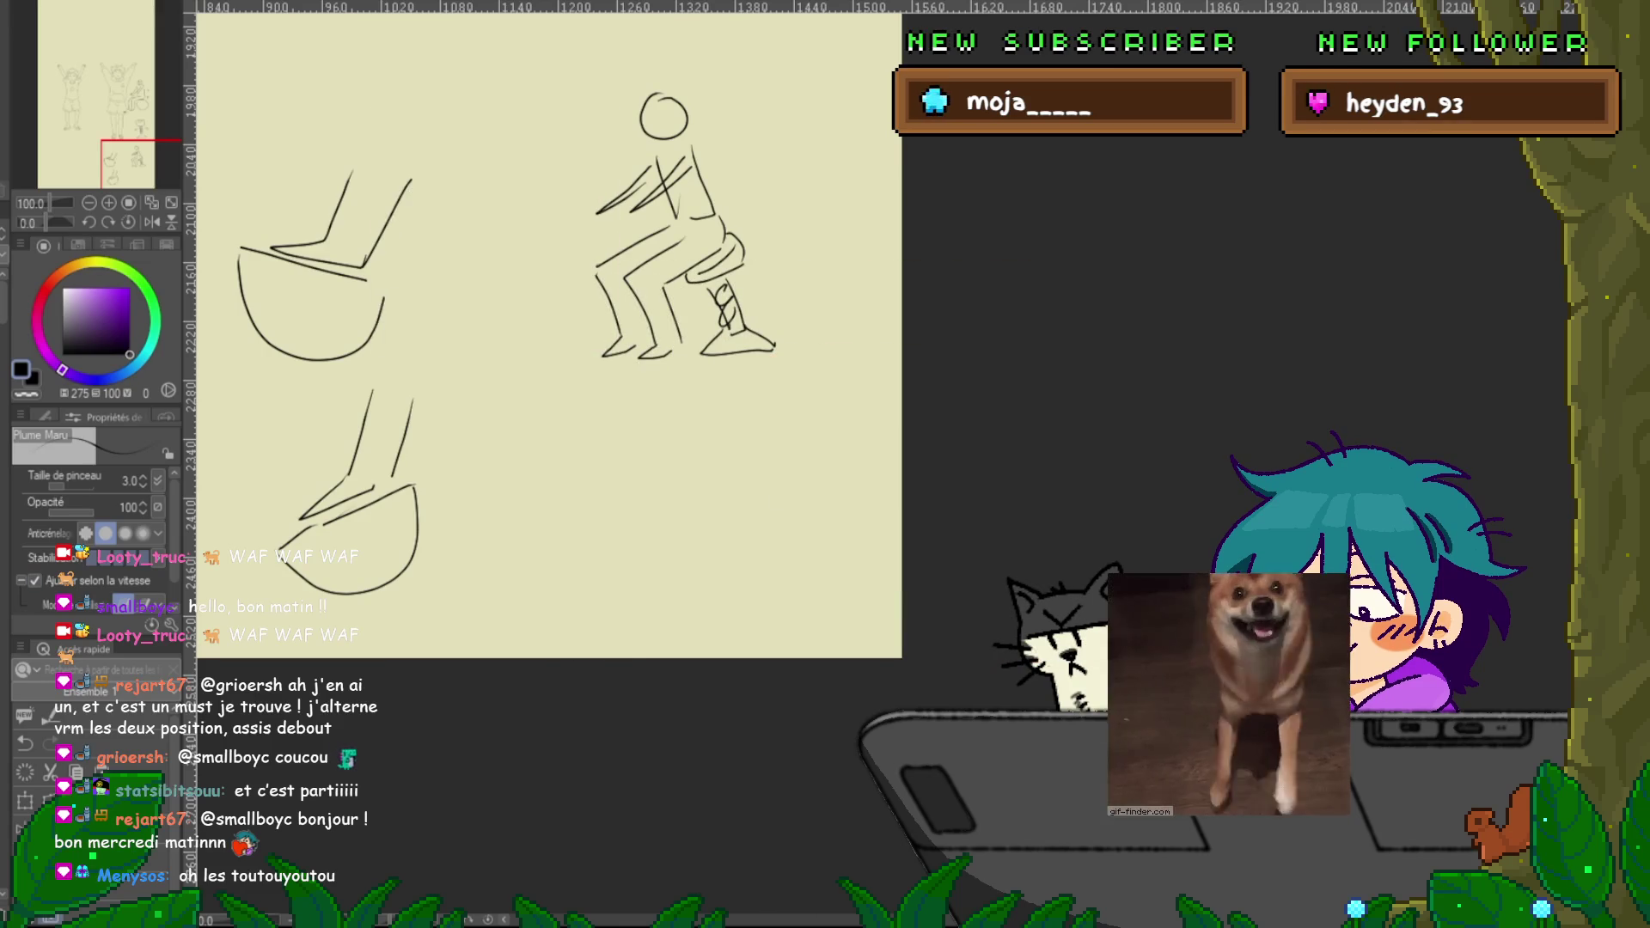
pyautogui.press('Delete')
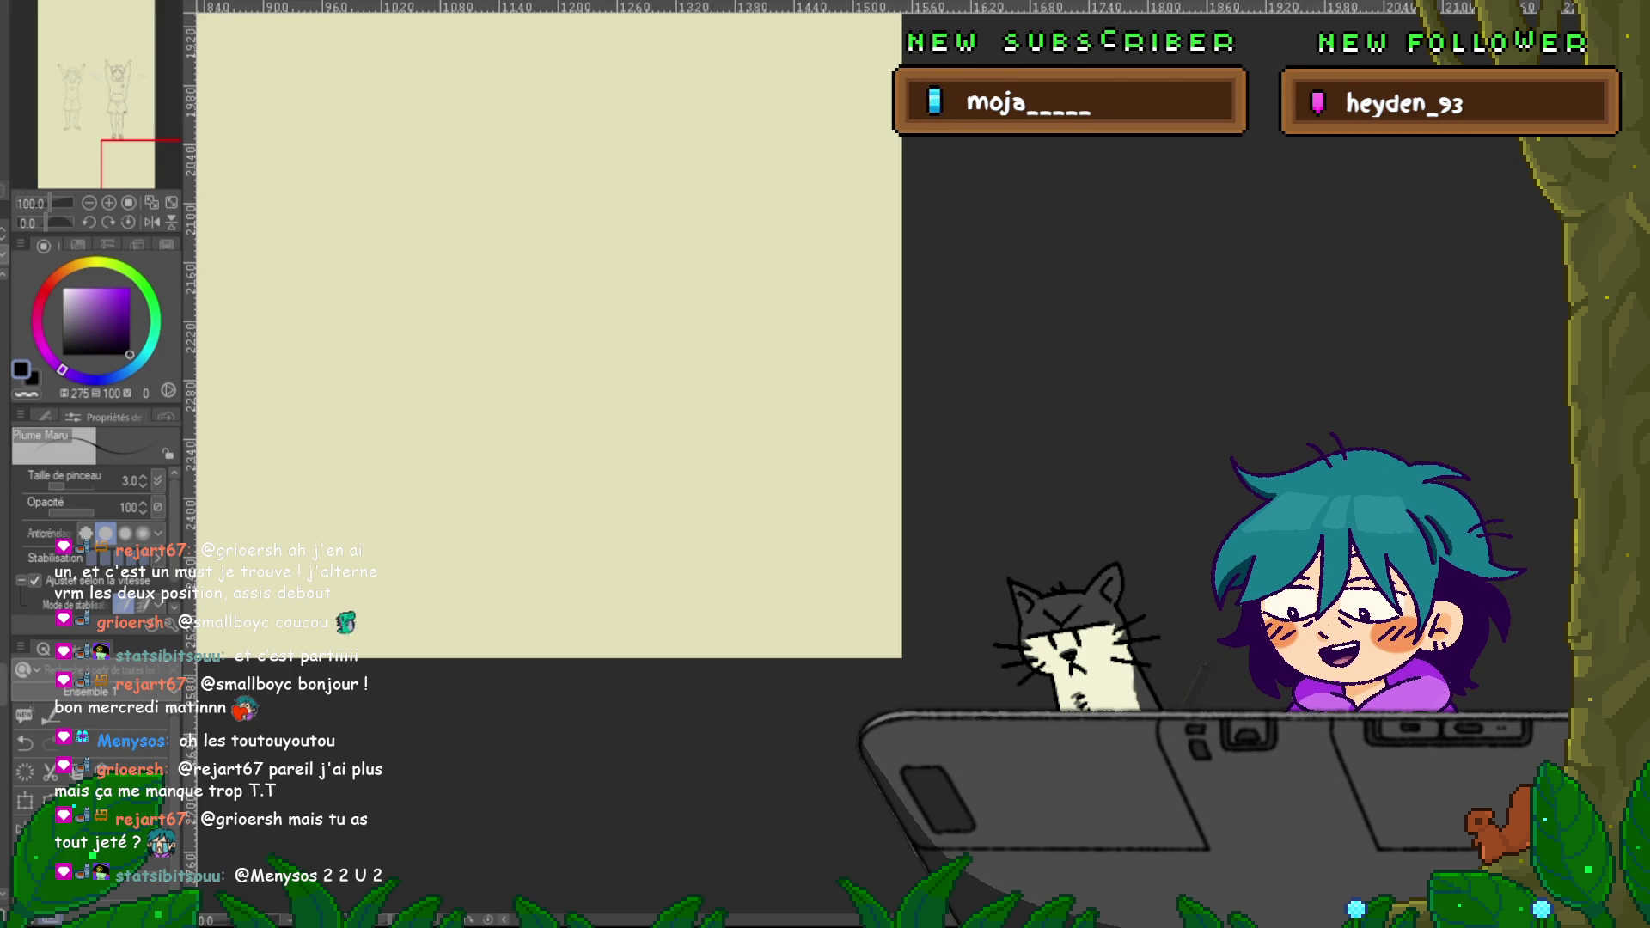
# Pan and zoom to frame the boy's hoodie and shorts, undoing a few stray short strokes
pyautogui.scroll(-2, 550, 336)
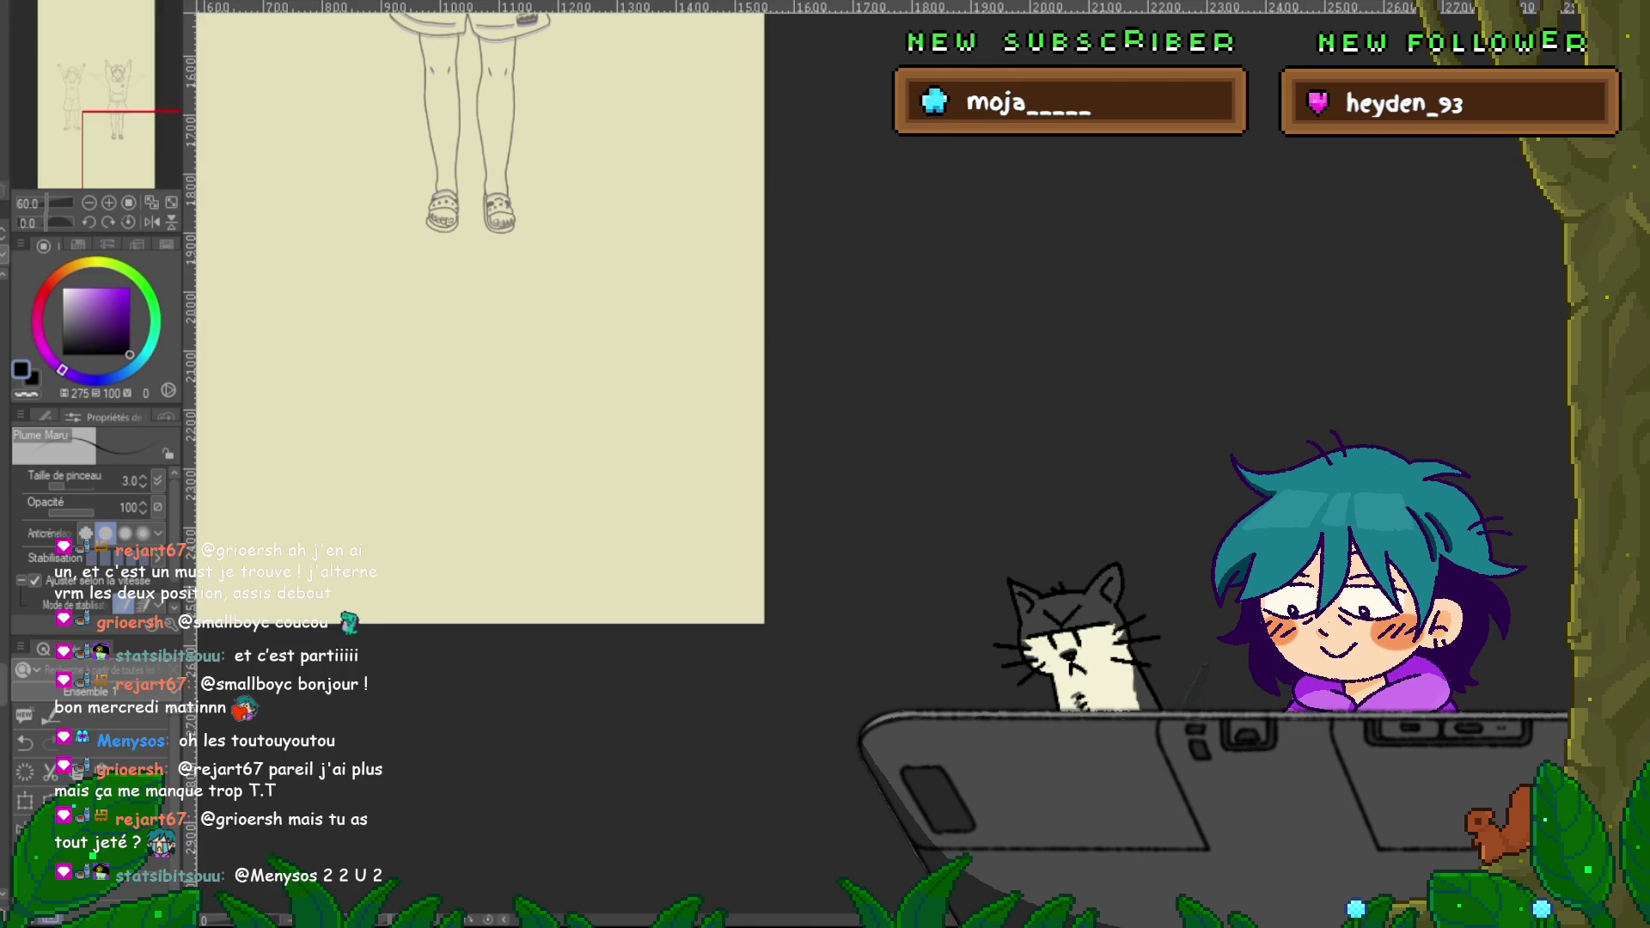
pyautogui.scroll(1, 473, 343)
pyautogui.scroll(5, 482, 464)
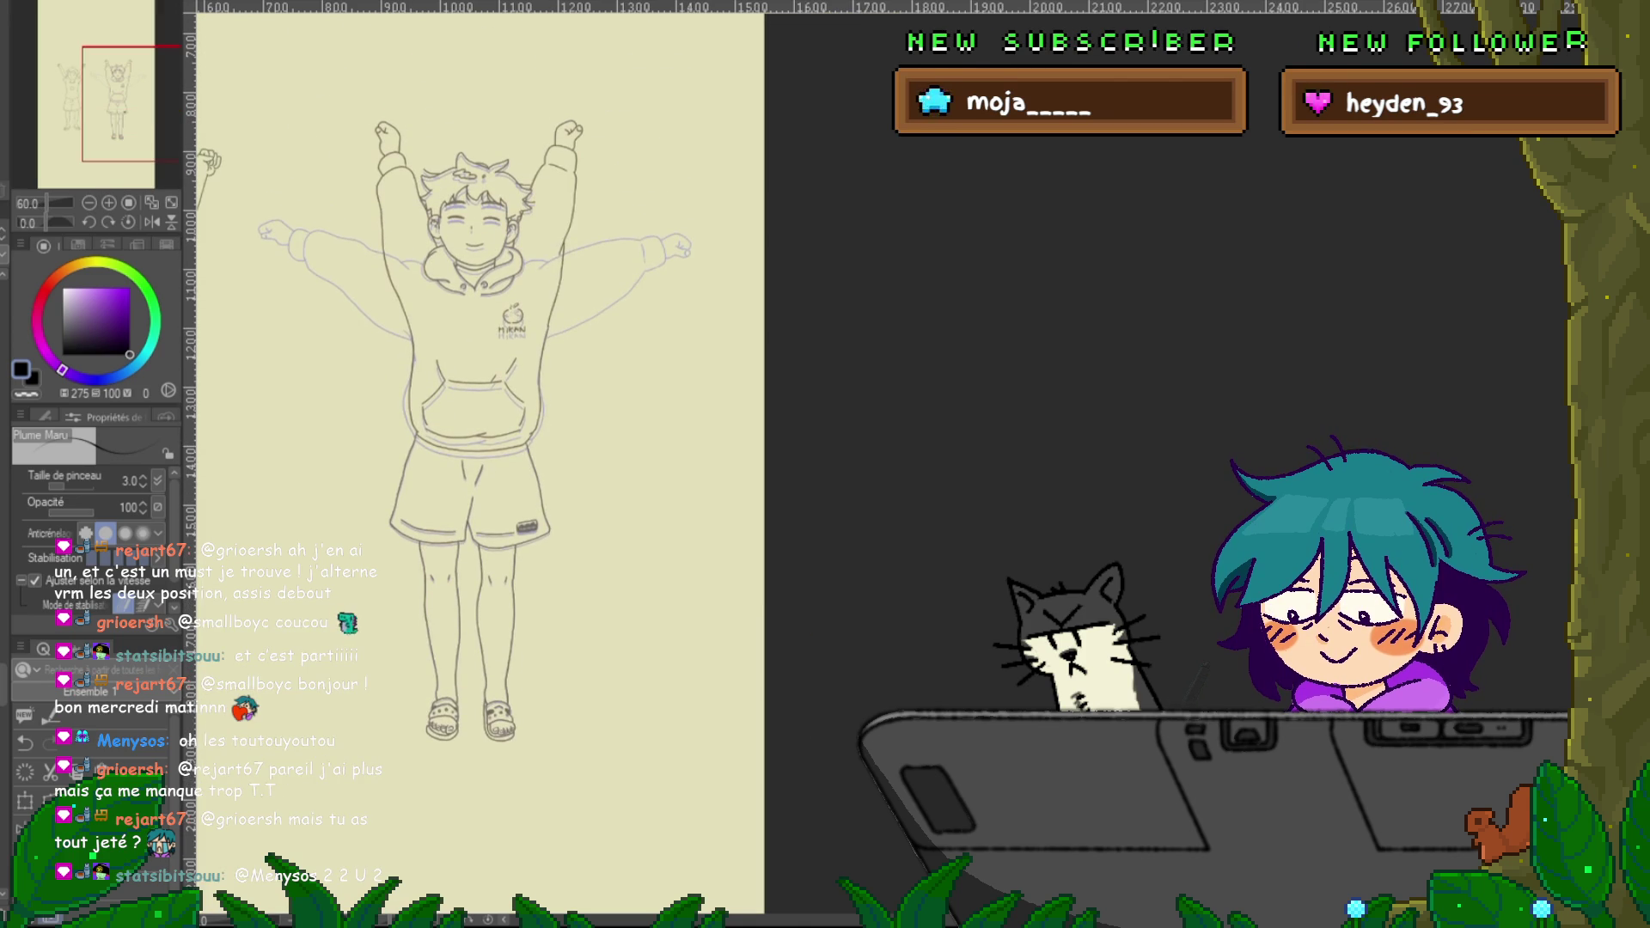
pyautogui.hscroll(-2, 528, 465)
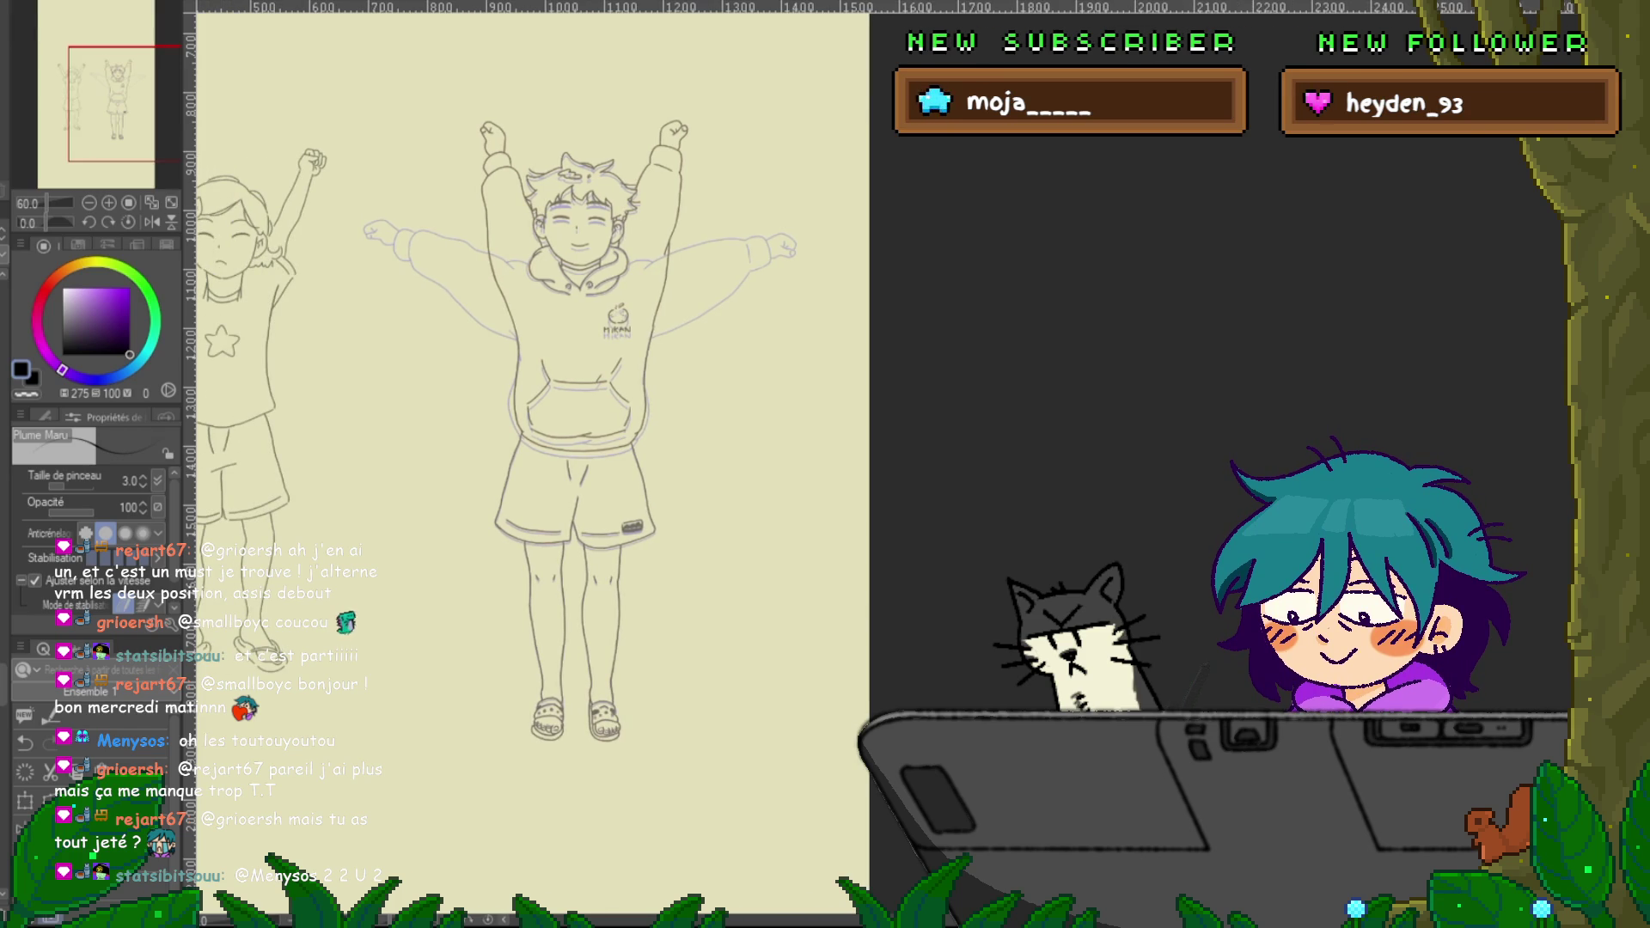
pyautogui.moveTo(533, 430)
pyautogui.mouseDown()
pyautogui.moveTo(571, 430)
pyautogui.moveTo(550, 445)
pyautogui.mouseUp()
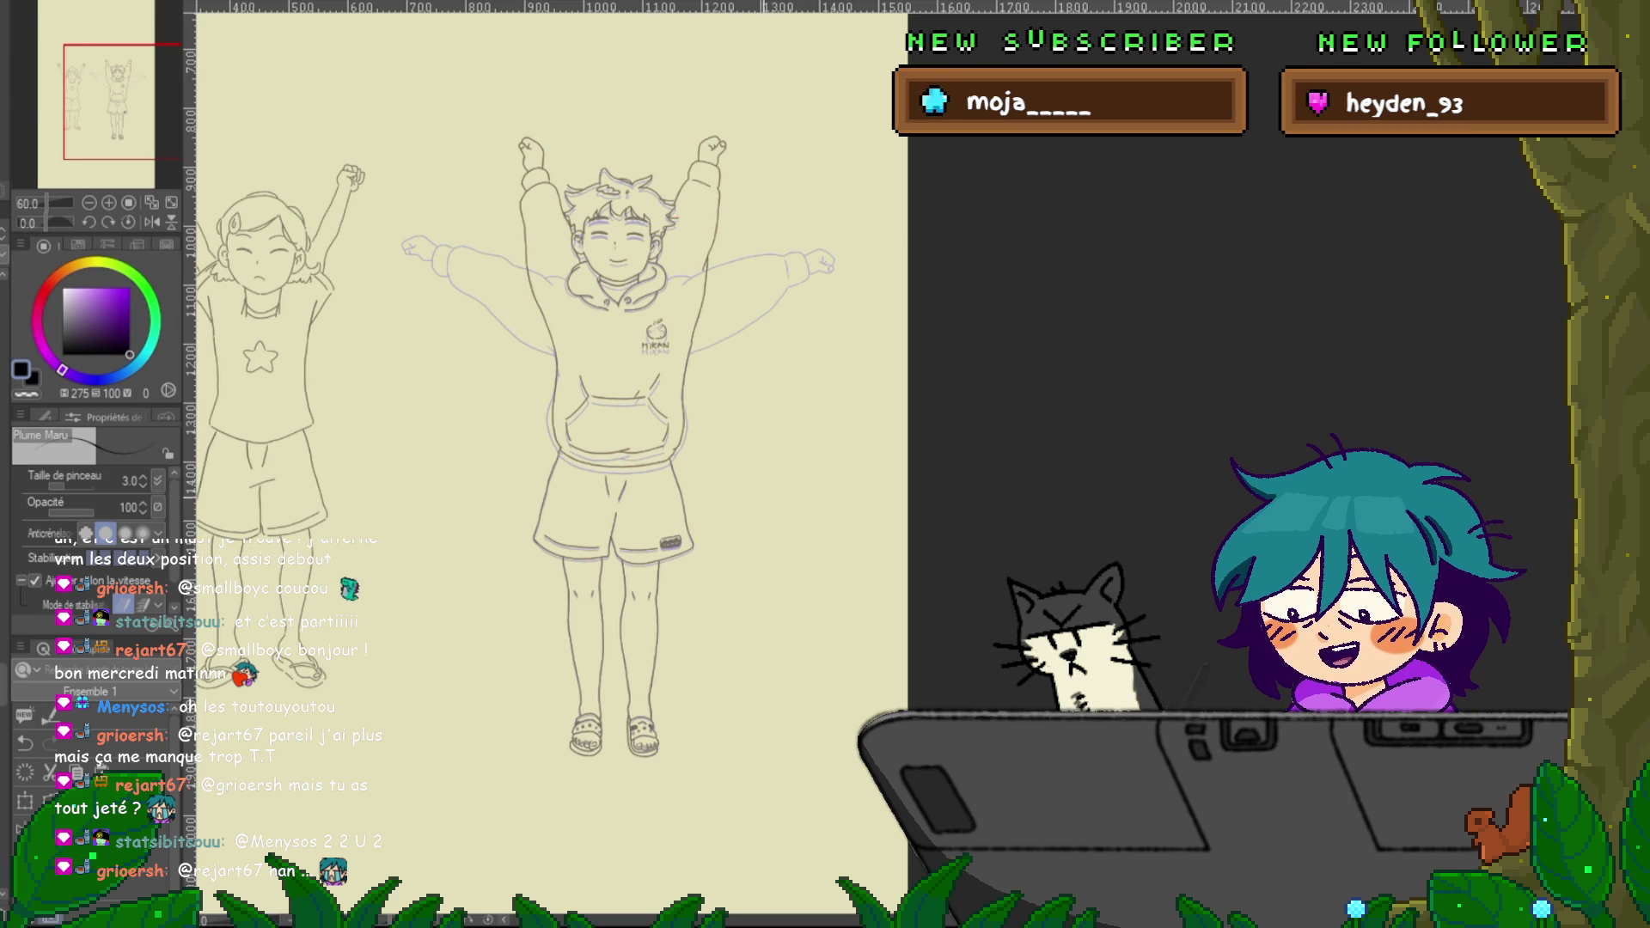
pyautogui.moveTo(550, 430); pyautogui.dragTo(499, 451)
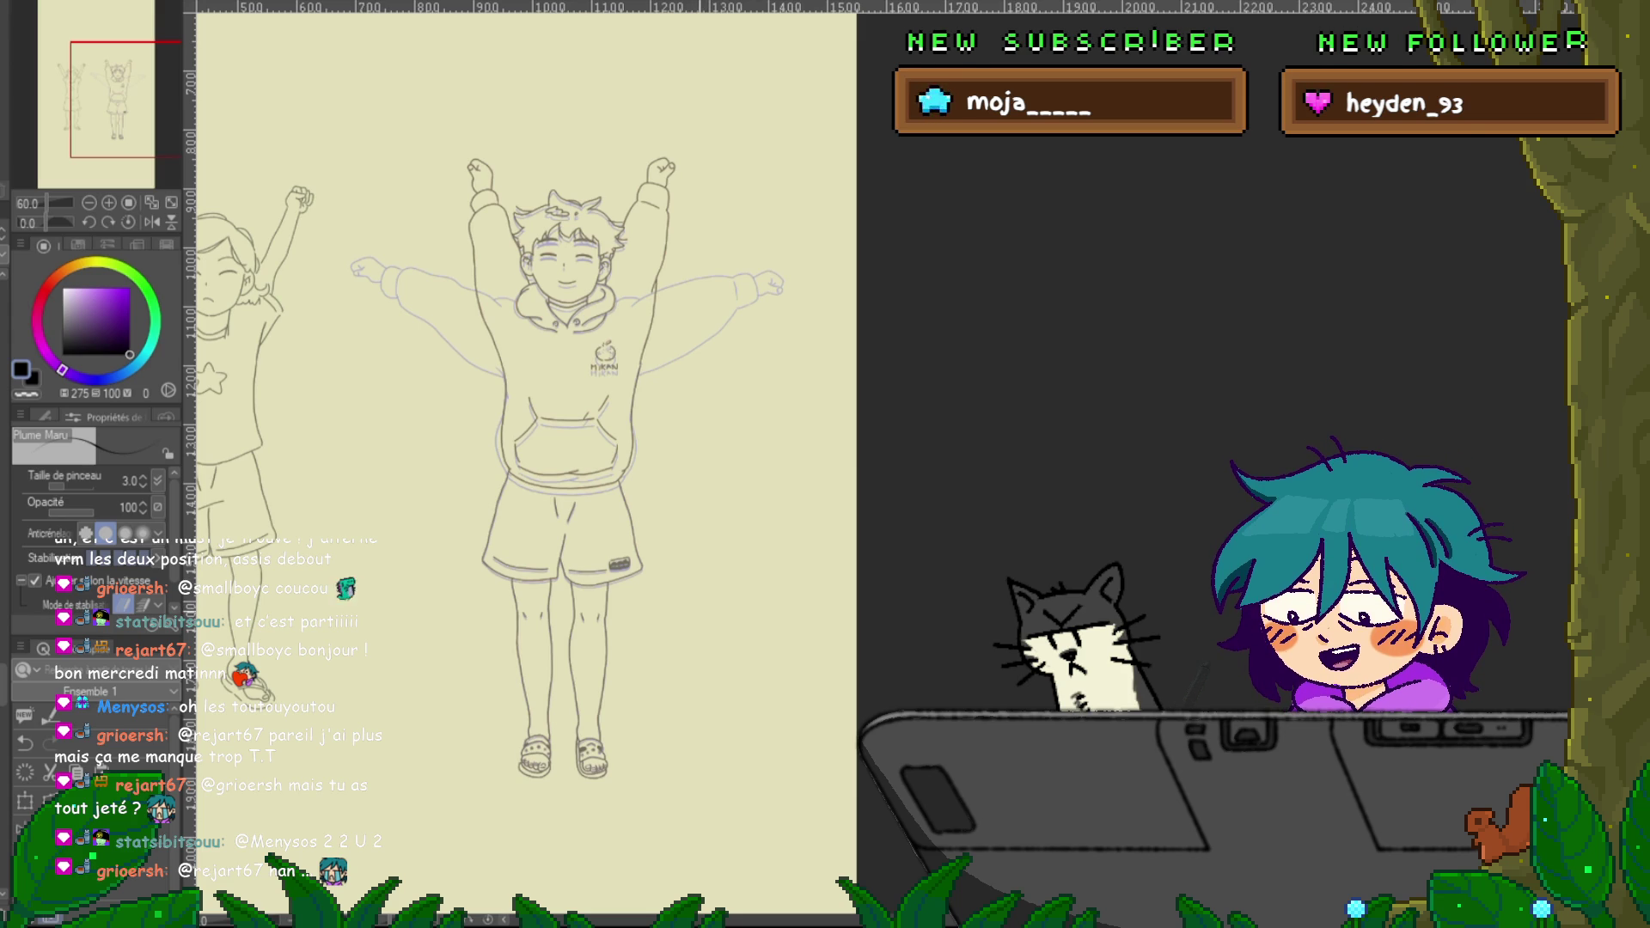
pyautogui.moveTo(735, 408)
pyautogui.mouseDown()
pyautogui.moveTo(754, 391)
pyautogui.moveTo(718, 446)
pyautogui.moveTo(749, 462)
pyautogui.mouseUp()
pyautogui.hotkey('ctrl', 'z')
pyautogui.hotkey('ctrl', 'z')
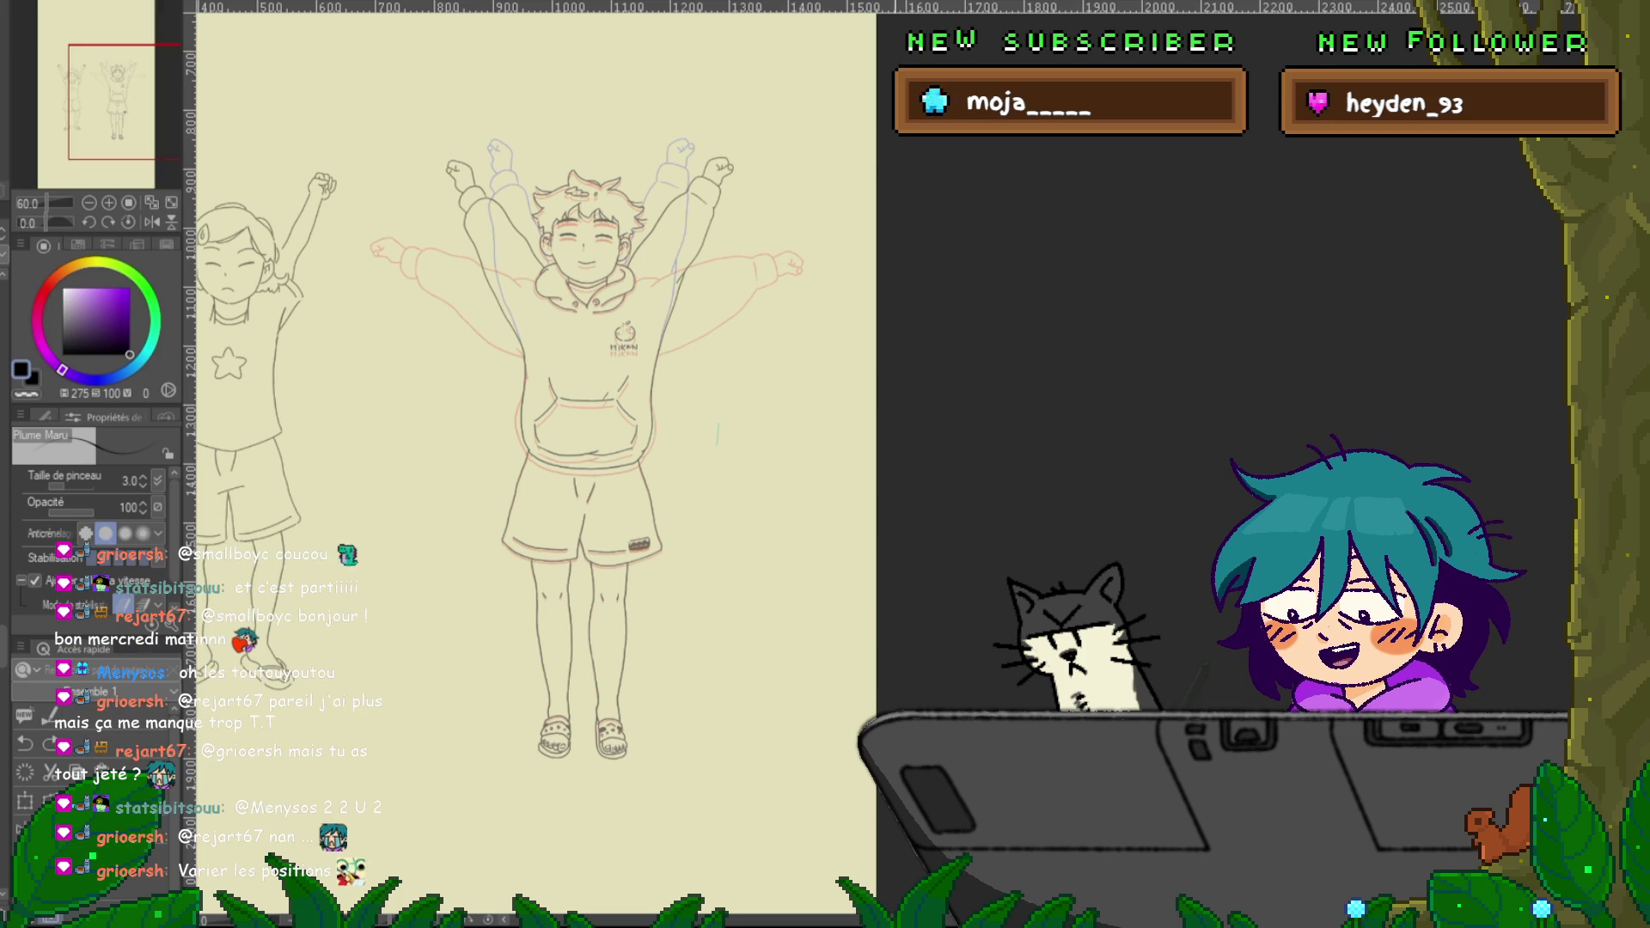
pyautogui.scroll(-2, 533, 464)
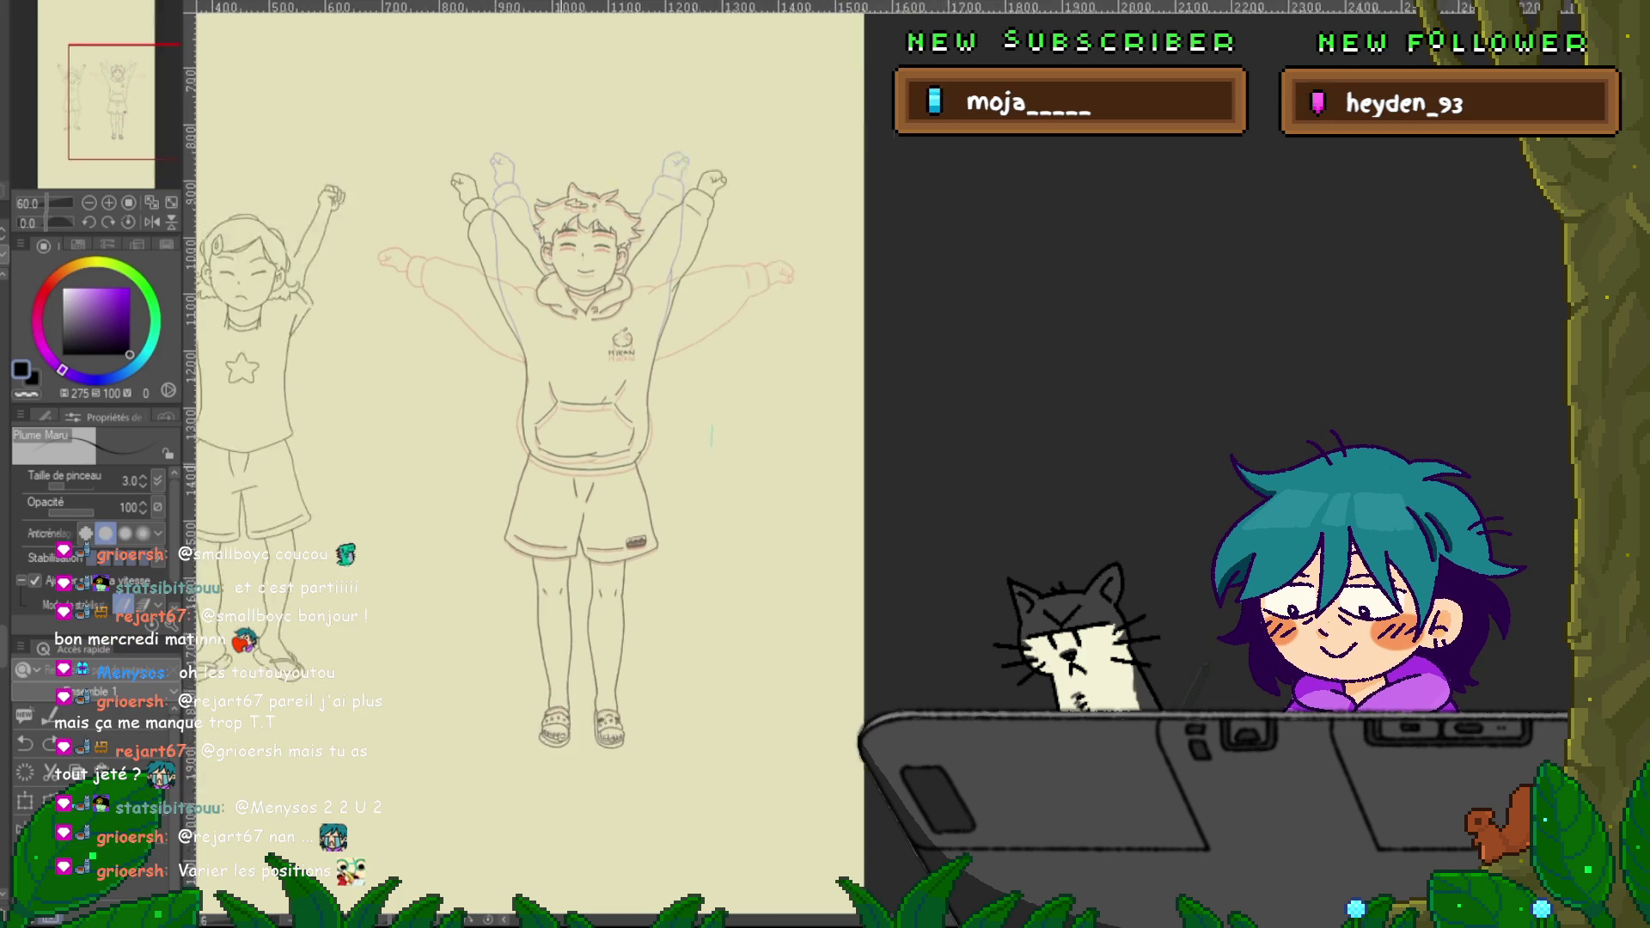
pyautogui.scroll(4, 527, 474)
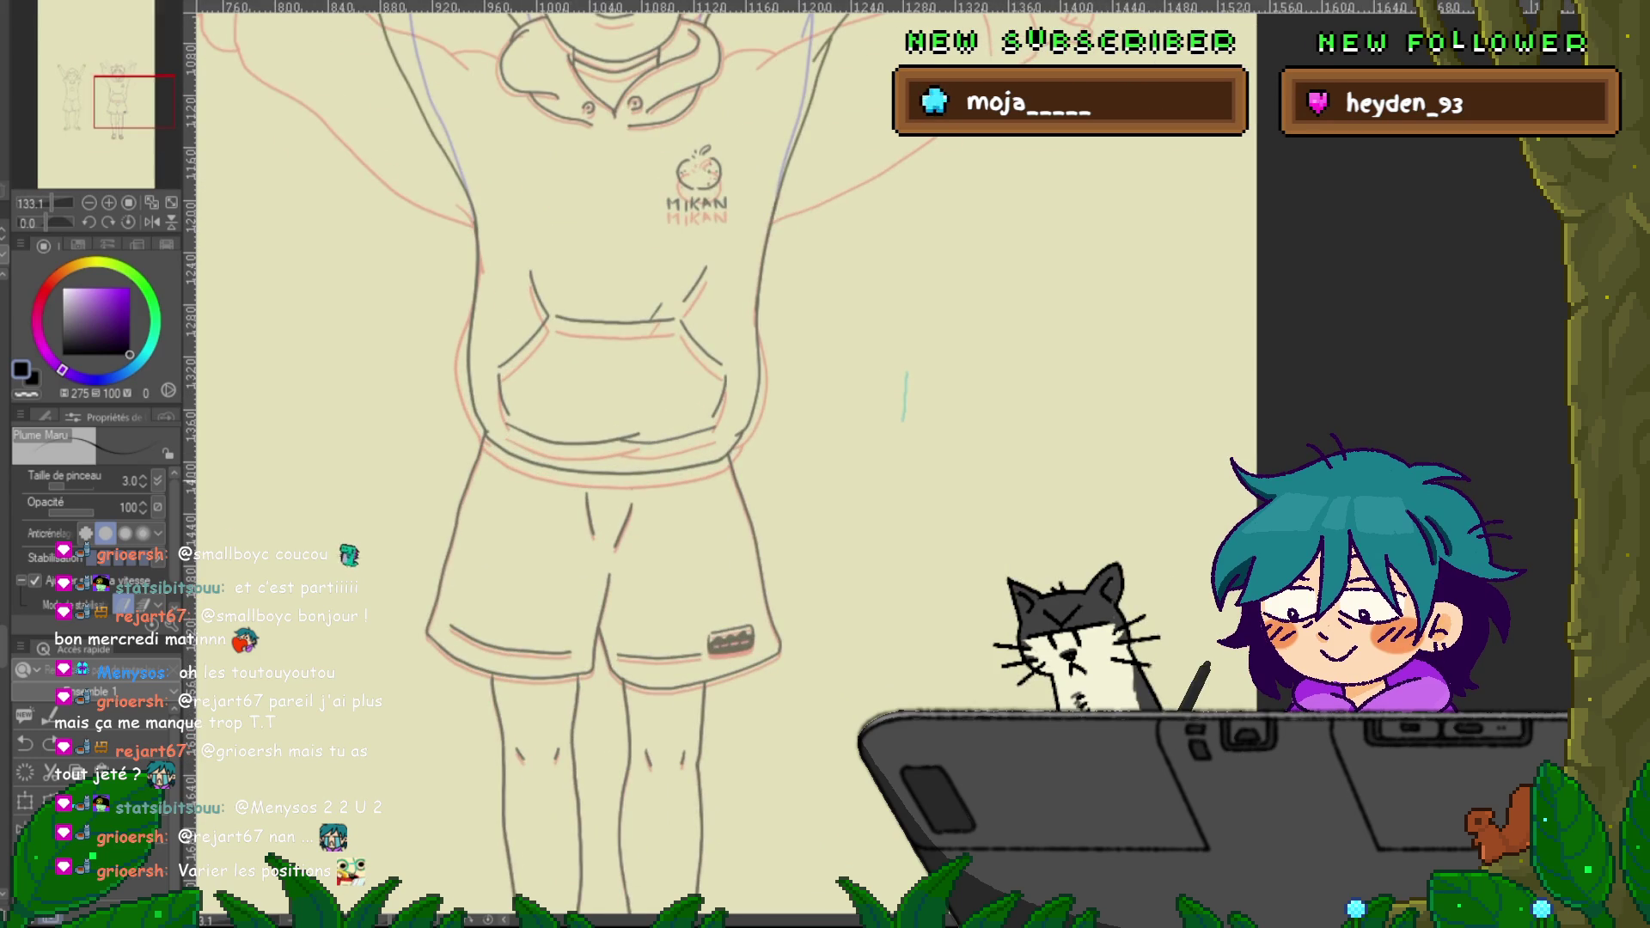
# Lasso-select the hoodie's front pocket and lower hem, redrawing the outline once
pyautogui.scroll(2, 593, 464)
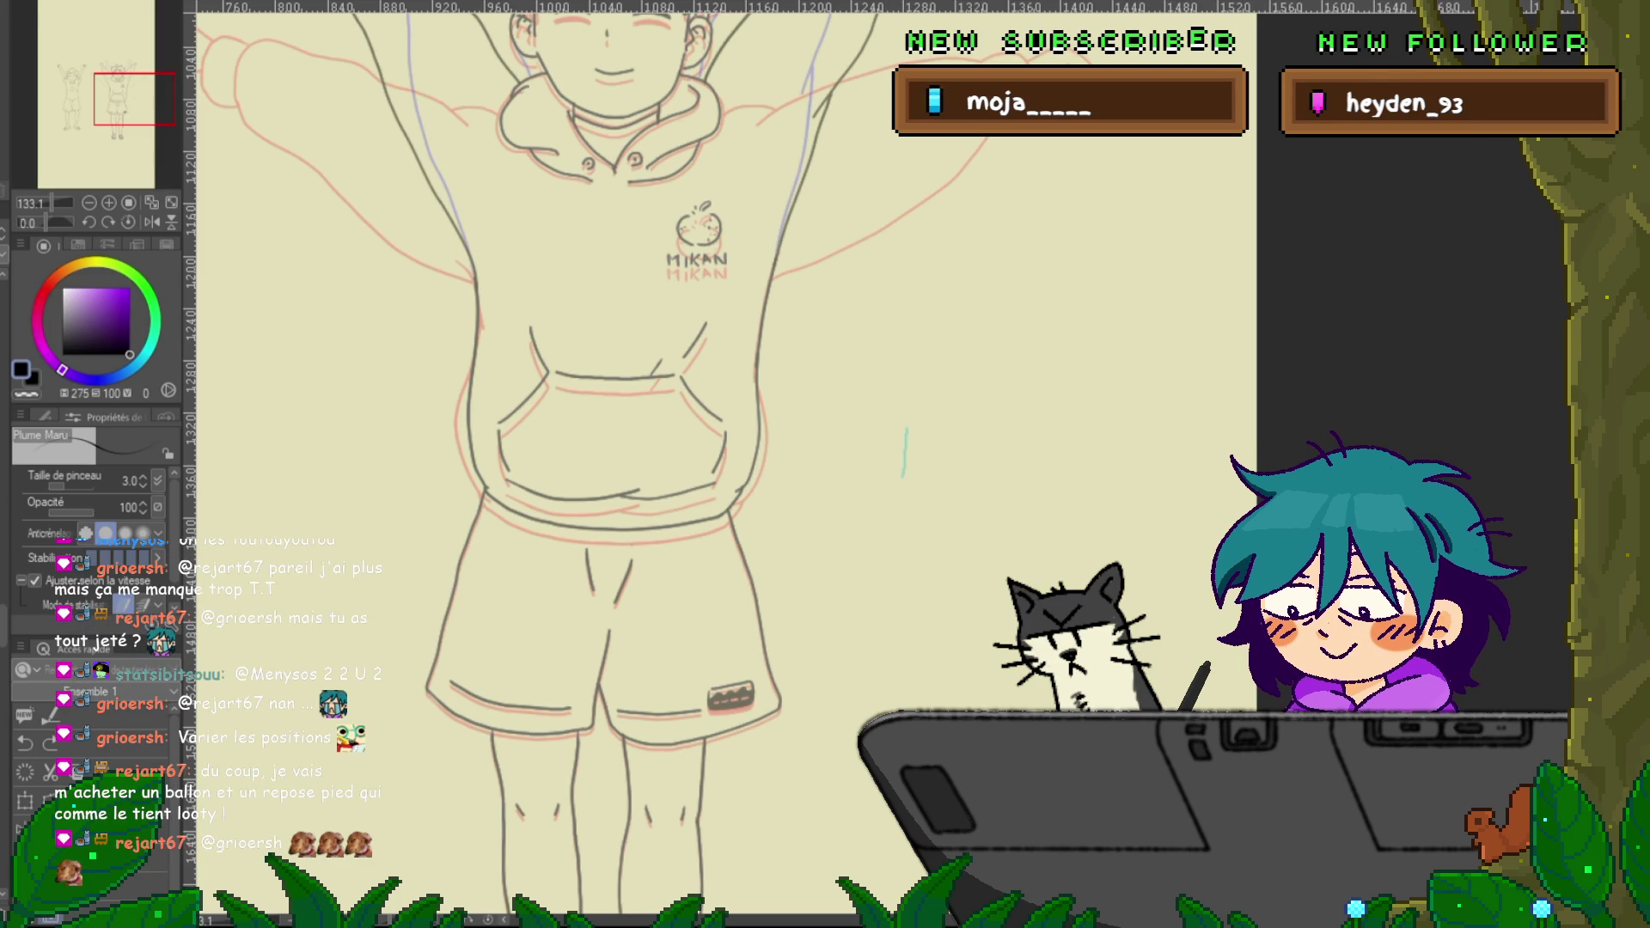
pyautogui.moveTo(602, 430); pyautogui.dragTo(578, 453)
pyautogui.press('m')
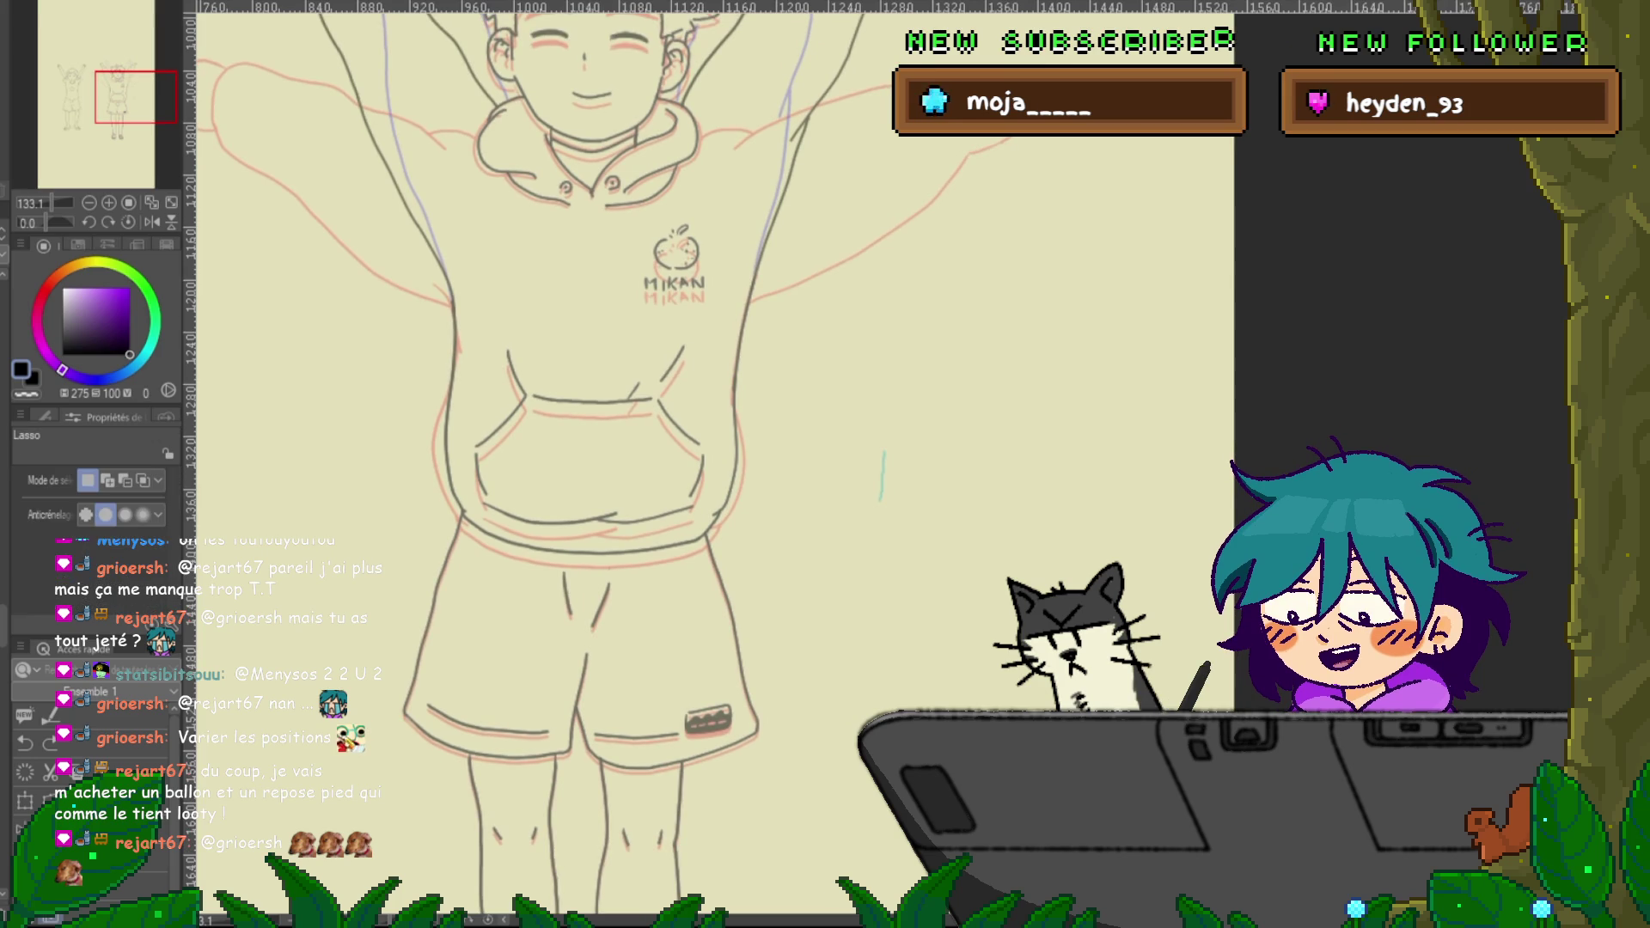
pyautogui.moveTo(763, 323)
pyautogui.mouseDown()
pyautogui.moveTo(421, 325)
pyautogui.moveTo(396, 557)
pyautogui.mouseUp()
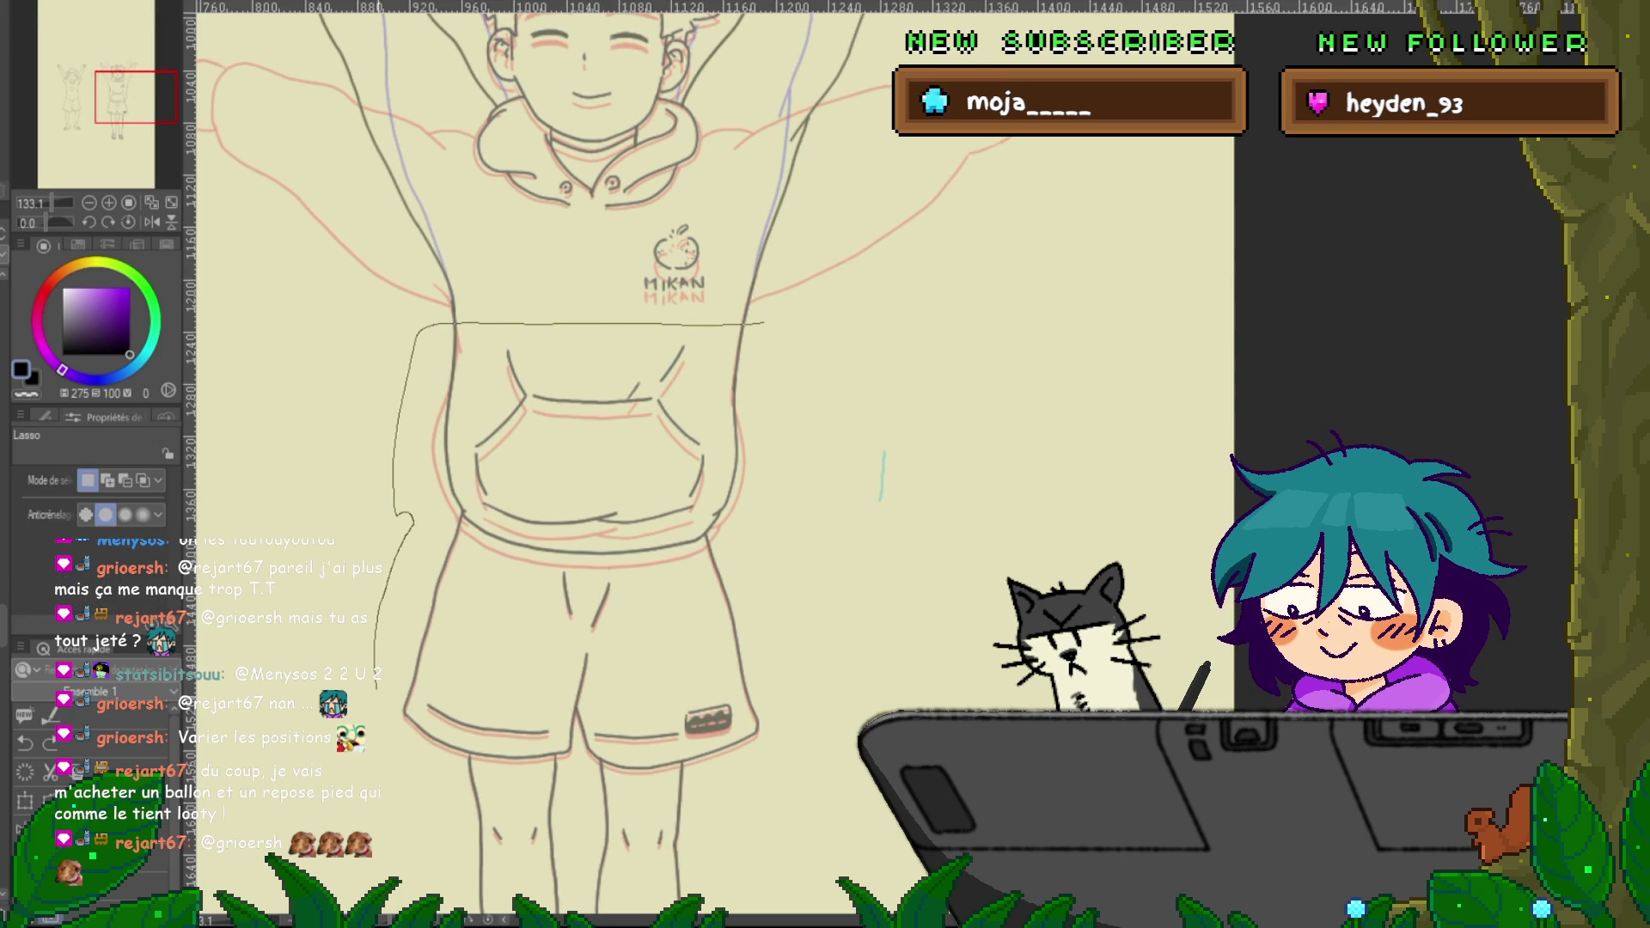
pyautogui.moveTo(374, 653); pyautogui.dragTo(748, 795)
pyautogui.hotkey('ctrl', 'd')
pyautogui.moveTo(601, 430); pyautogui.dragTo(591, 403)
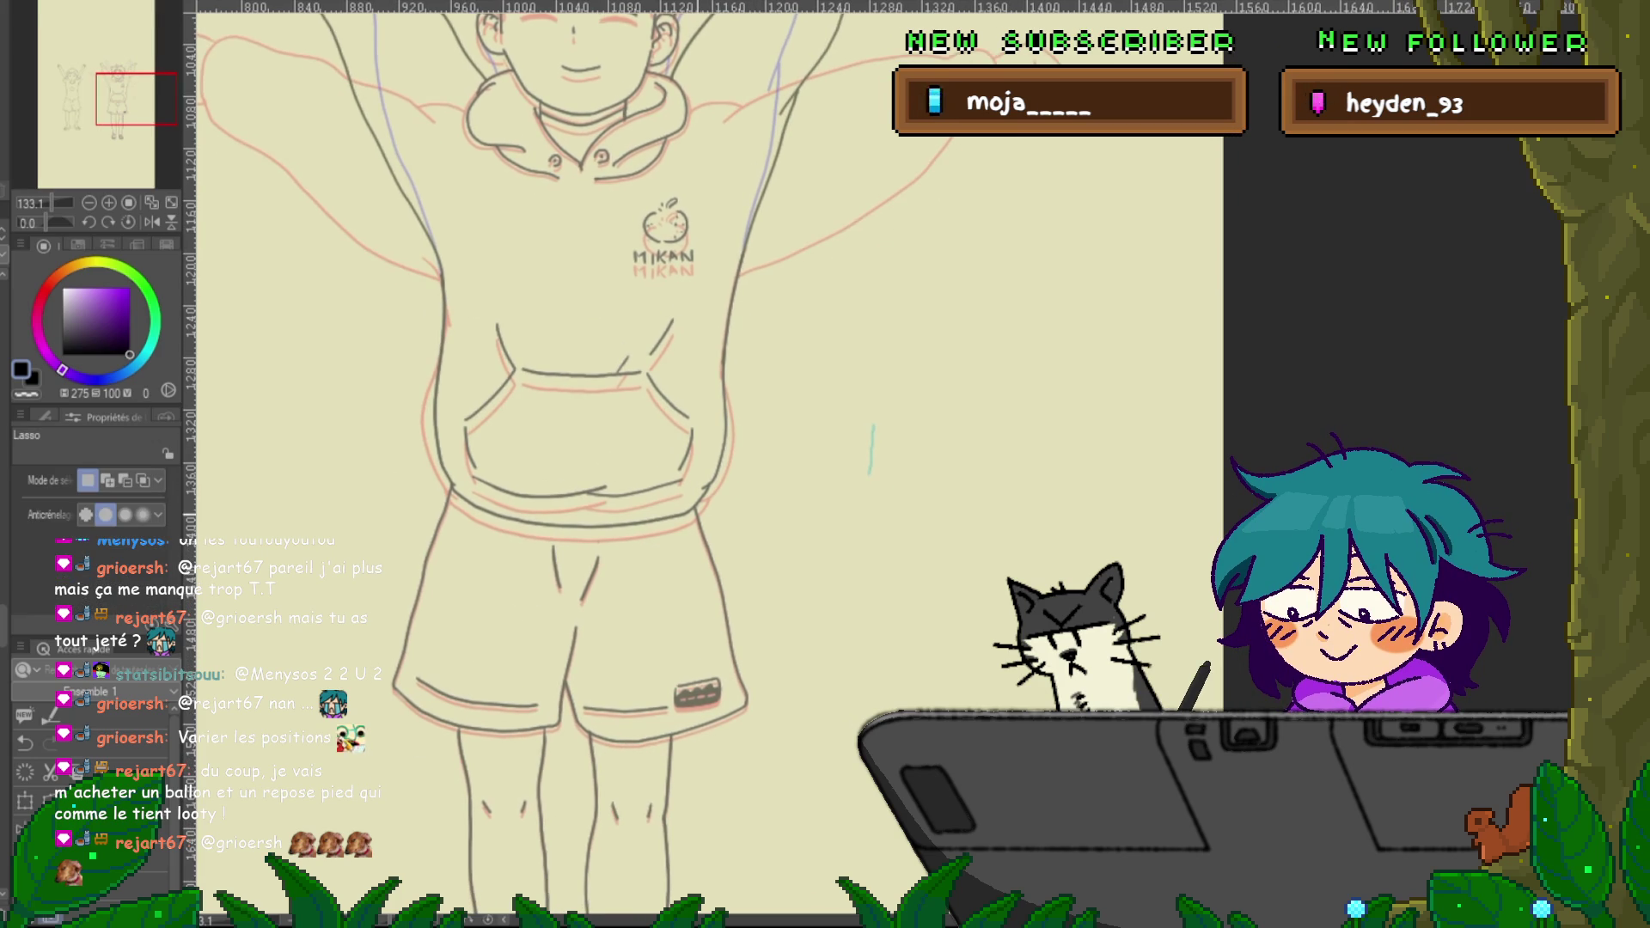
pyautogui.moveTo(697, 511)
pyautogui.mouseDown()
pyautogui.moveTo(672, 528)
pyautogui.moveTo(443, 301)
pyautogui.moveTo(636, 292)
pyautogui.moveTo(778, 343)
pyautogui.moveTo(722, 490)
pyautogui.mouseUp()
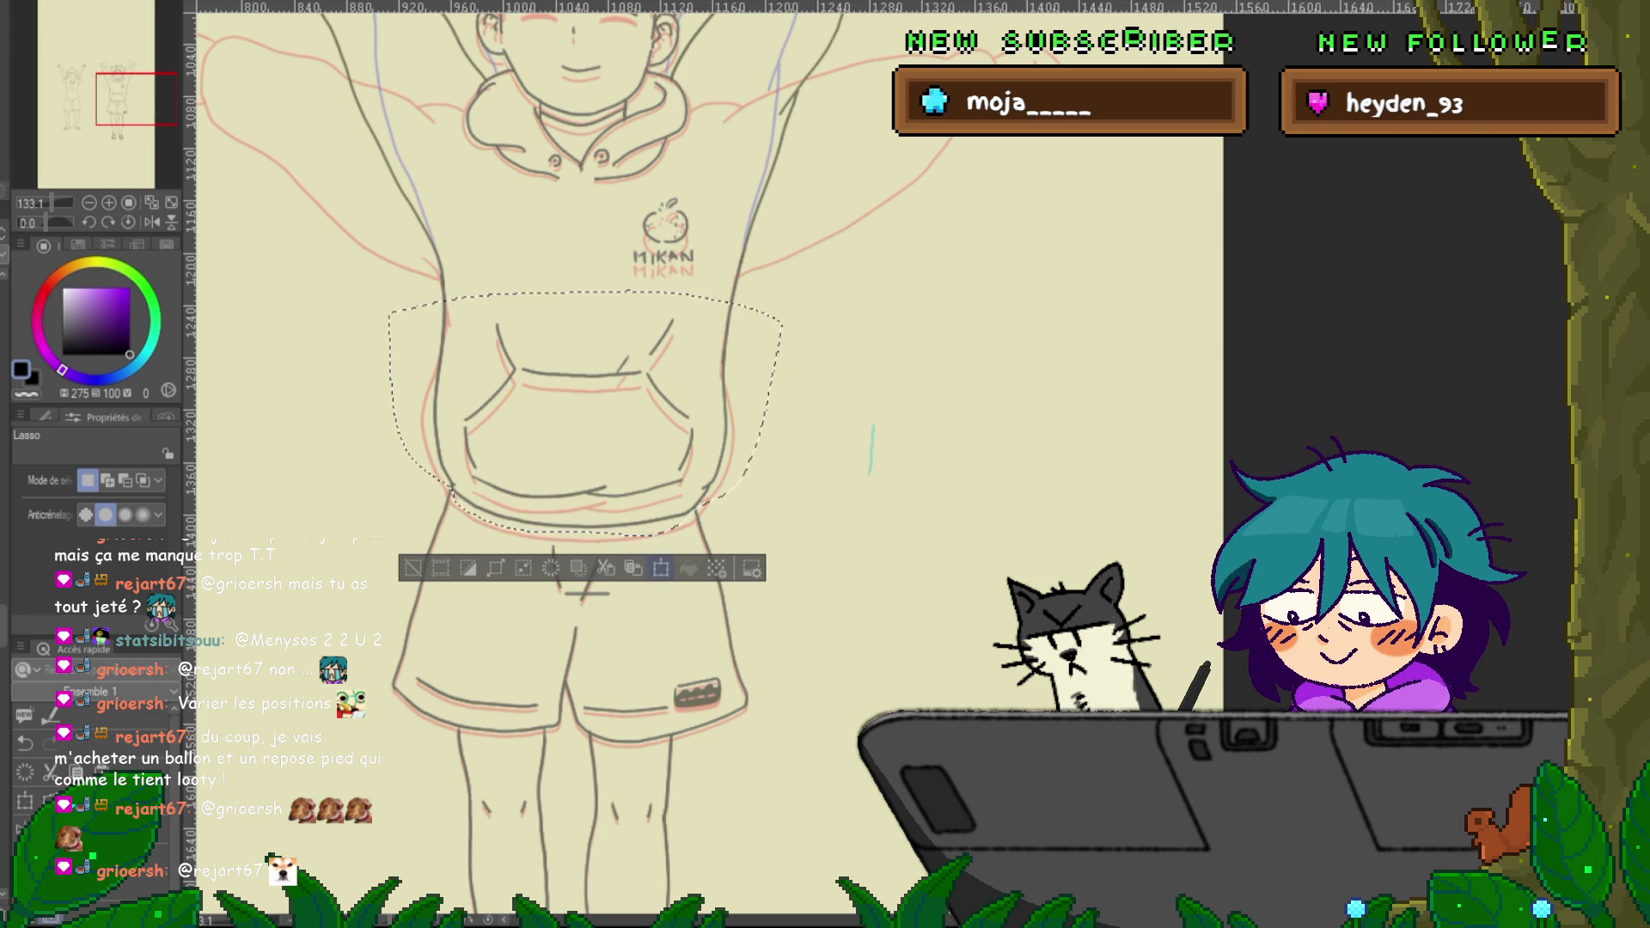
# Scale the selected pocket area narrower and stretch its bottom slightly downward
pyautogui.hotkey('ctrl', 't')
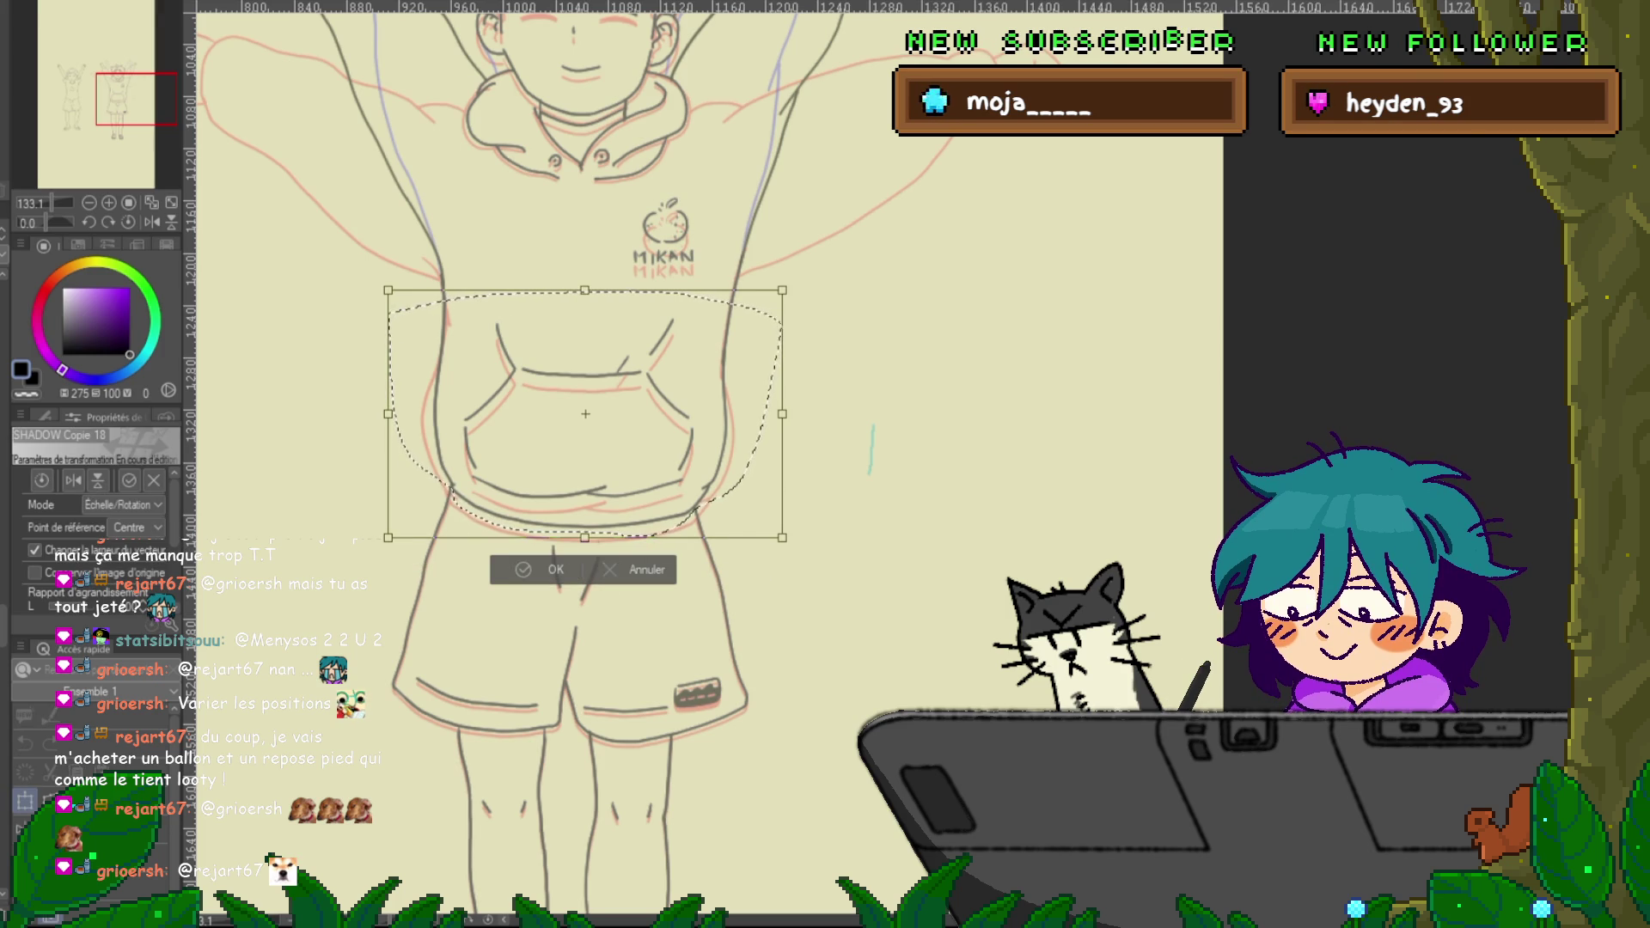
pyautogui.press('Return')
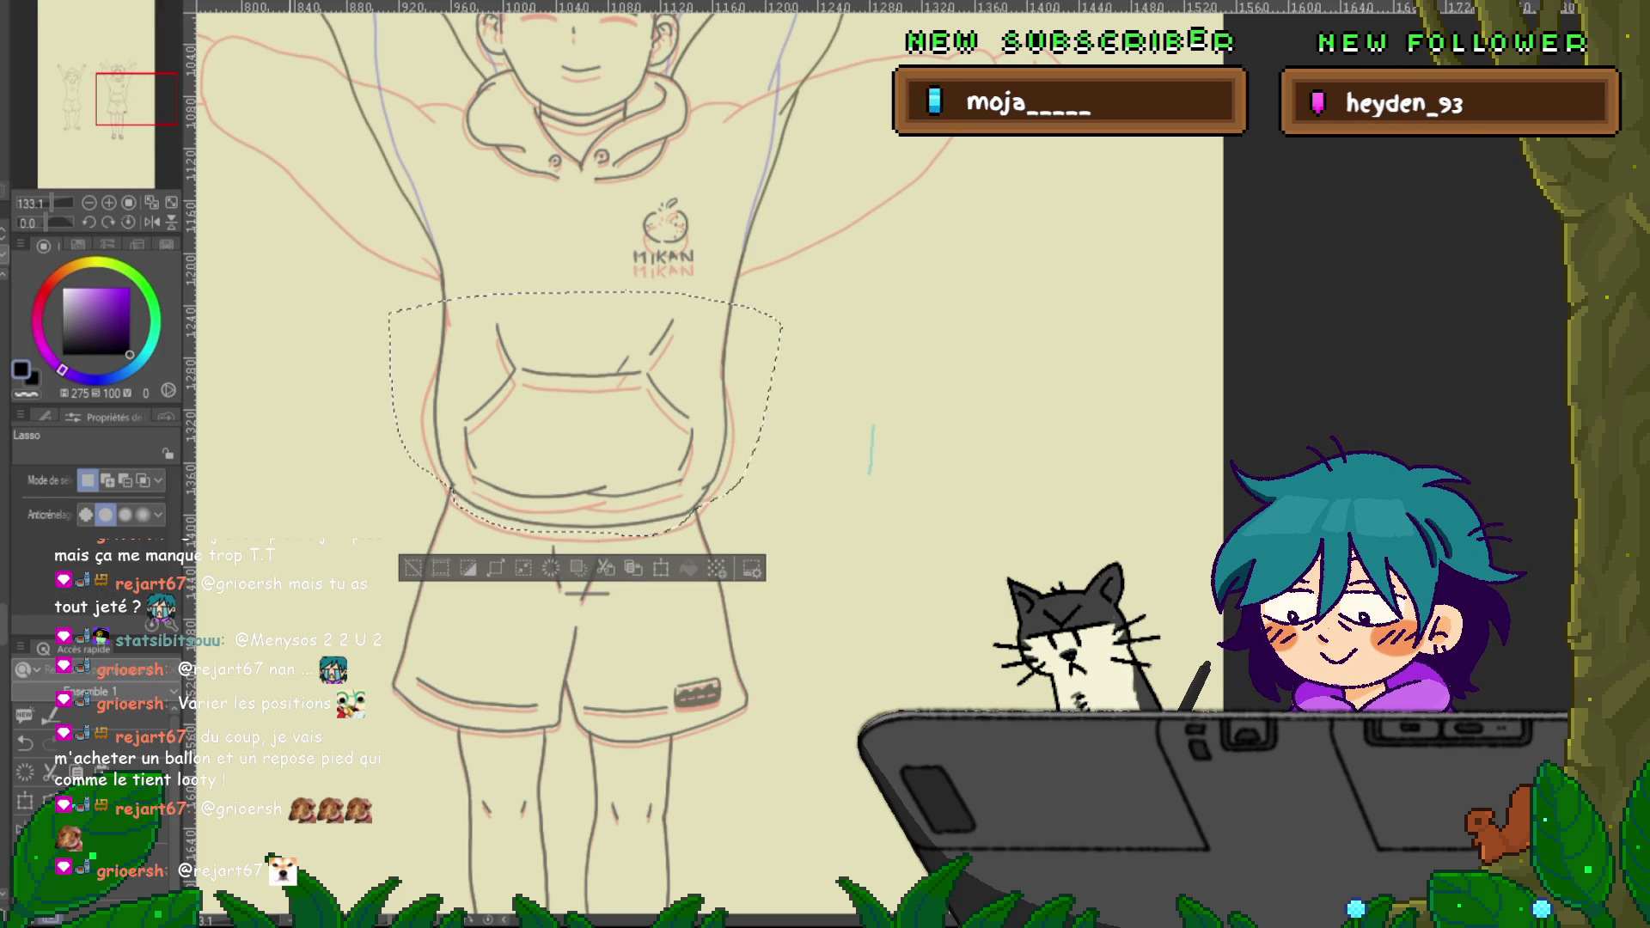
pyautogui.hotkey('ctrl', 't')
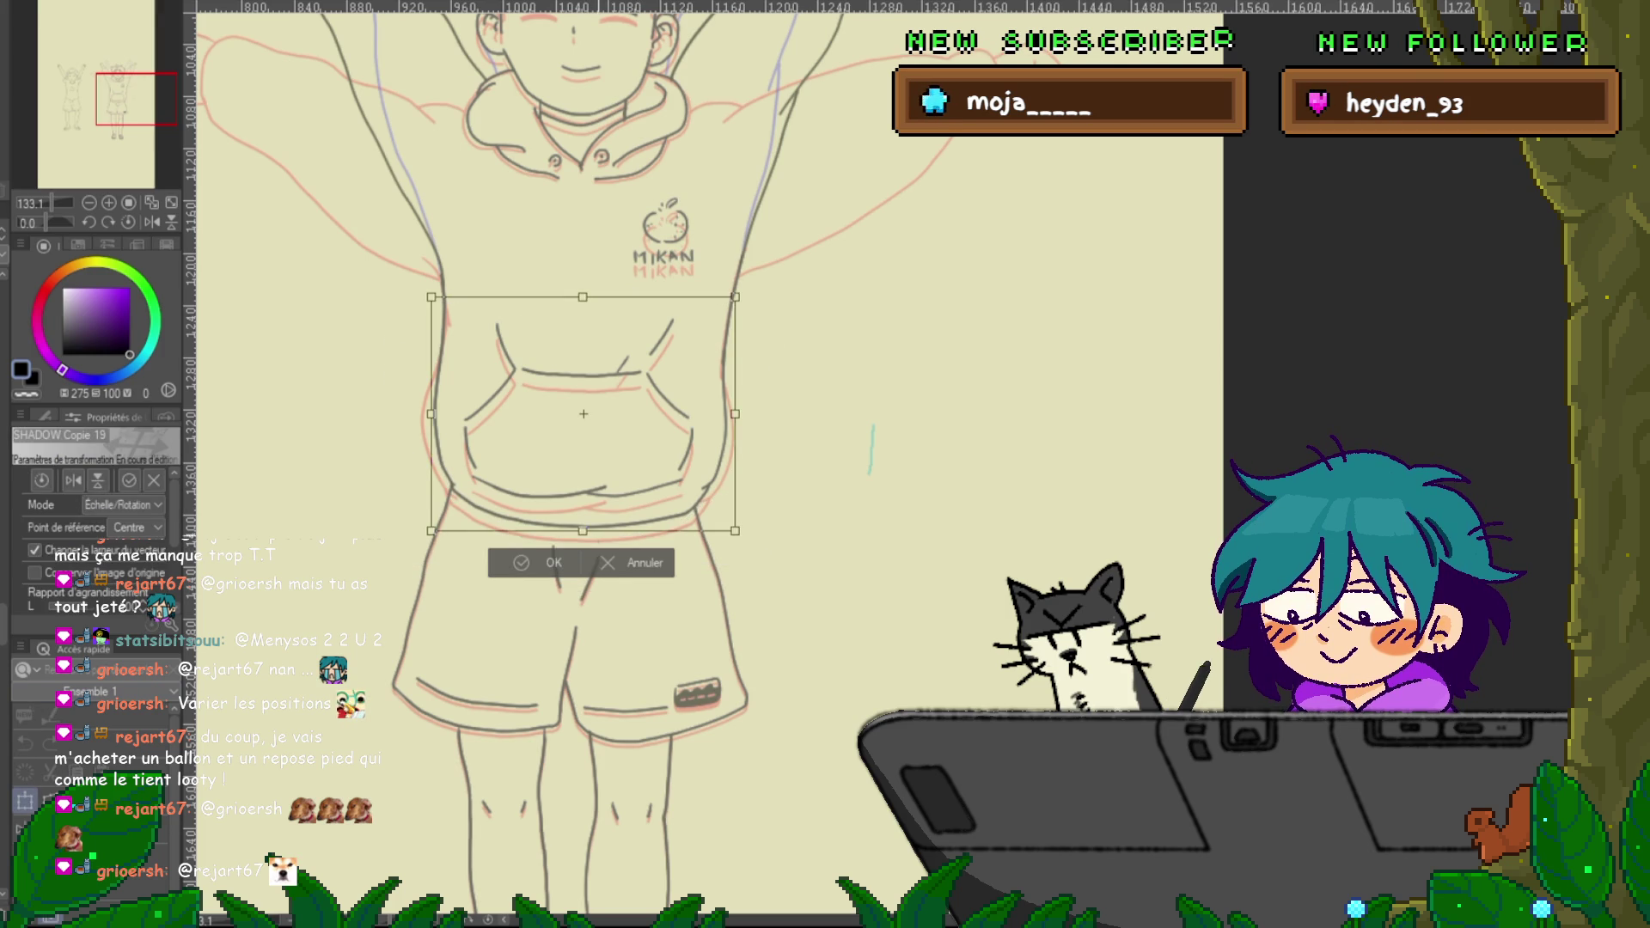
pyautogui.moveTo(583, 530); pyautogui.dragTo(582, 539)
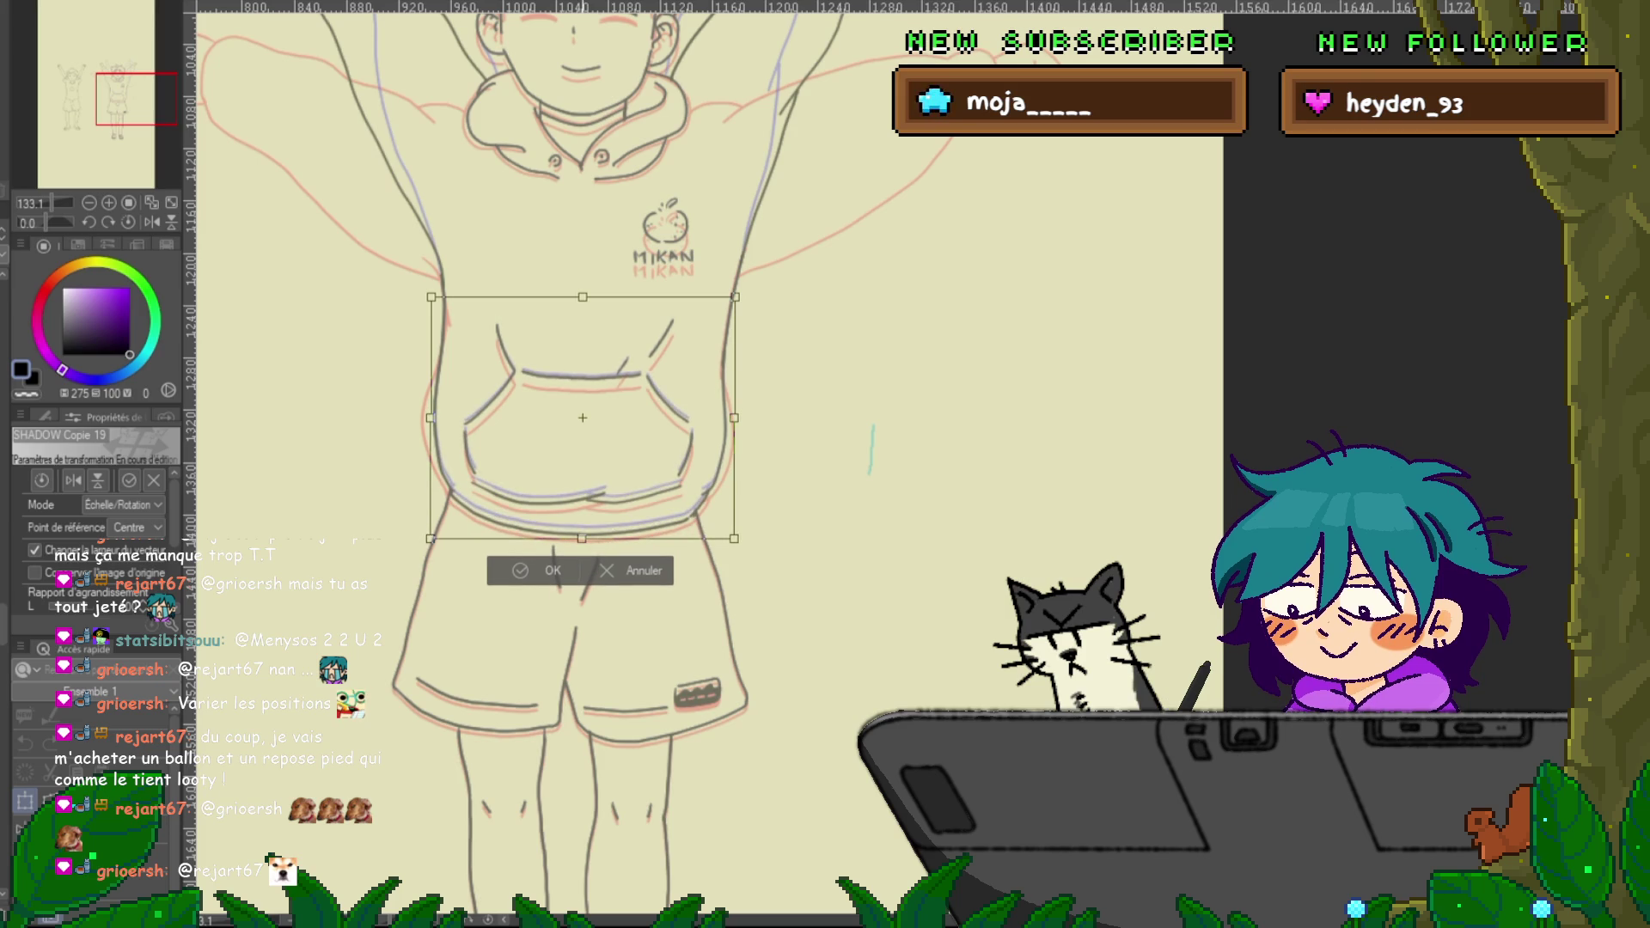
pyautogui.press('Return')
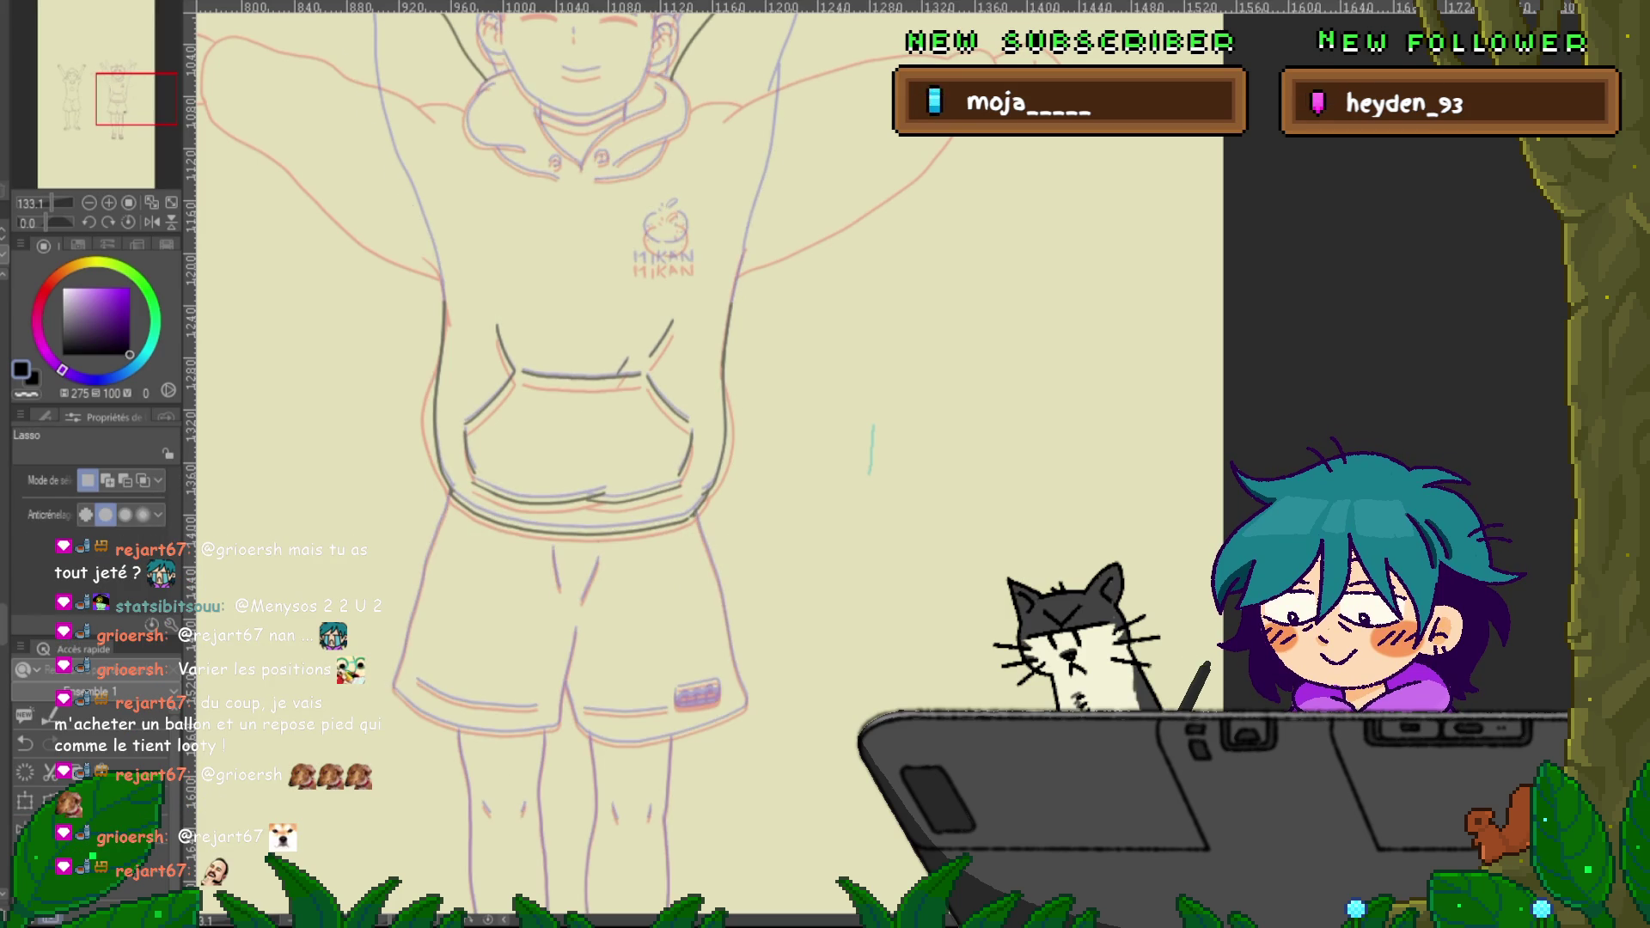
# Lasso-select the boy's shorts
pyautogui.scroll(-3, 576, 464)
pyautogui.scroll(-1, 550, 464)
pyautogui.scroll(2, 550, 464)
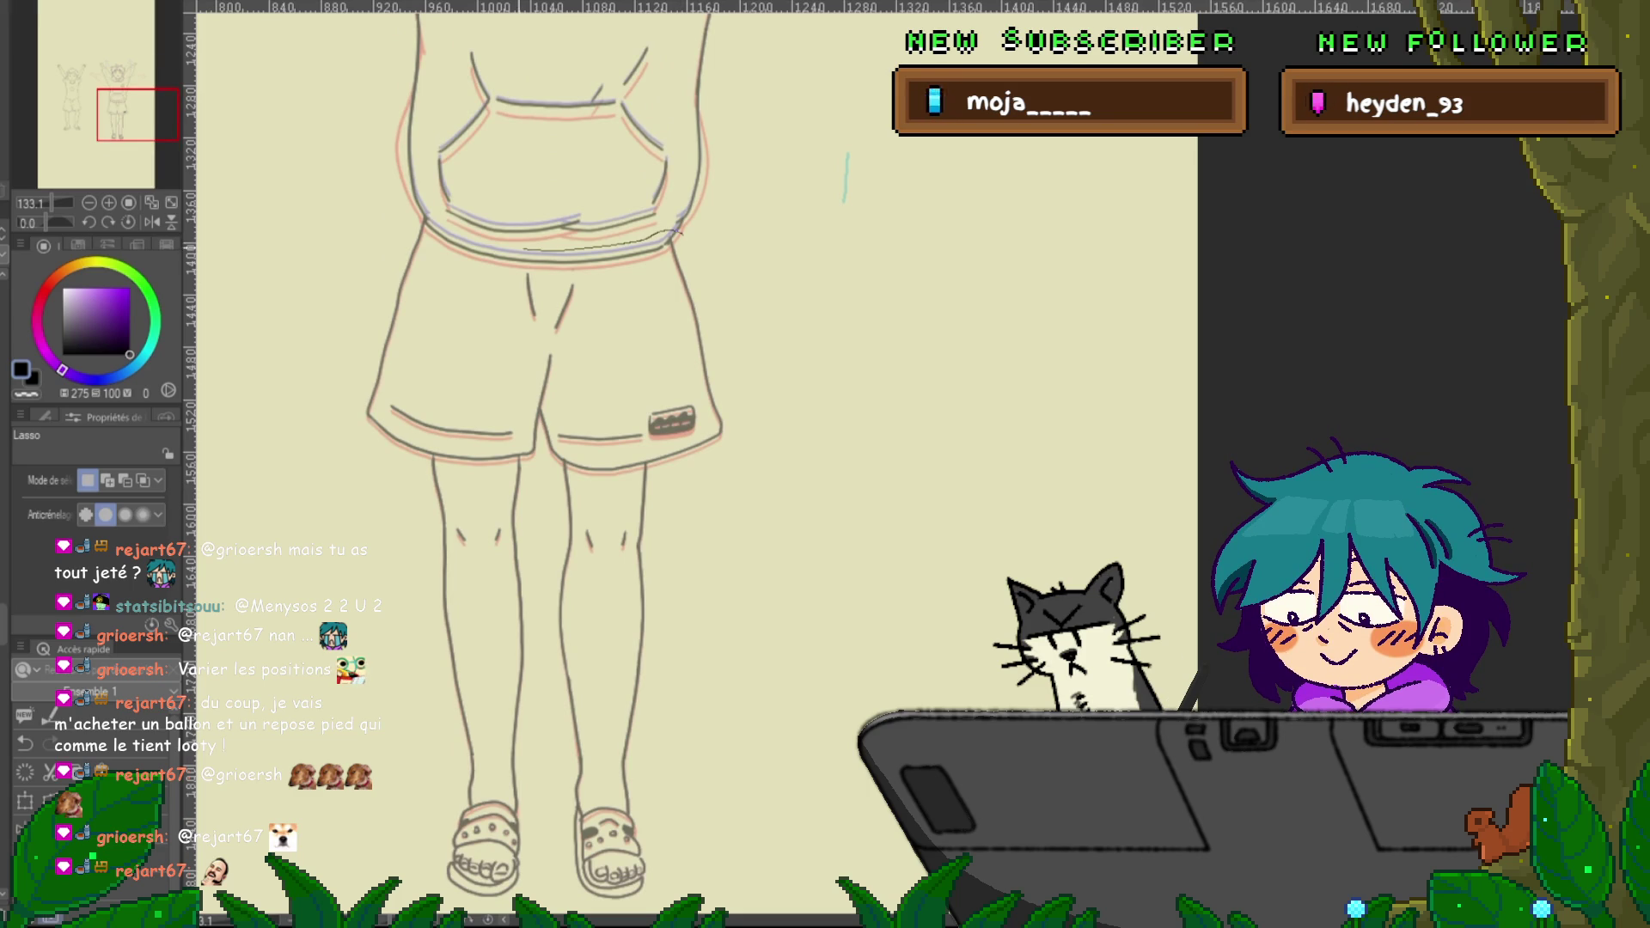
pyautogui.moveTo(423, 203)
pyautogui.mouseDown()
pyautogui.moveTo(334, 429)
pyautogui.moveTo(405, 497)
pyautogui.mouseUp()
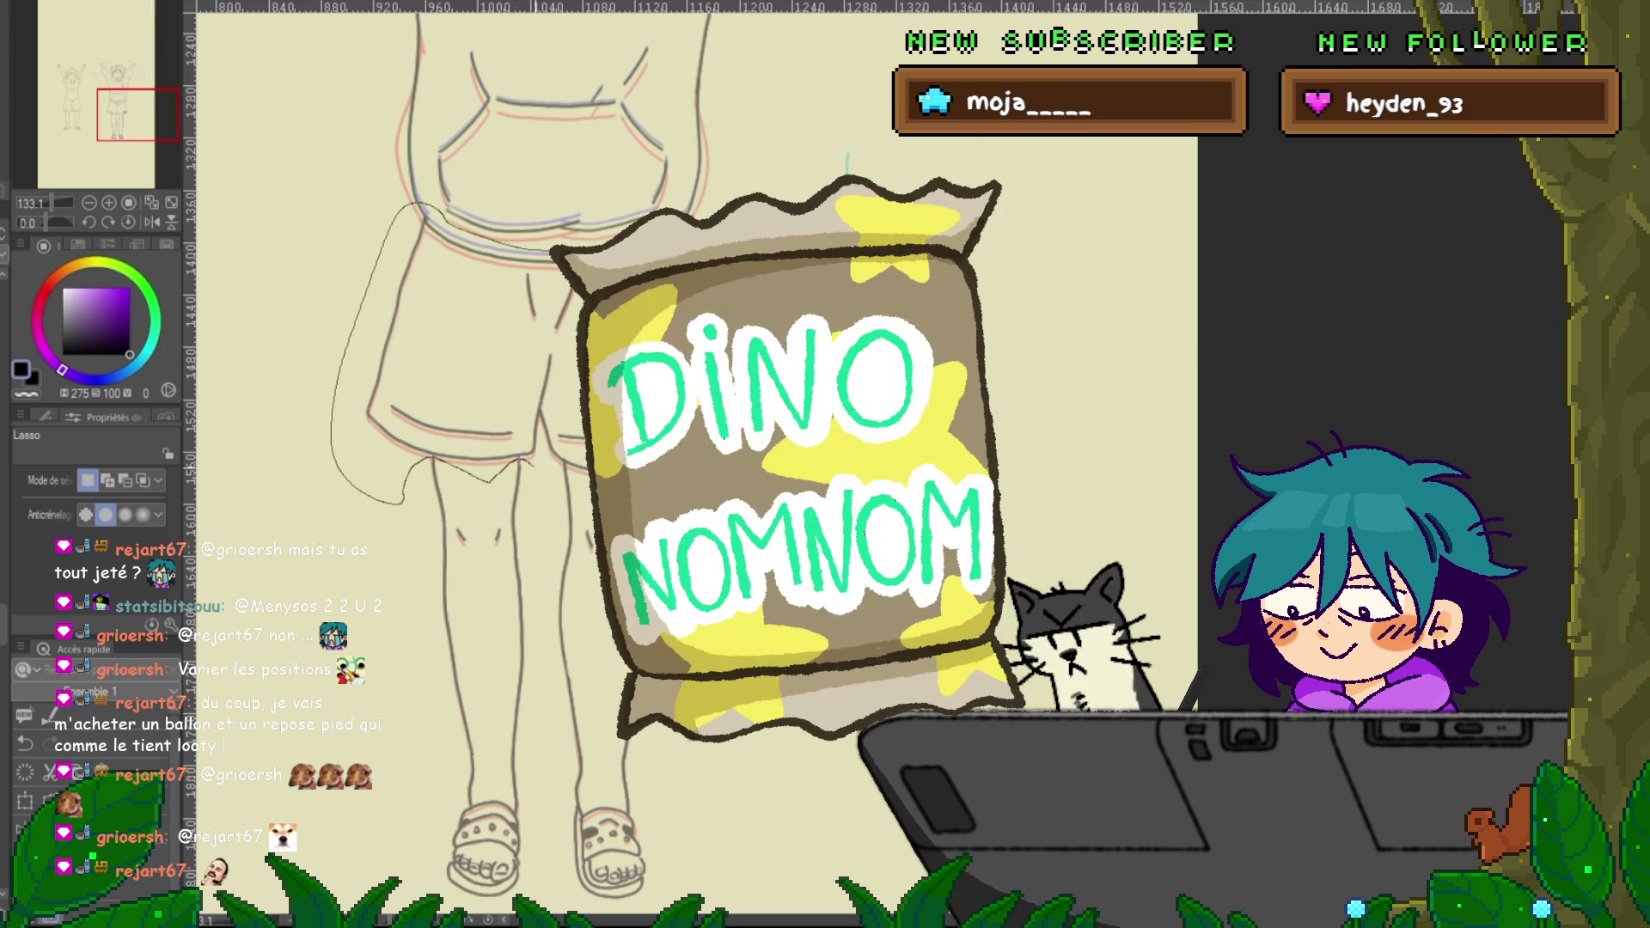
pyautogui.moveTo(558, 471)
pyautogui.mouseDown()
pyautogui.moveTo(740, 292)
pyautogui.moveTo(679, 232)
pyautogui.mouseUp()
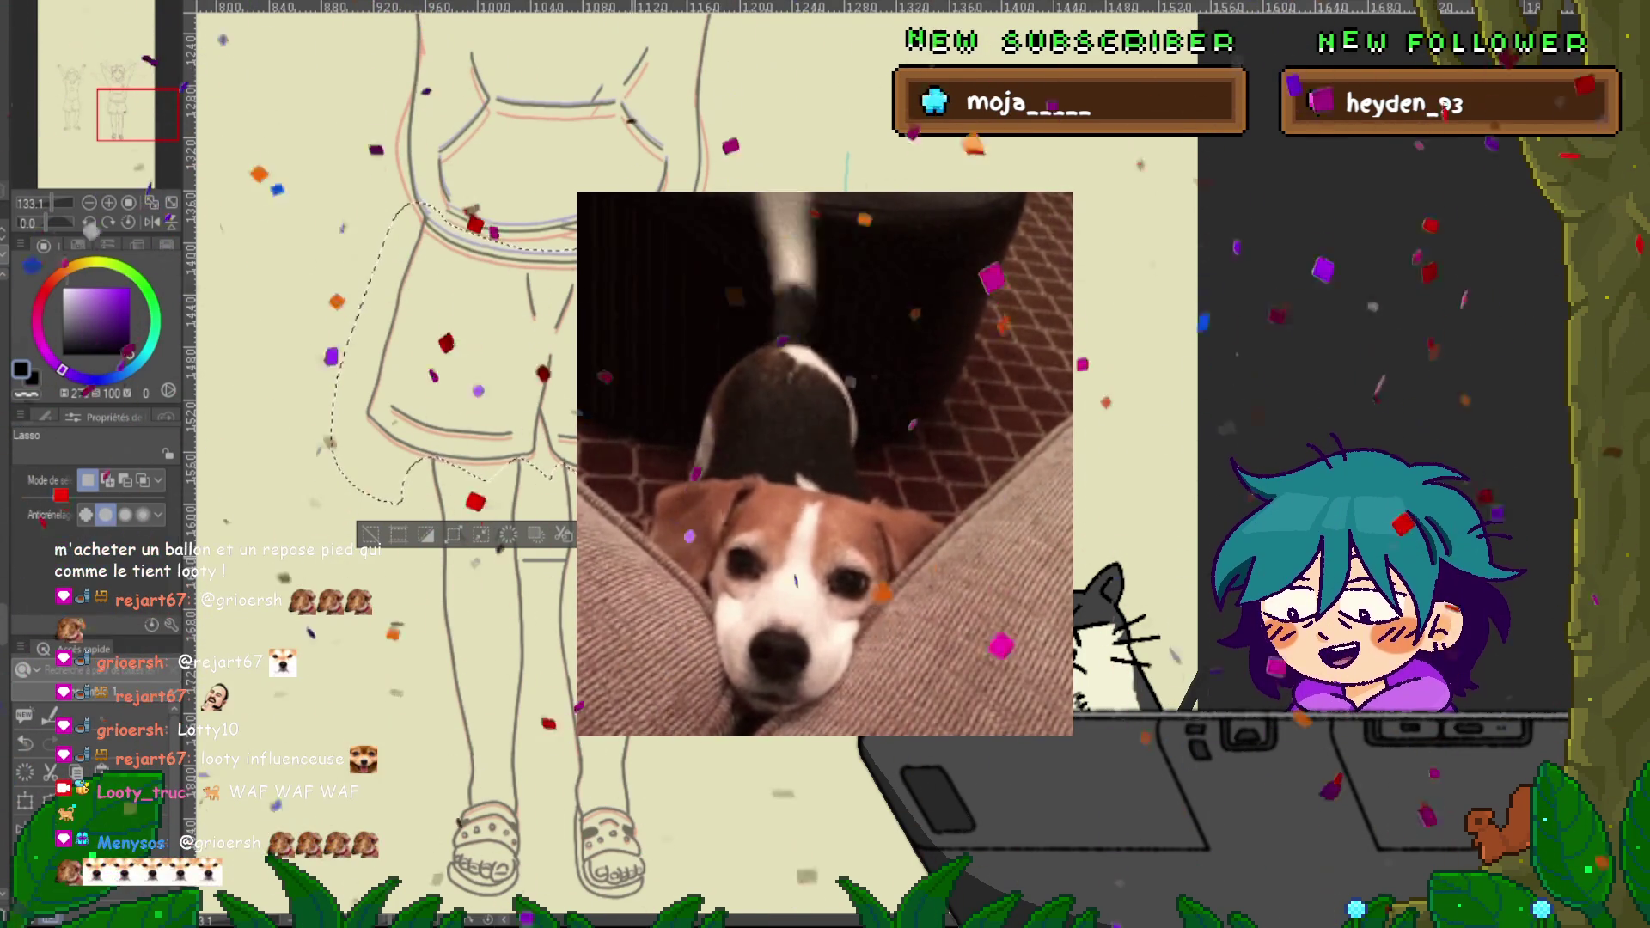
# Move the selected shorts slightly up, shrink them a touch, apply, and deselect
pyautogui.hotkey('ctrl', 't')
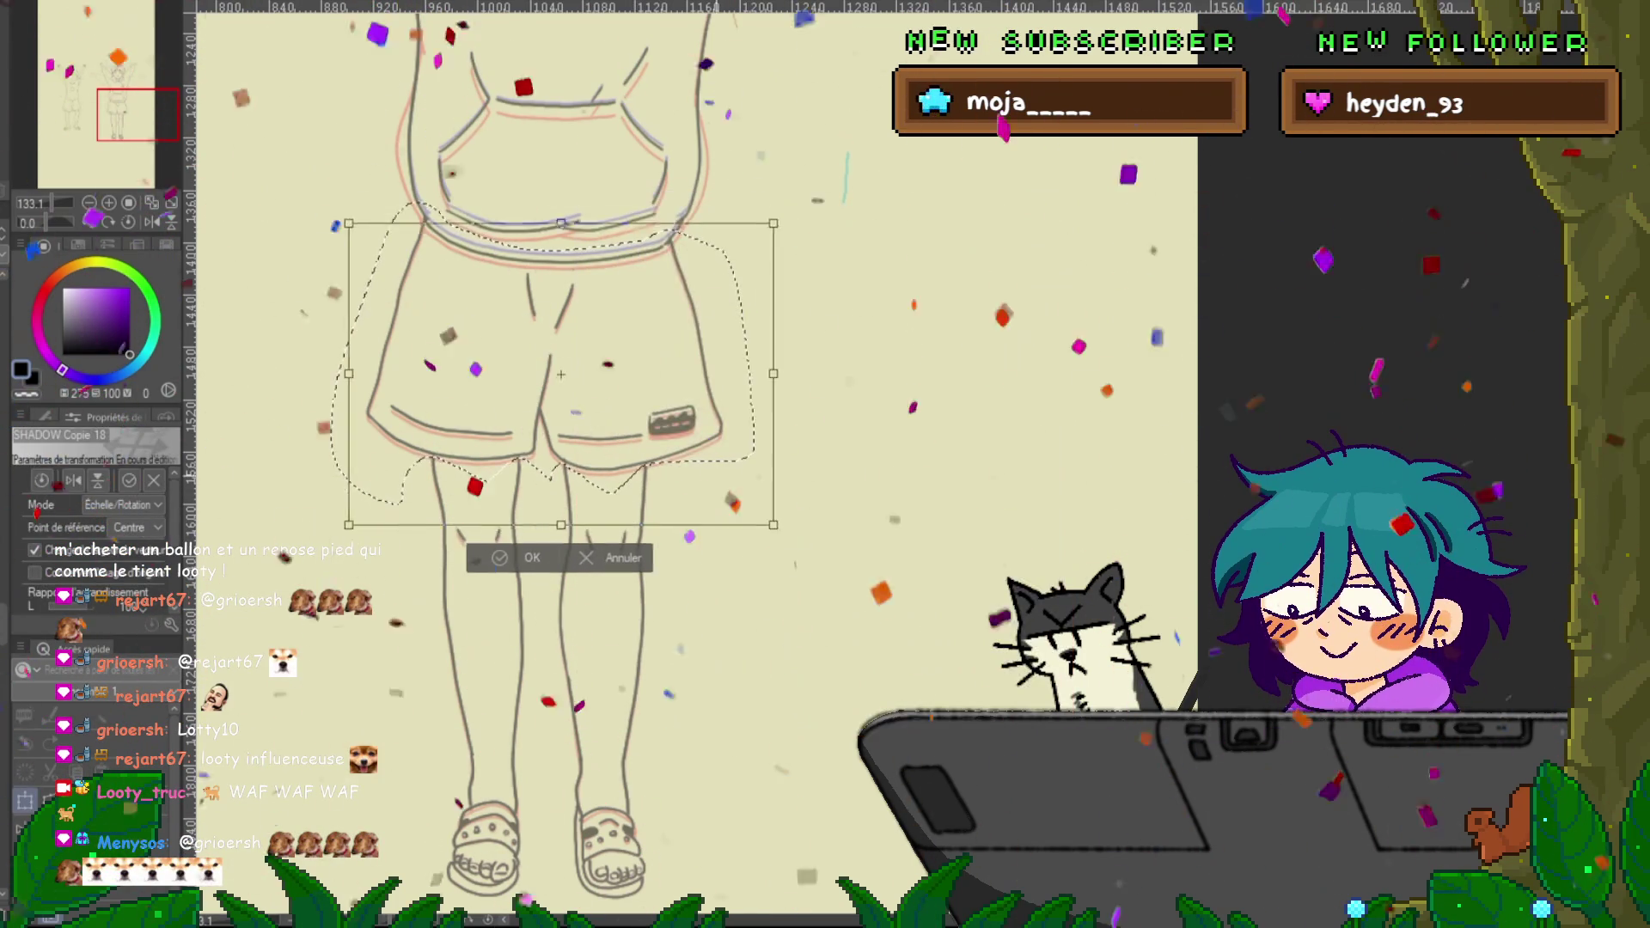
pyautogui.moveTo(538, 368); pyautogui.dragTo(543, 354)
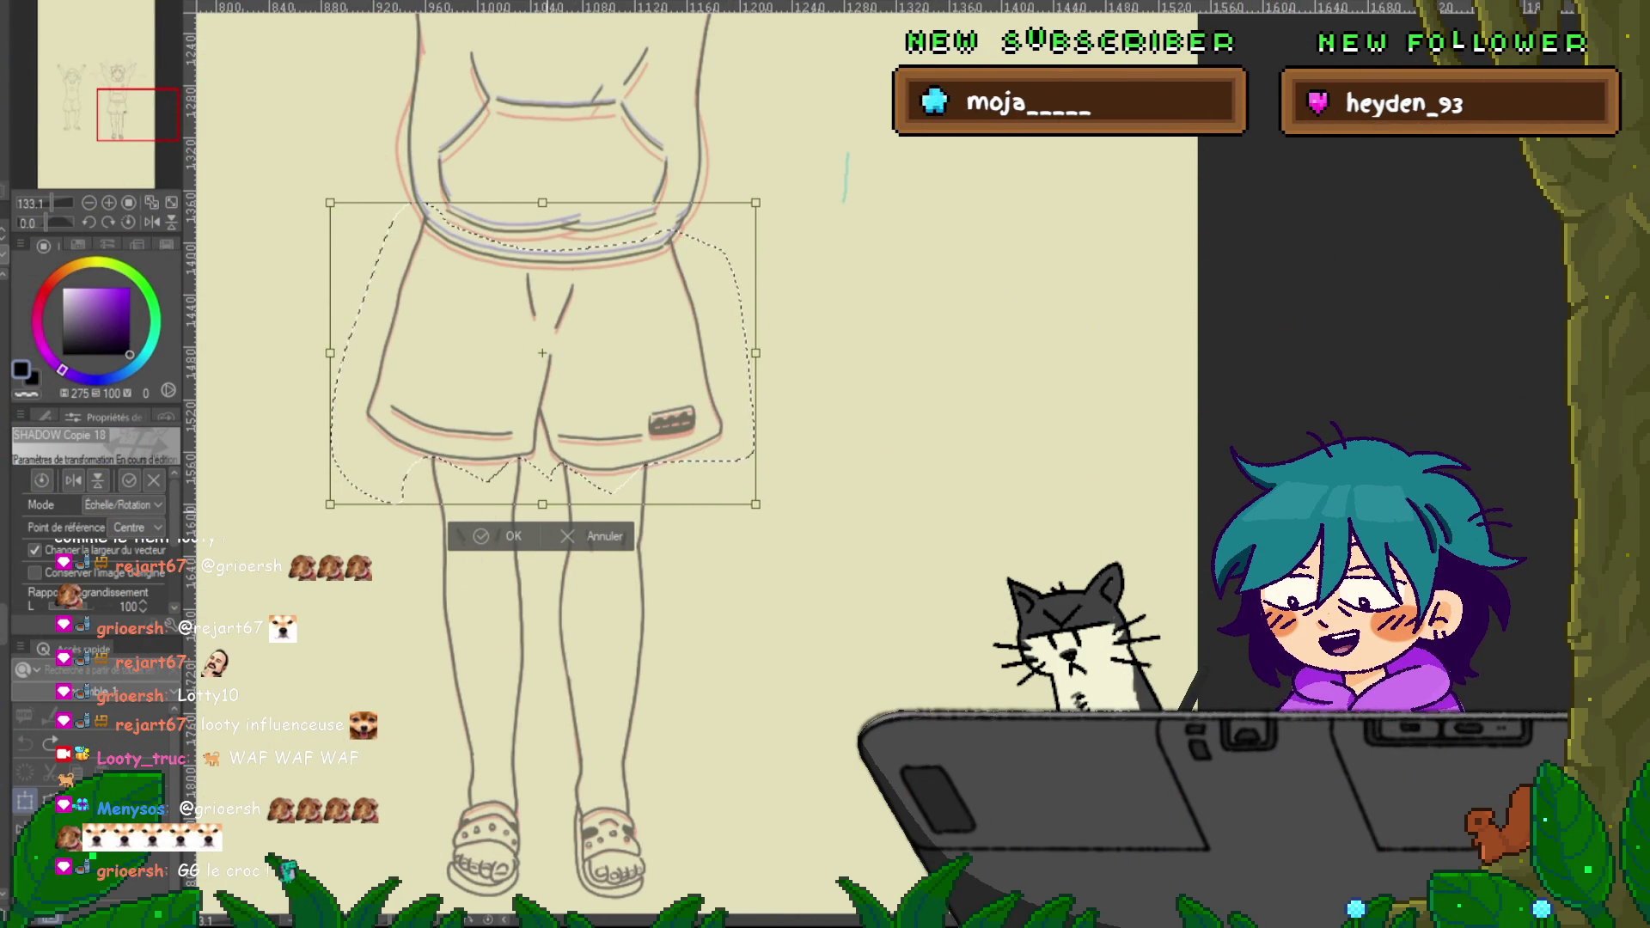
pyautogui.press('Down')
pyautogui.press('Down')
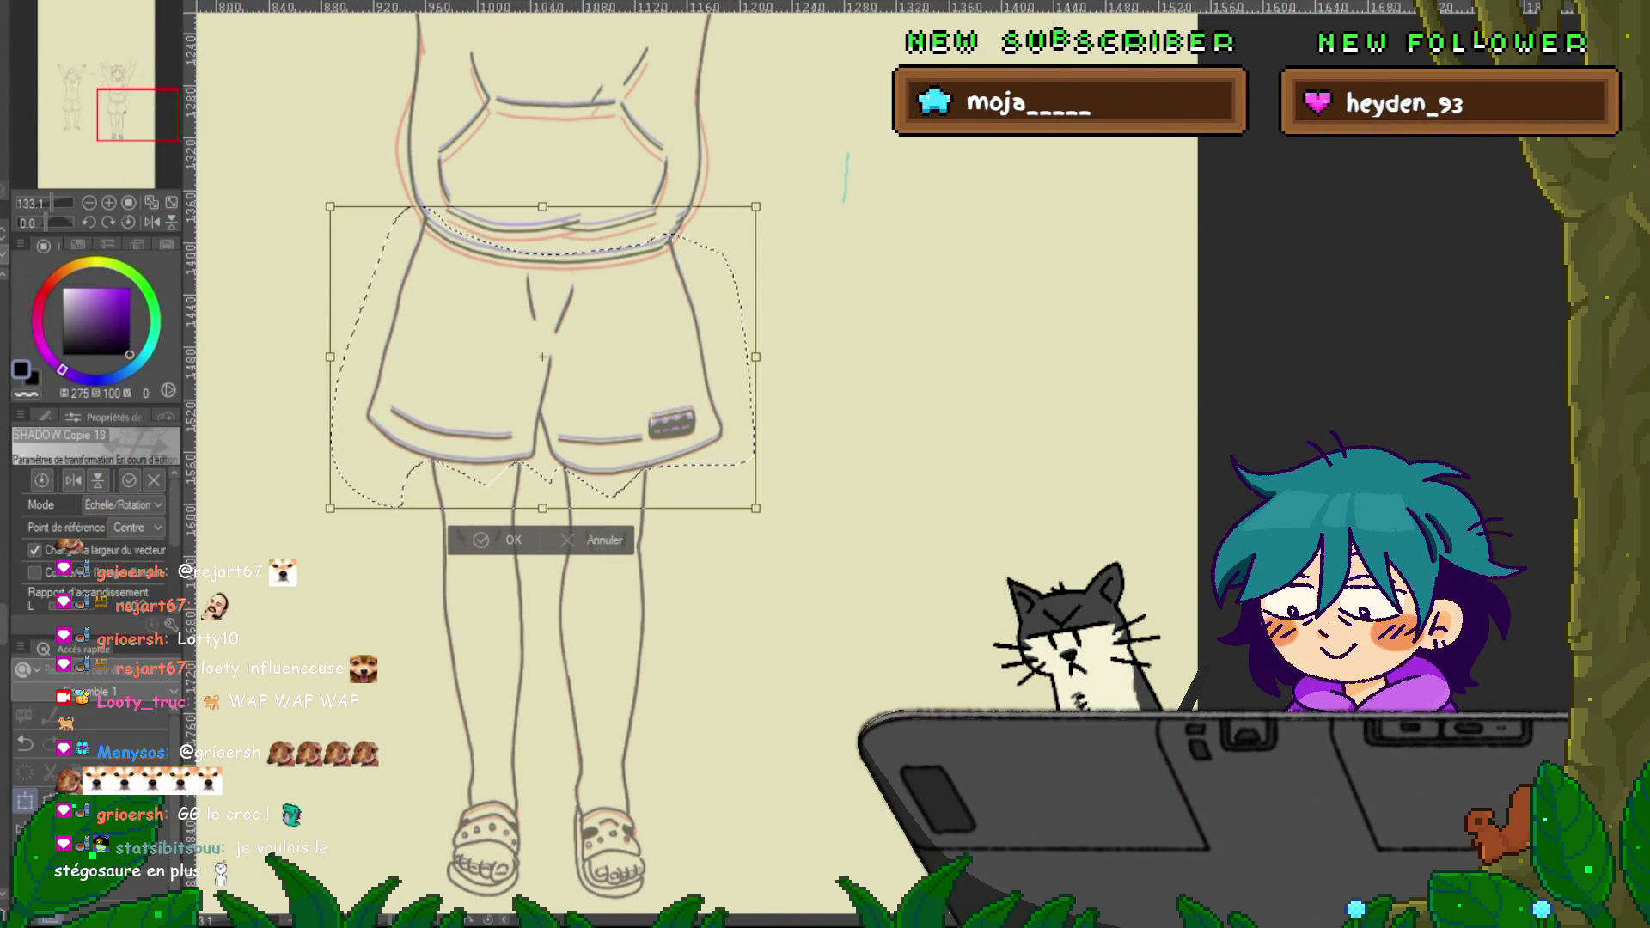
pyautogui.moveTo(542, 208); pyautogui.dragTo(542, 205)
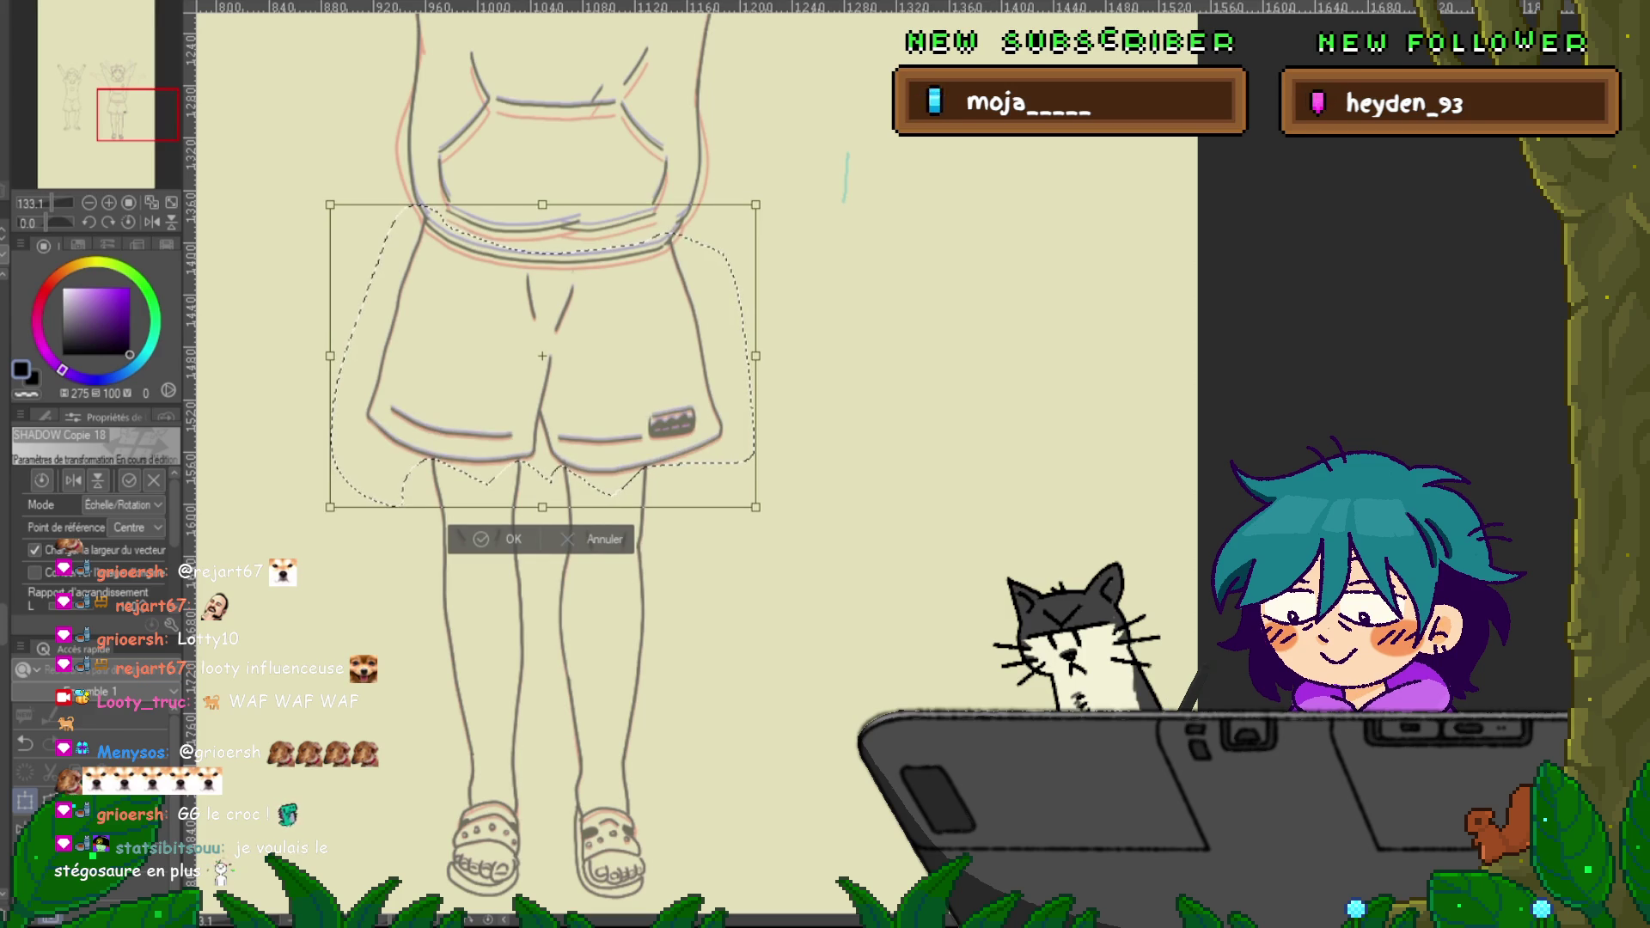
pyautogui.press('Return')
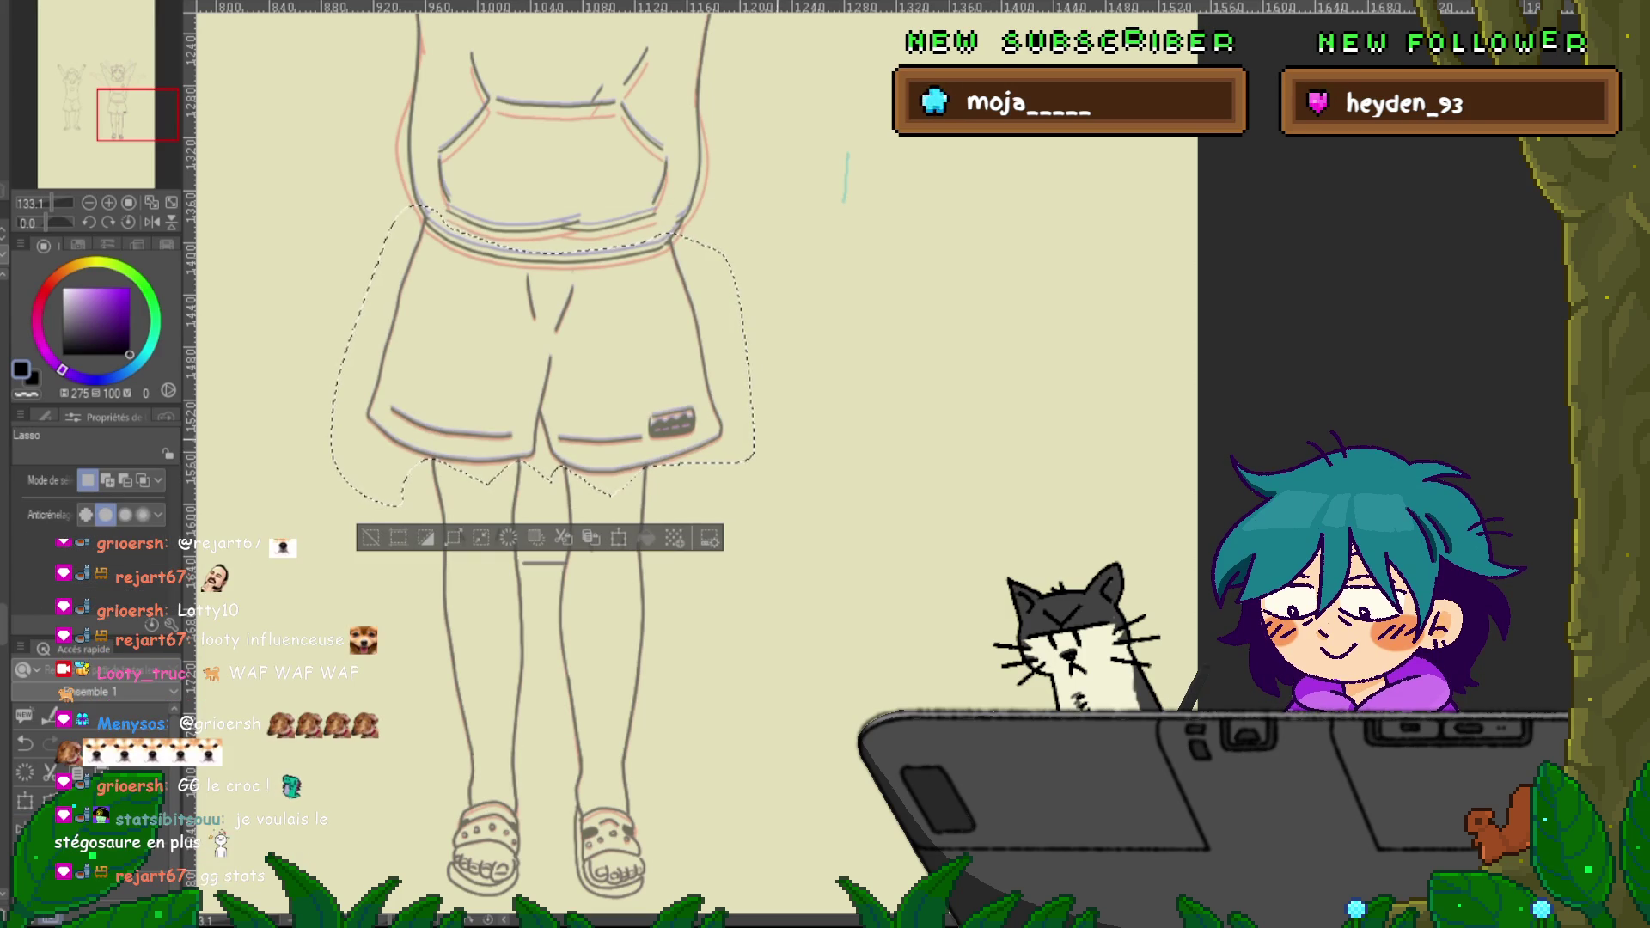
pyautogui.hotkey('ctrl', 'd')
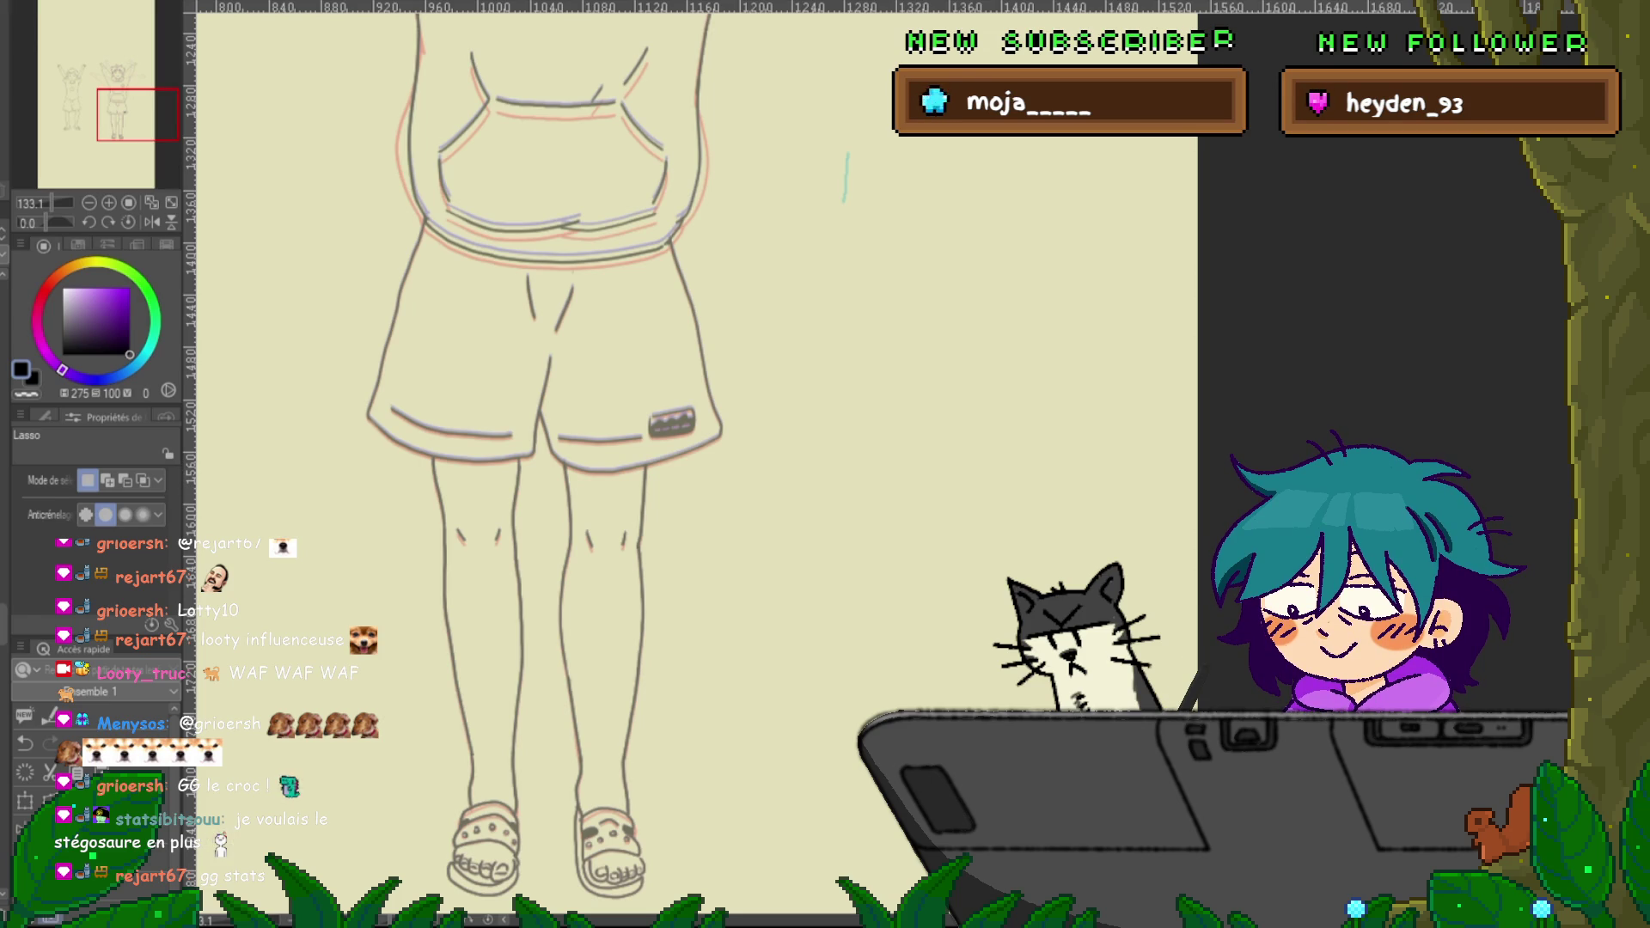
pyautogui.press('p')
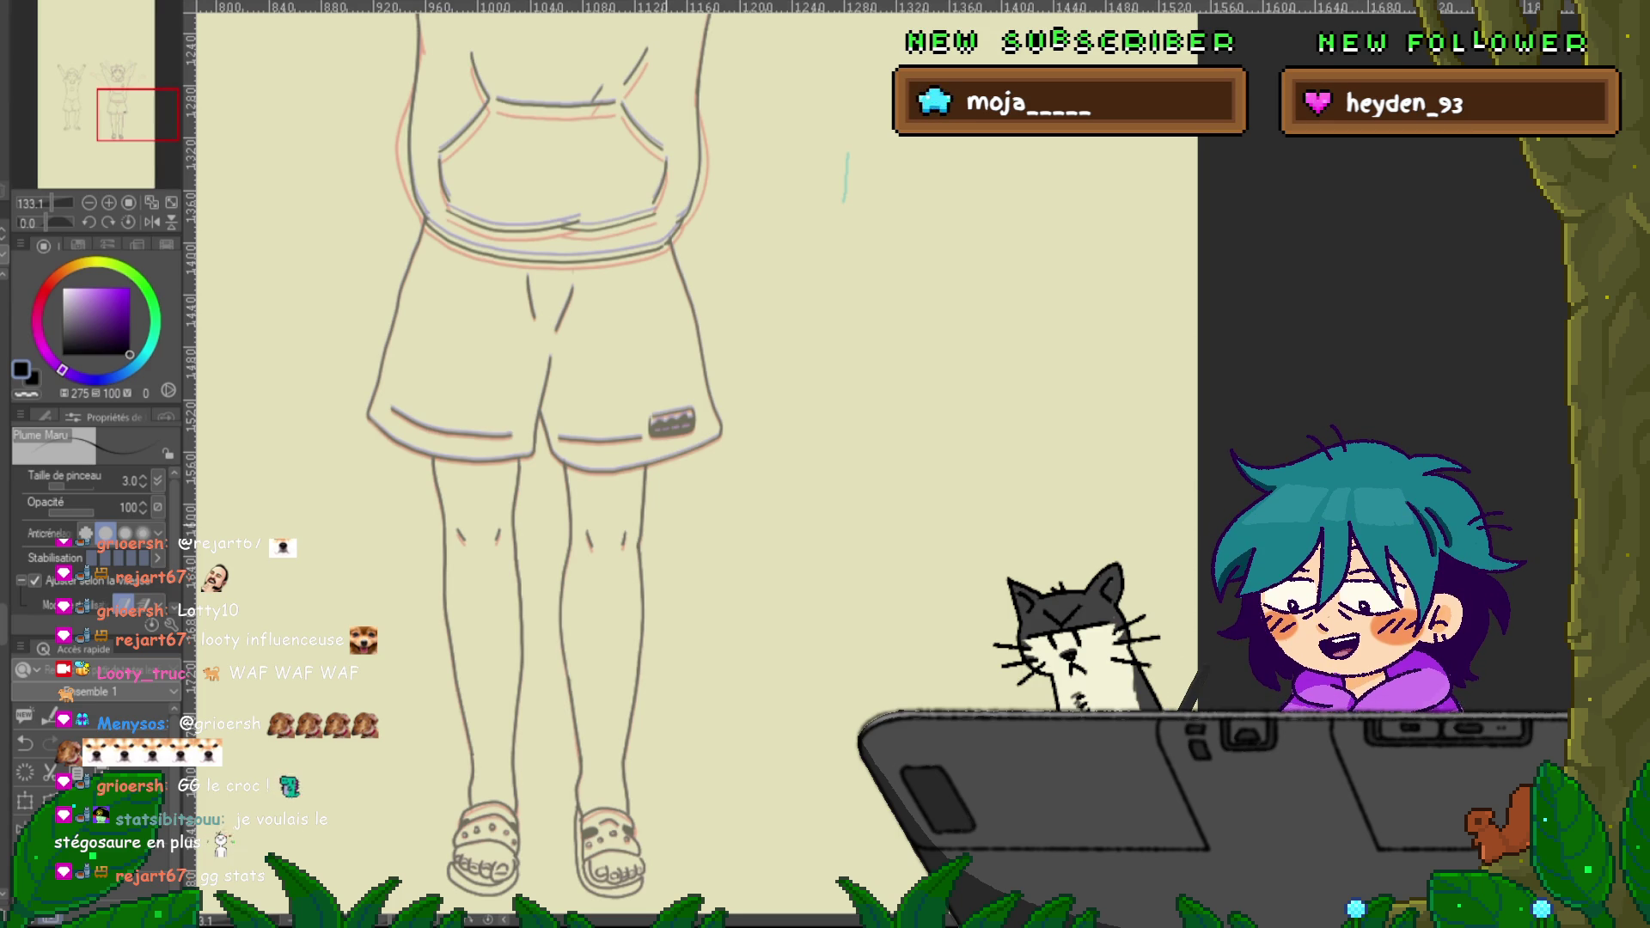
pyautogui.scroll(3, 550, 464)
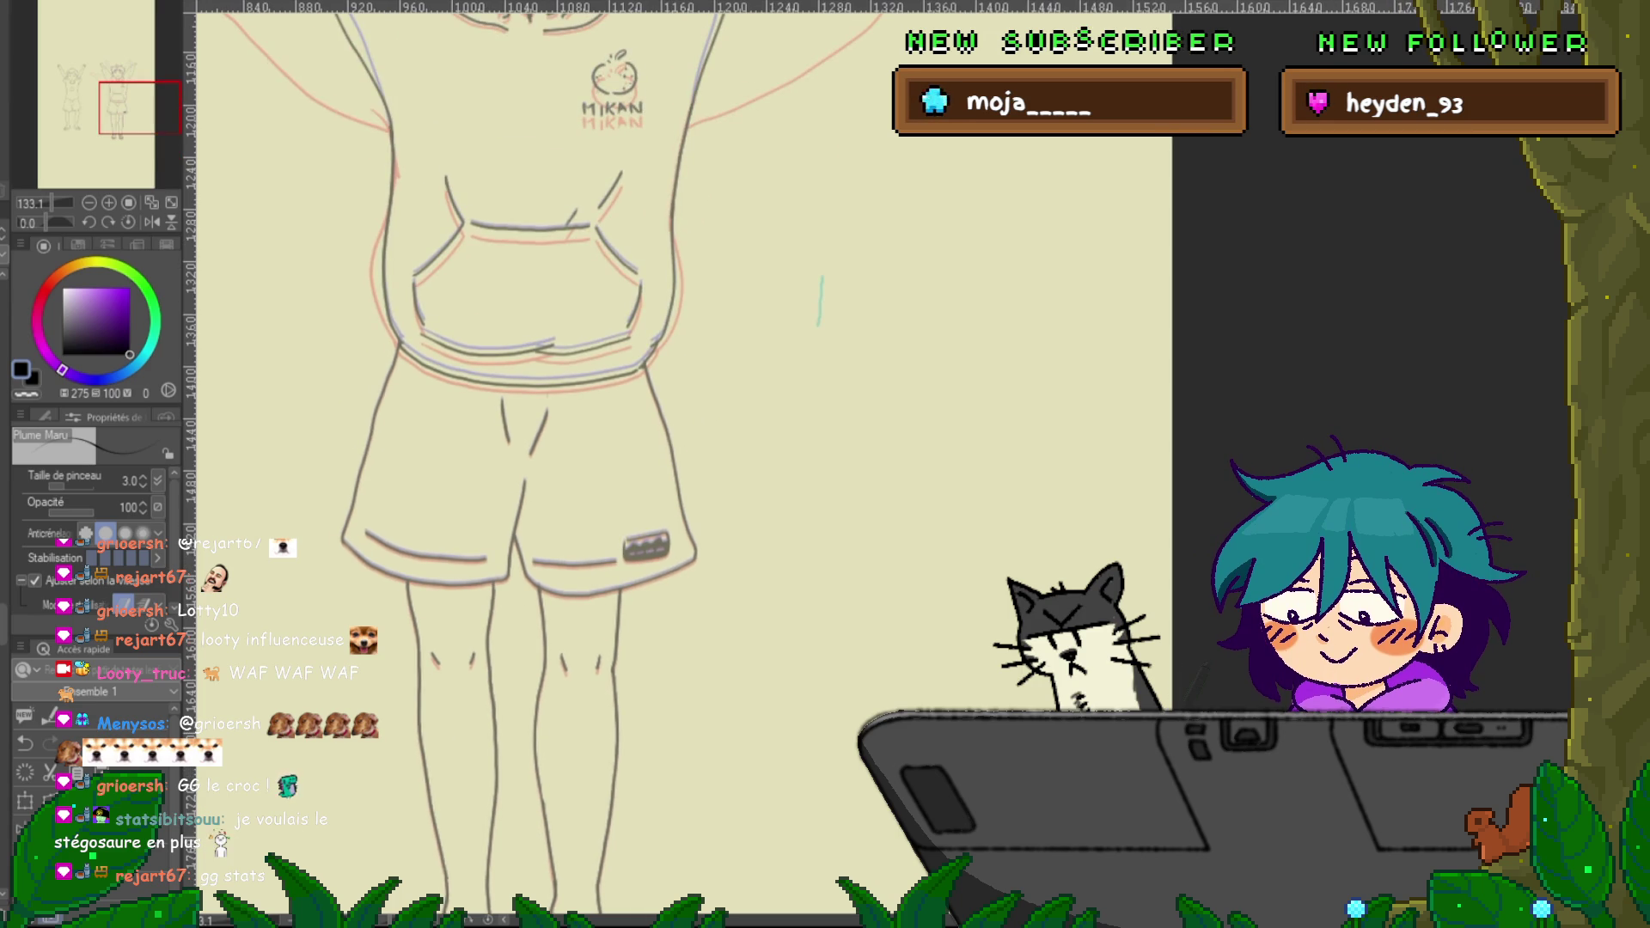
pyautogui.hotkey('ctrl', 'y')
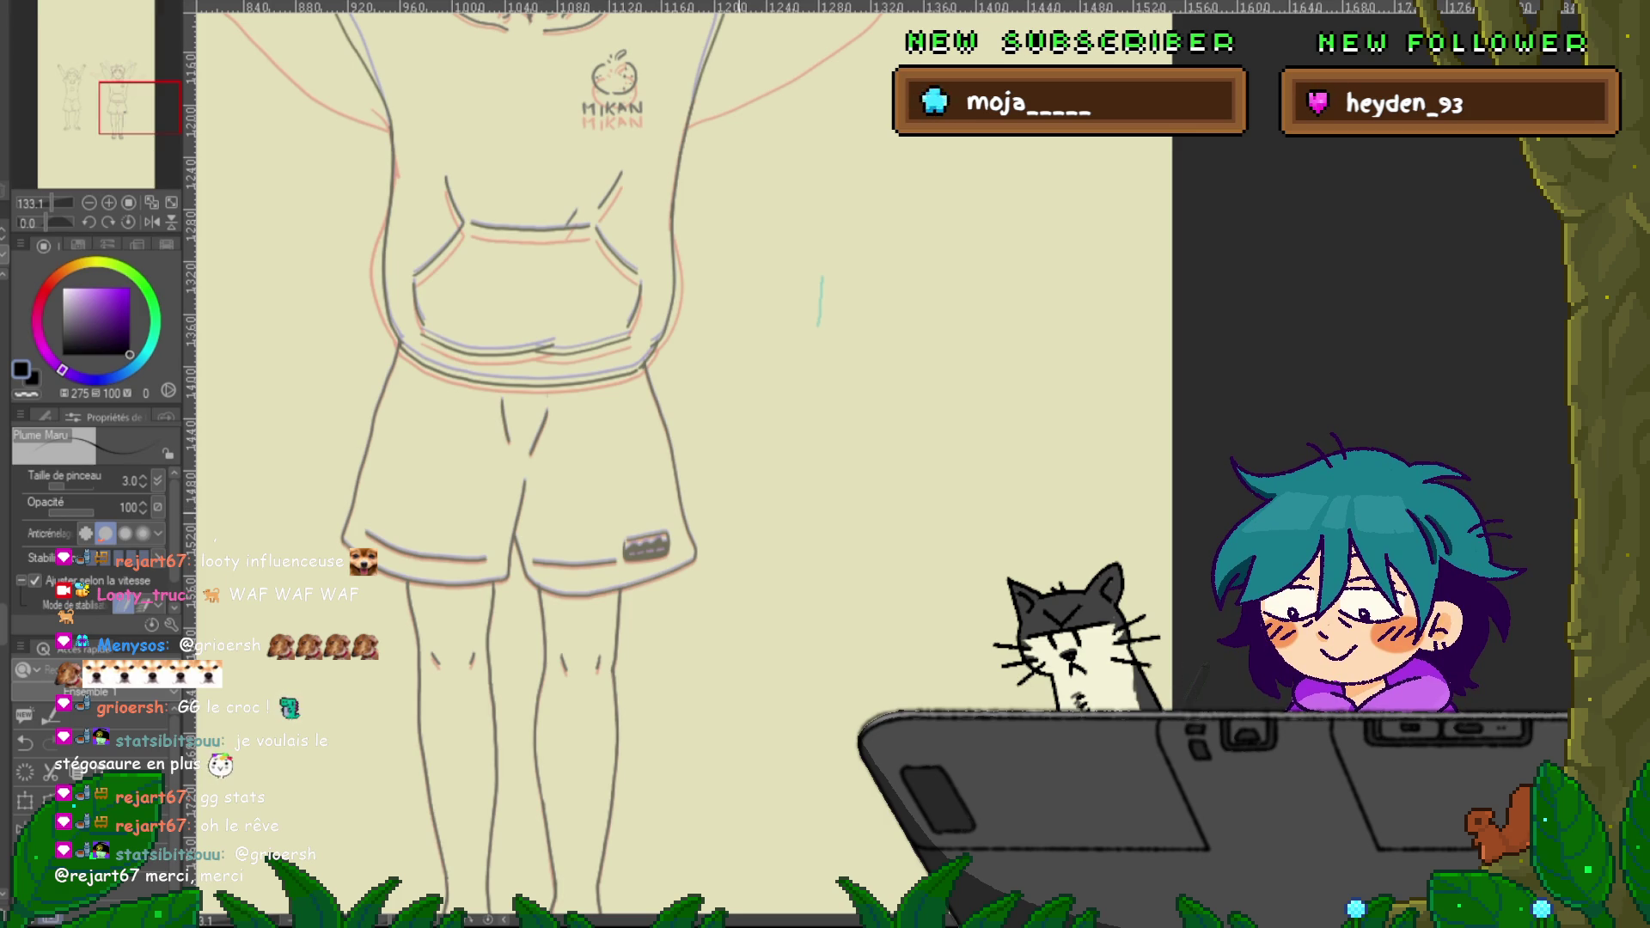
pyautogui.scroll(5, 602, 464)
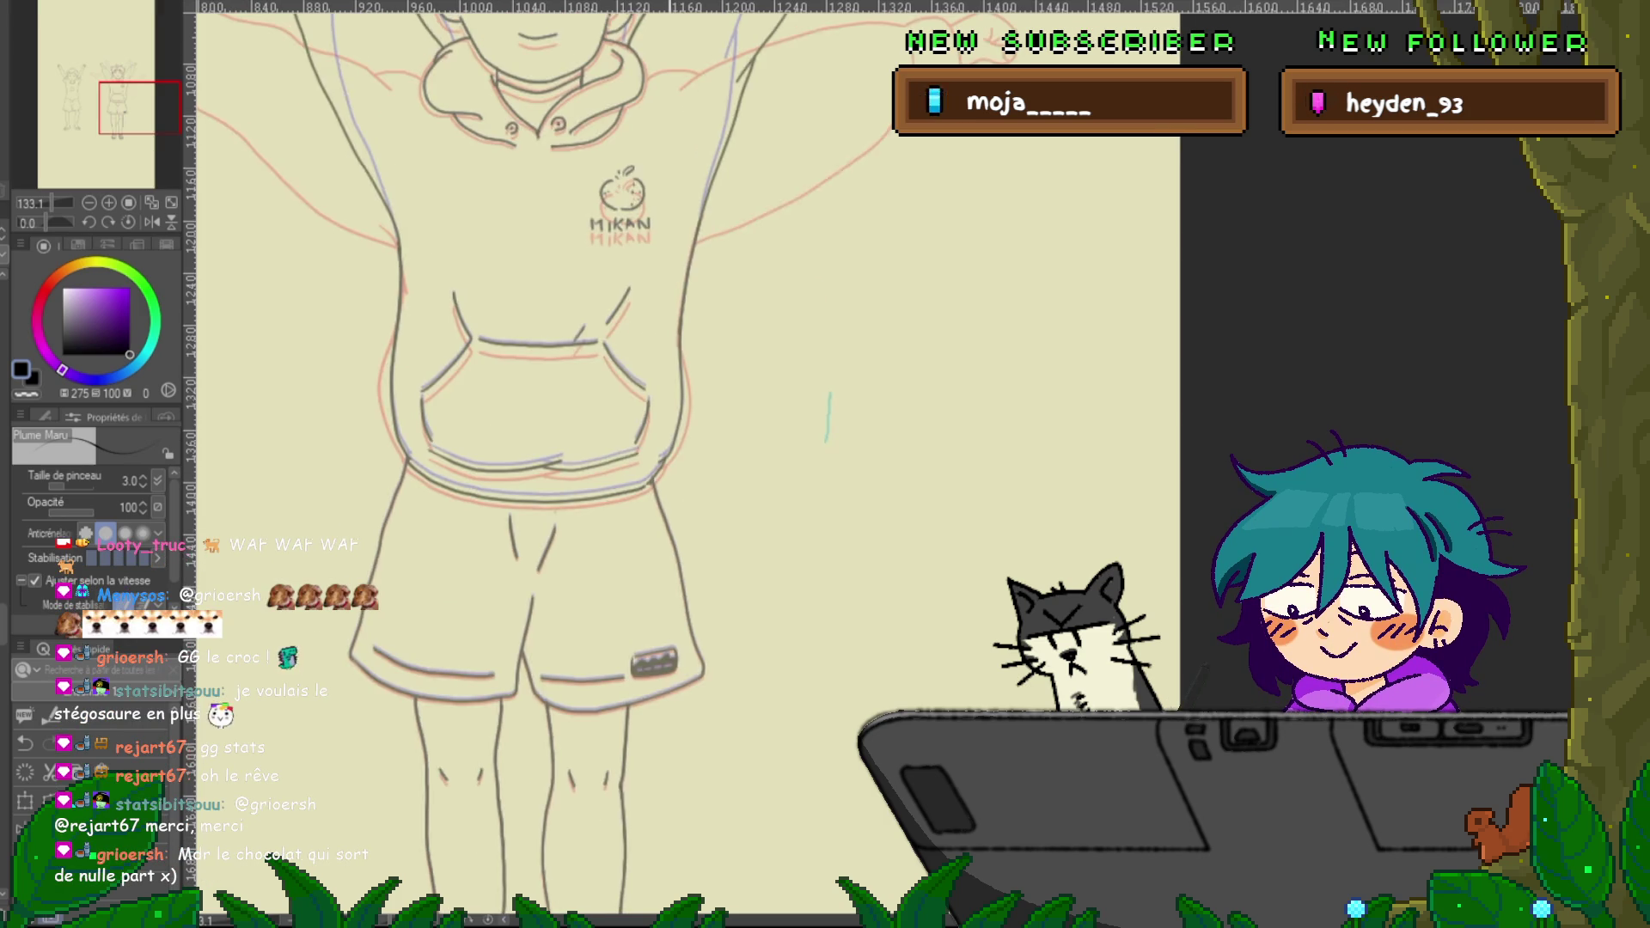
# With the Control Point tool, bend the hoodie's left side outline into a smoother curve
pyautogui.scroll(-2, 601, 464)
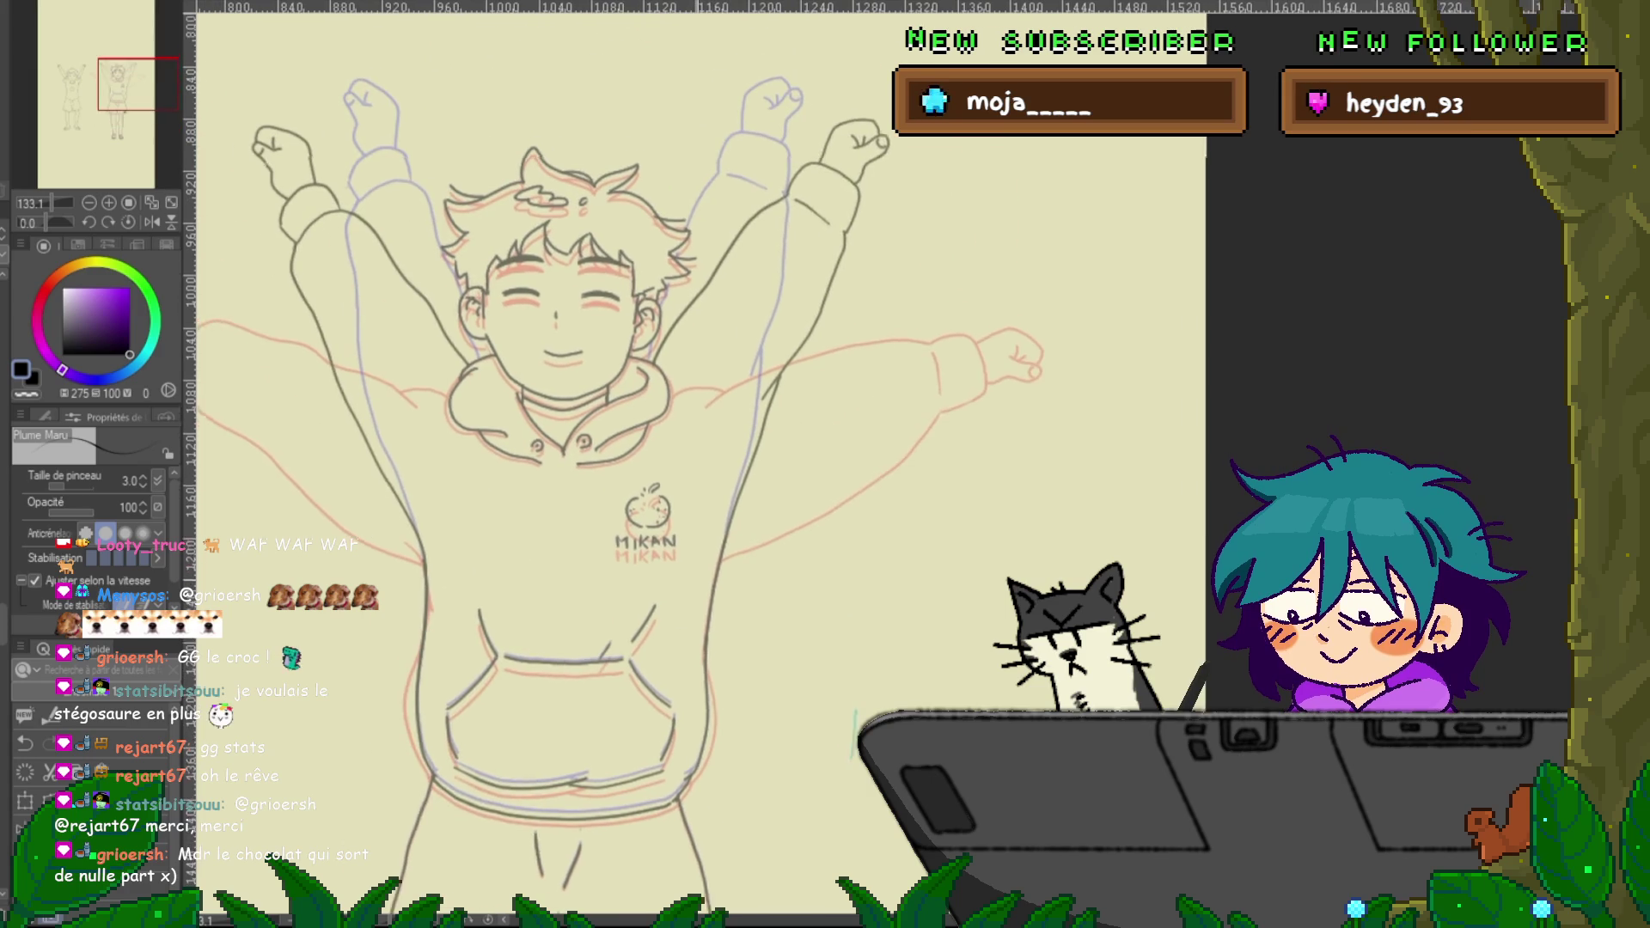
pyautogui.scroll(-5, 601, 464)
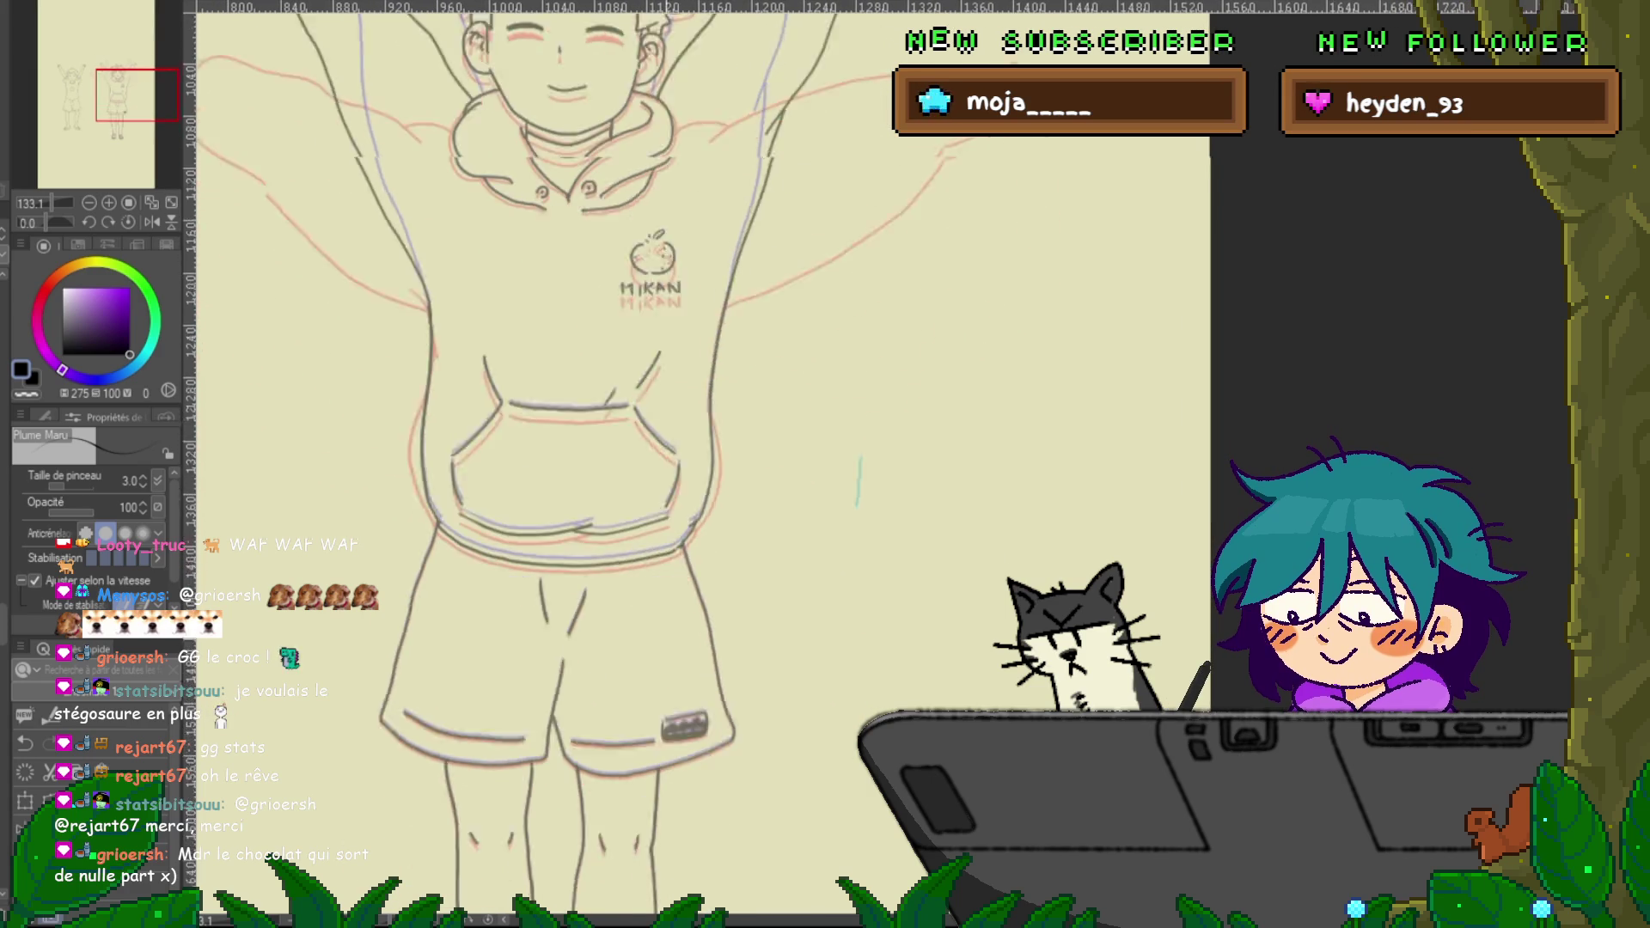
pyautogui.scroll(1, 602, 464)
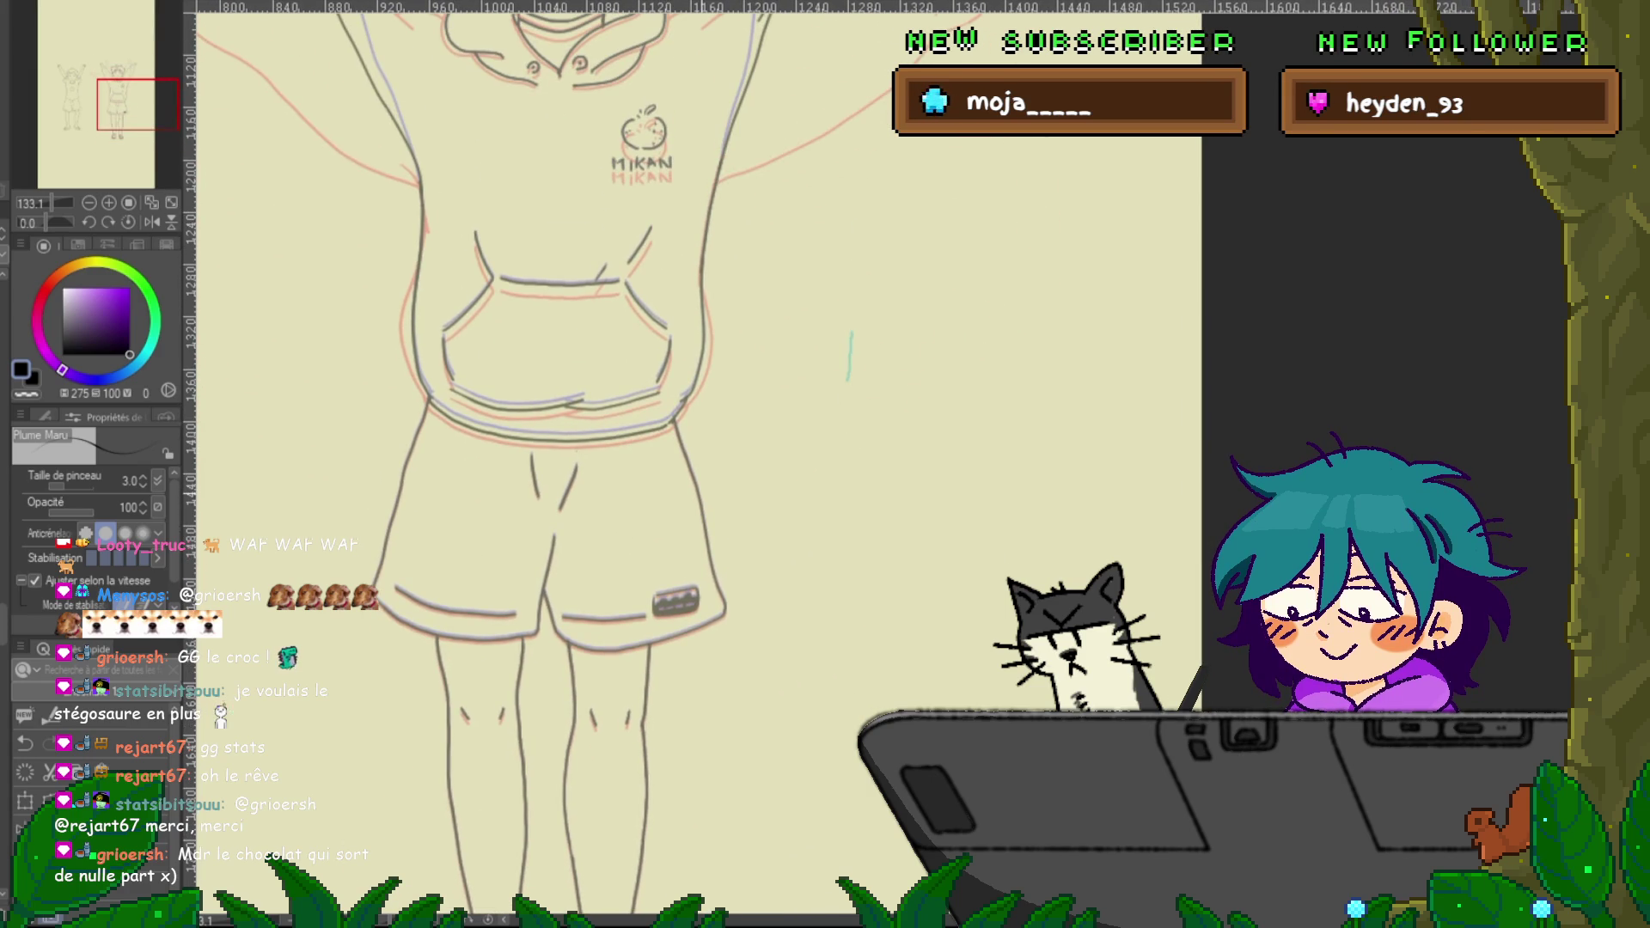
pyautogui.scroll(2, 601, 465)
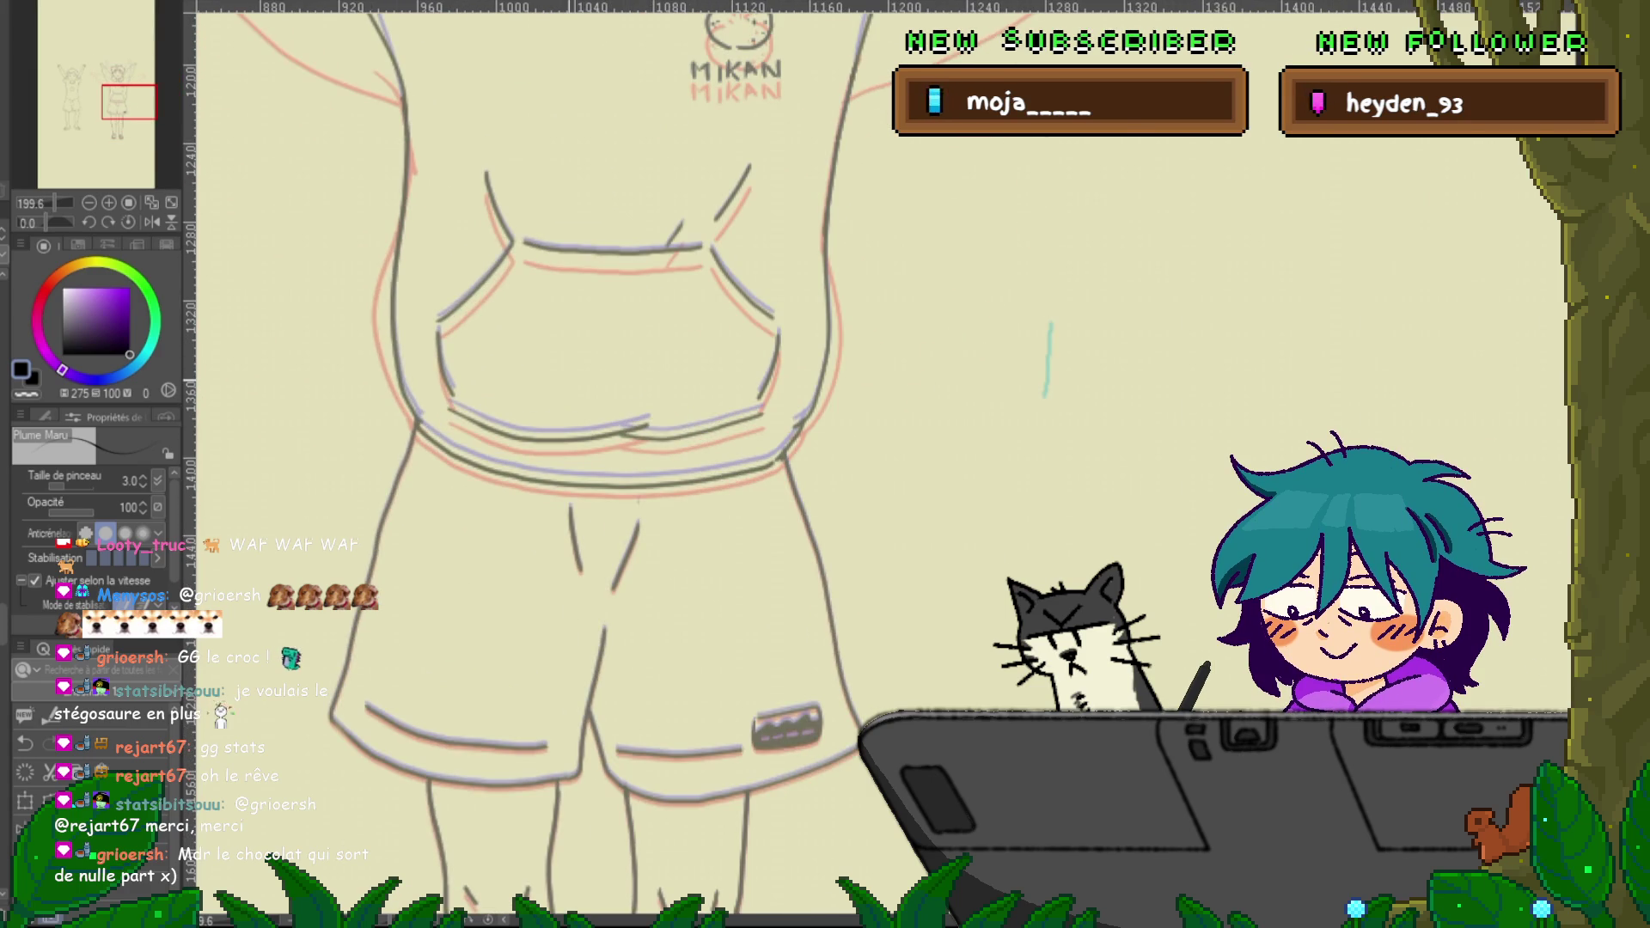
pyautogui.press('Right')
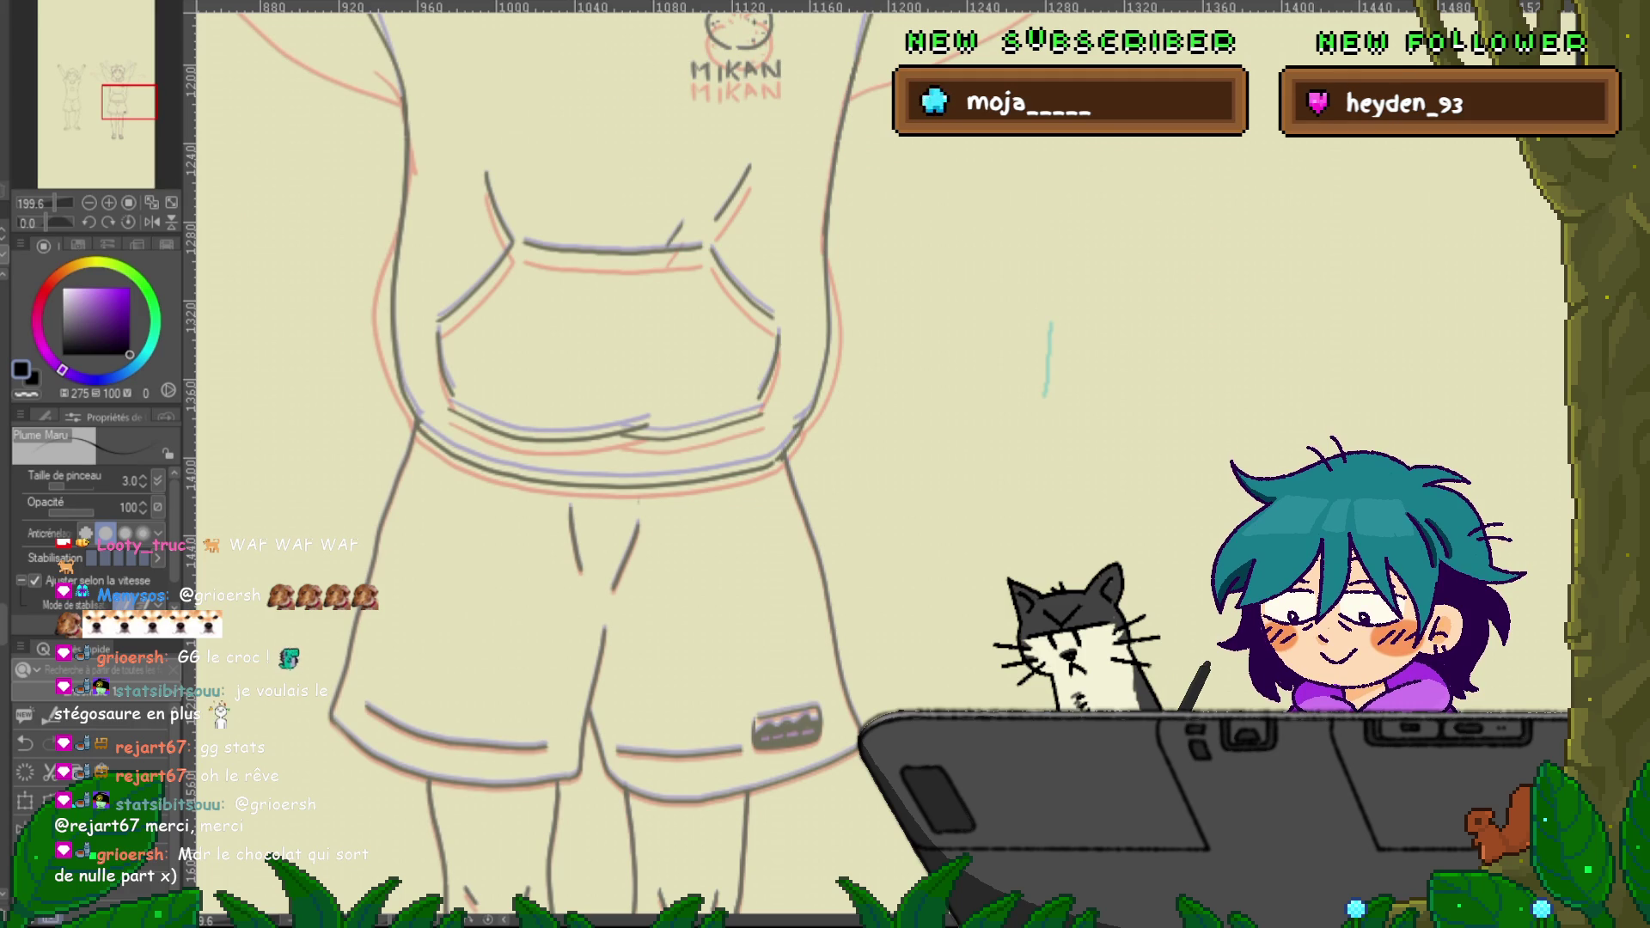
pyautogui.press('Right')
pyautogui.press('Left')
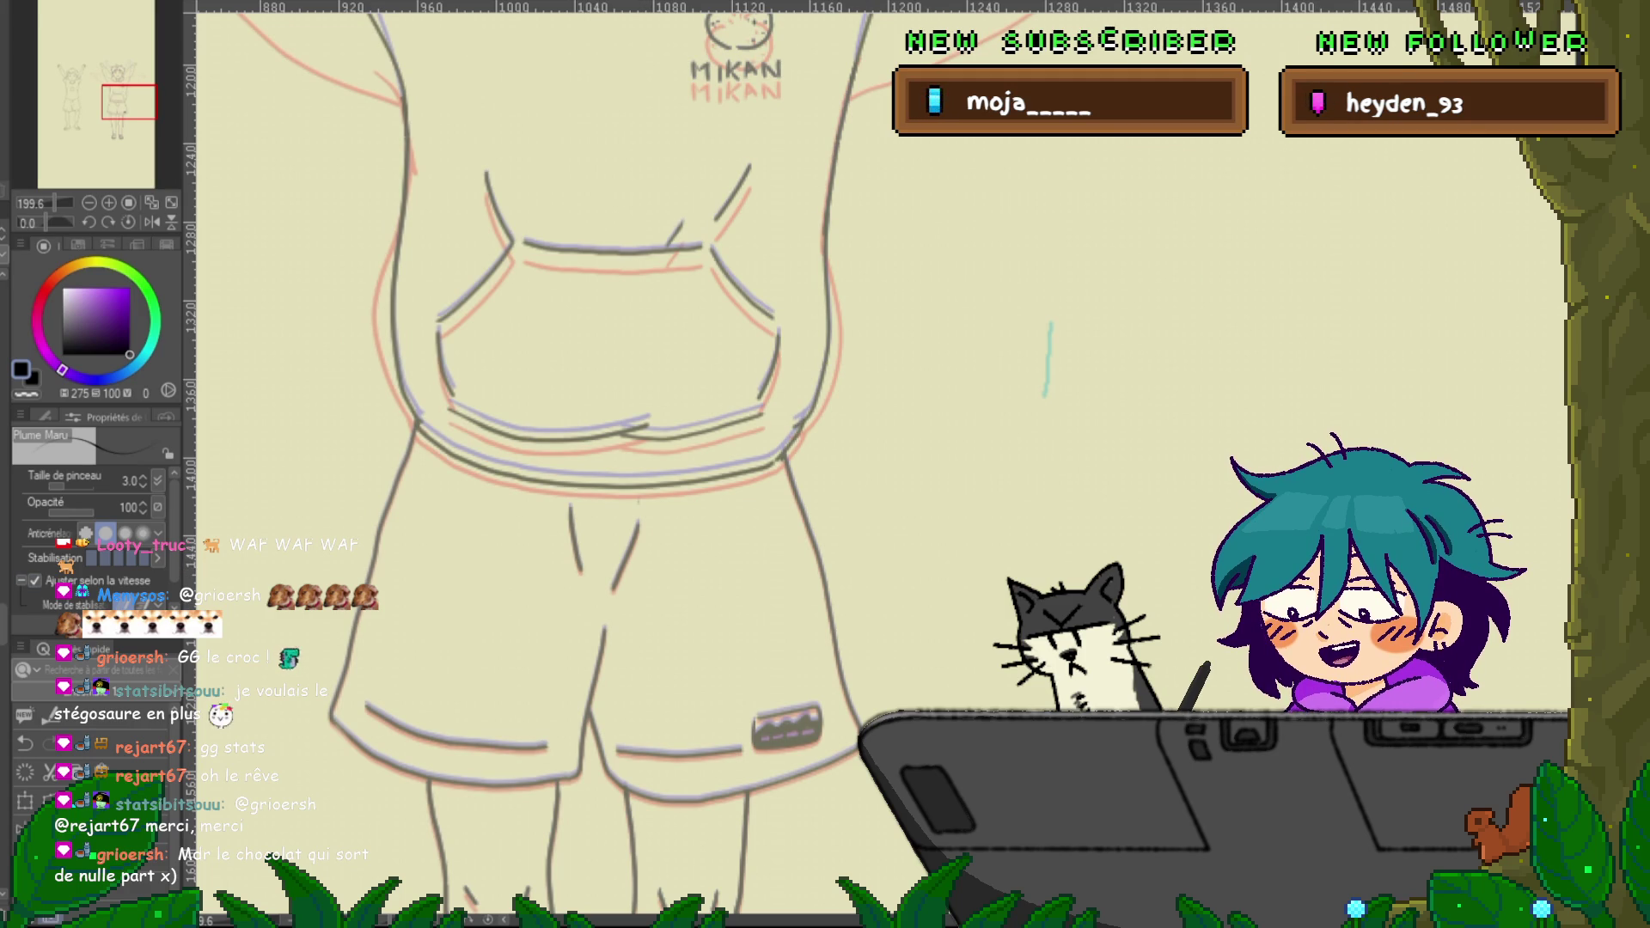
pyautogui.scroll(1, 536, 464)
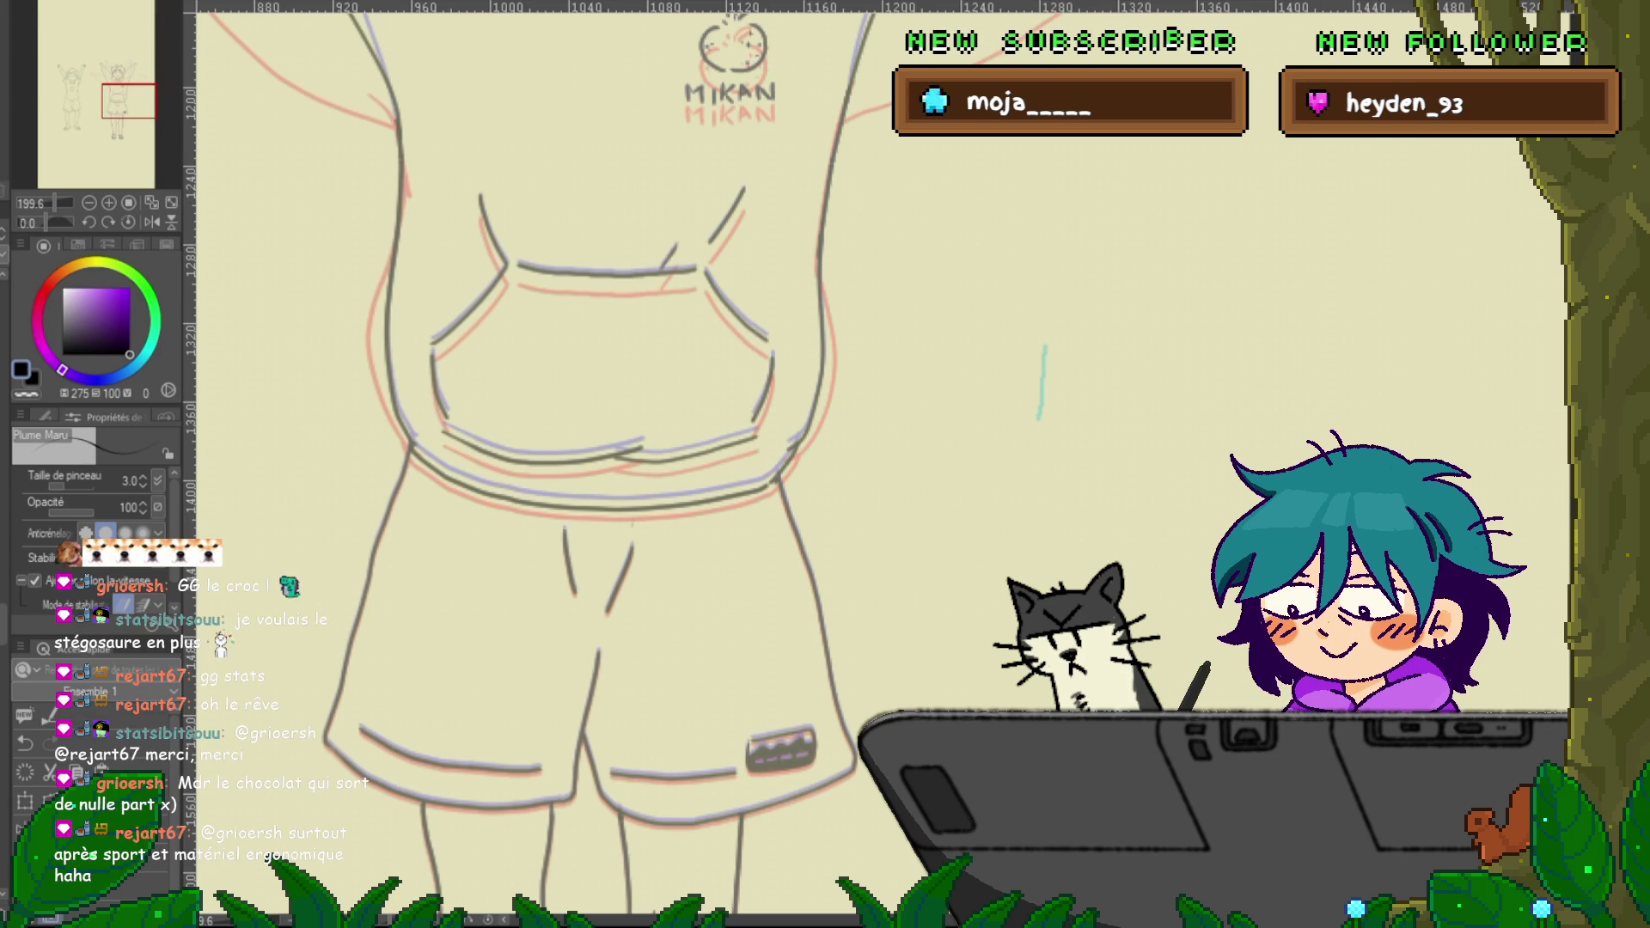
pyautogui.press('y')
pyautogui.click(382, 352)
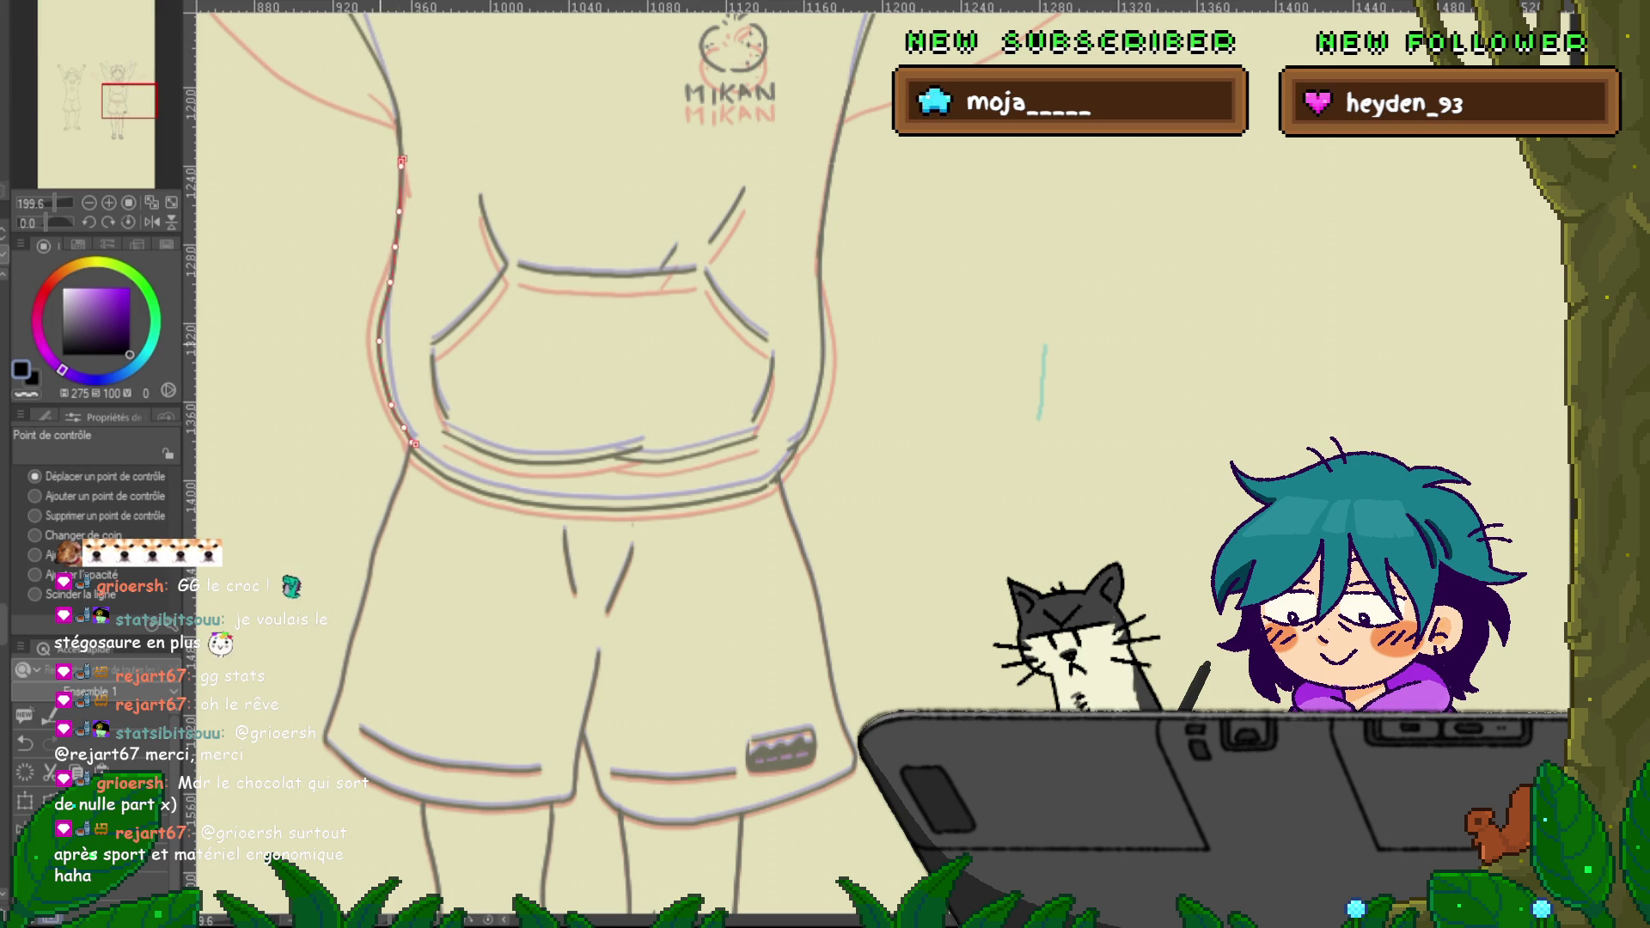
pyautogui.moveTo(390, 282); pyautogui.dragTo(387, 280)
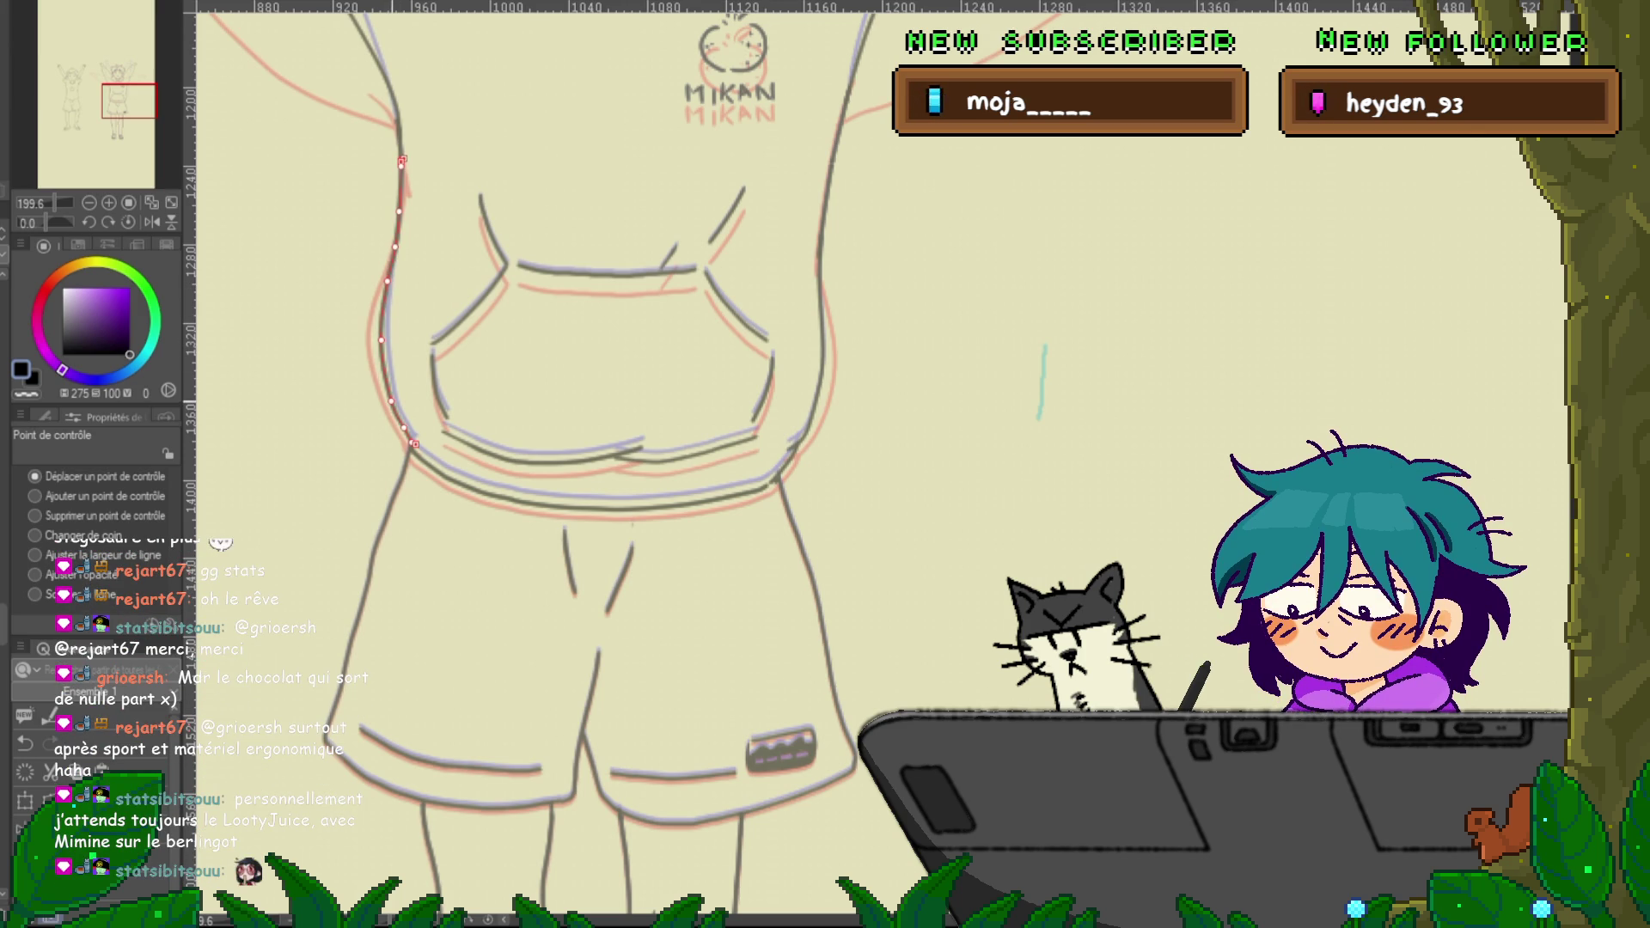
# Reshape the hoodie's right side outline, bending its lower and upper parts outward
pyautogui.click(688, 453)
pyautogui.click(764, 387)
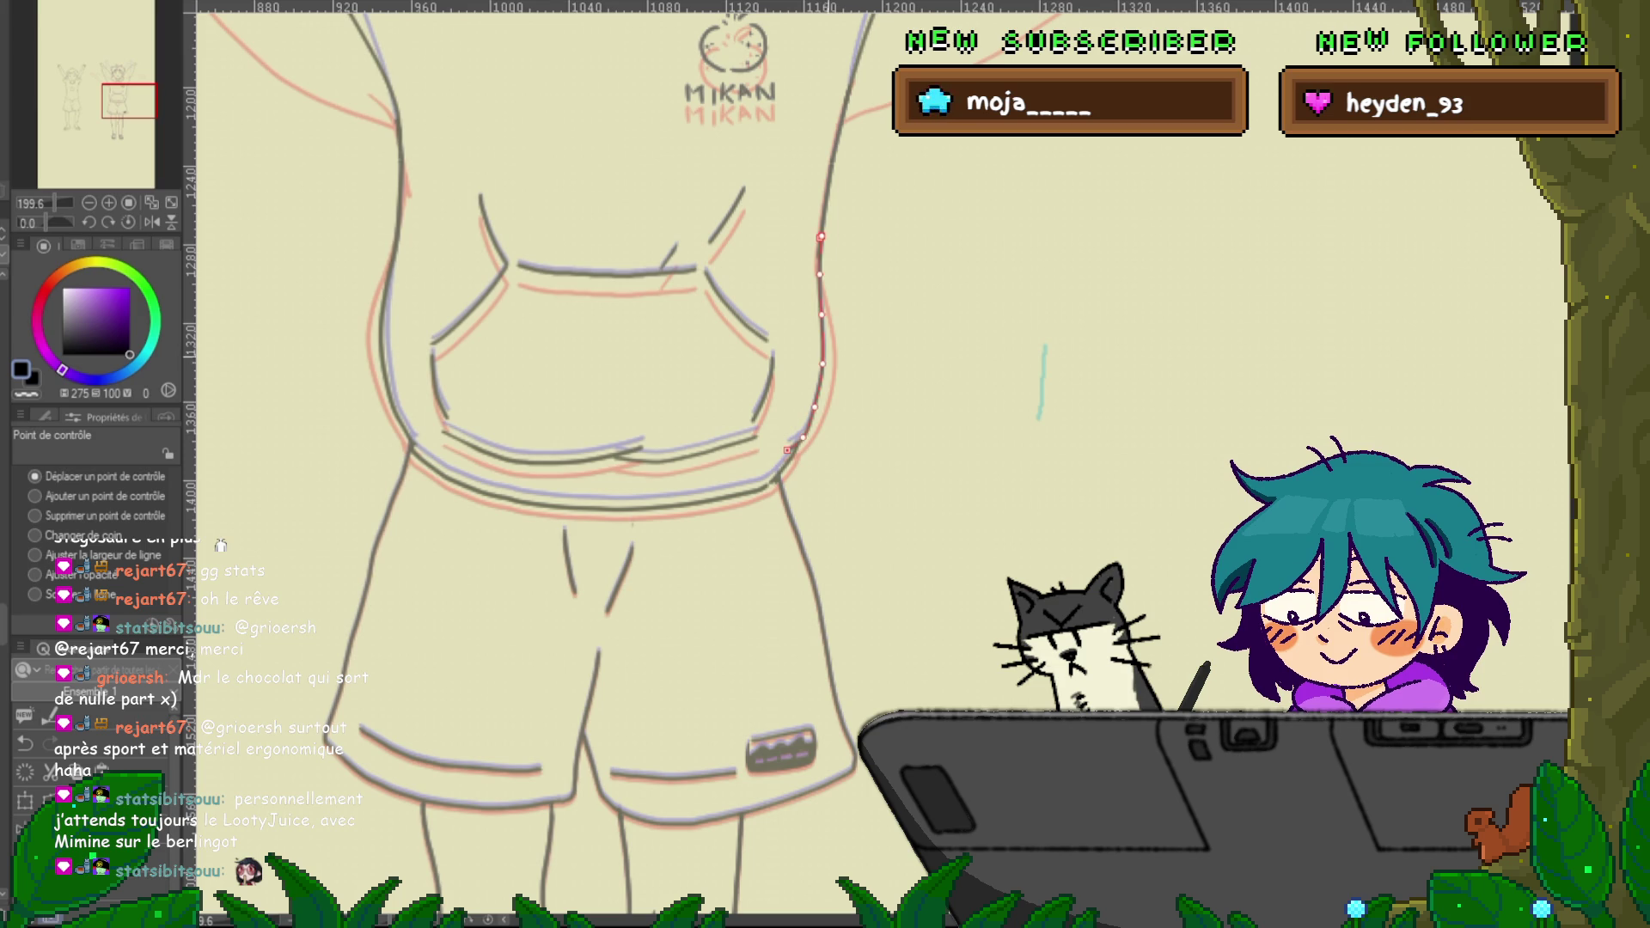
pyautogui.moveTo(822, 364); pyautogui.dragTo(818, 411)
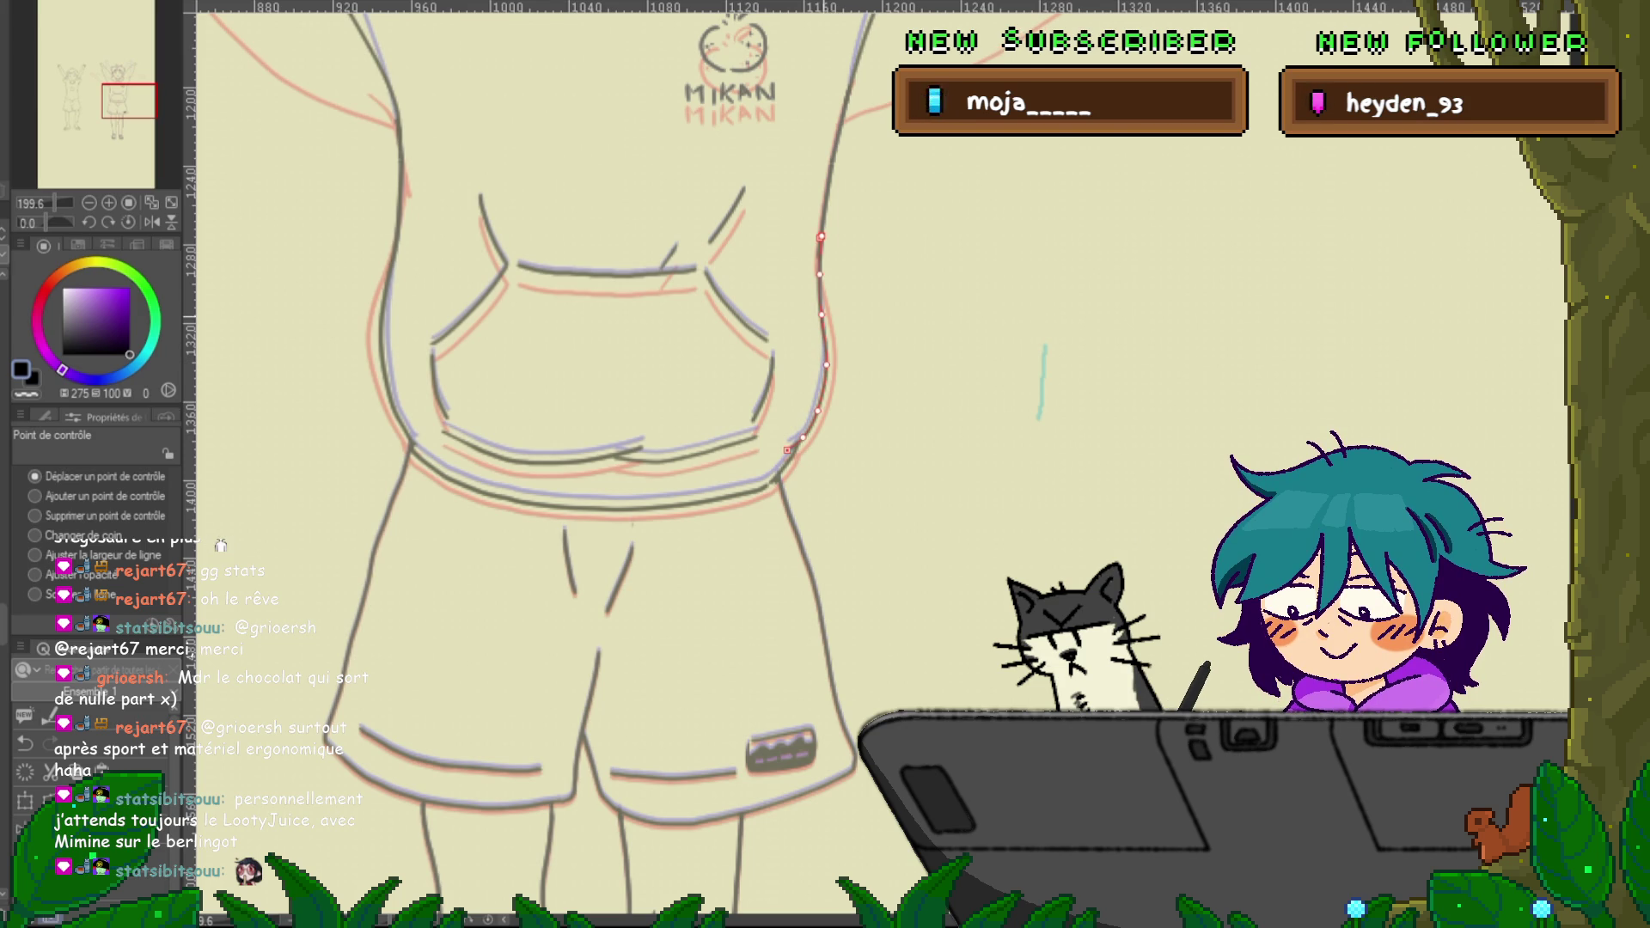
pyautogui.moveTo(821, 313); pyautogui.dragTo(824, 316)
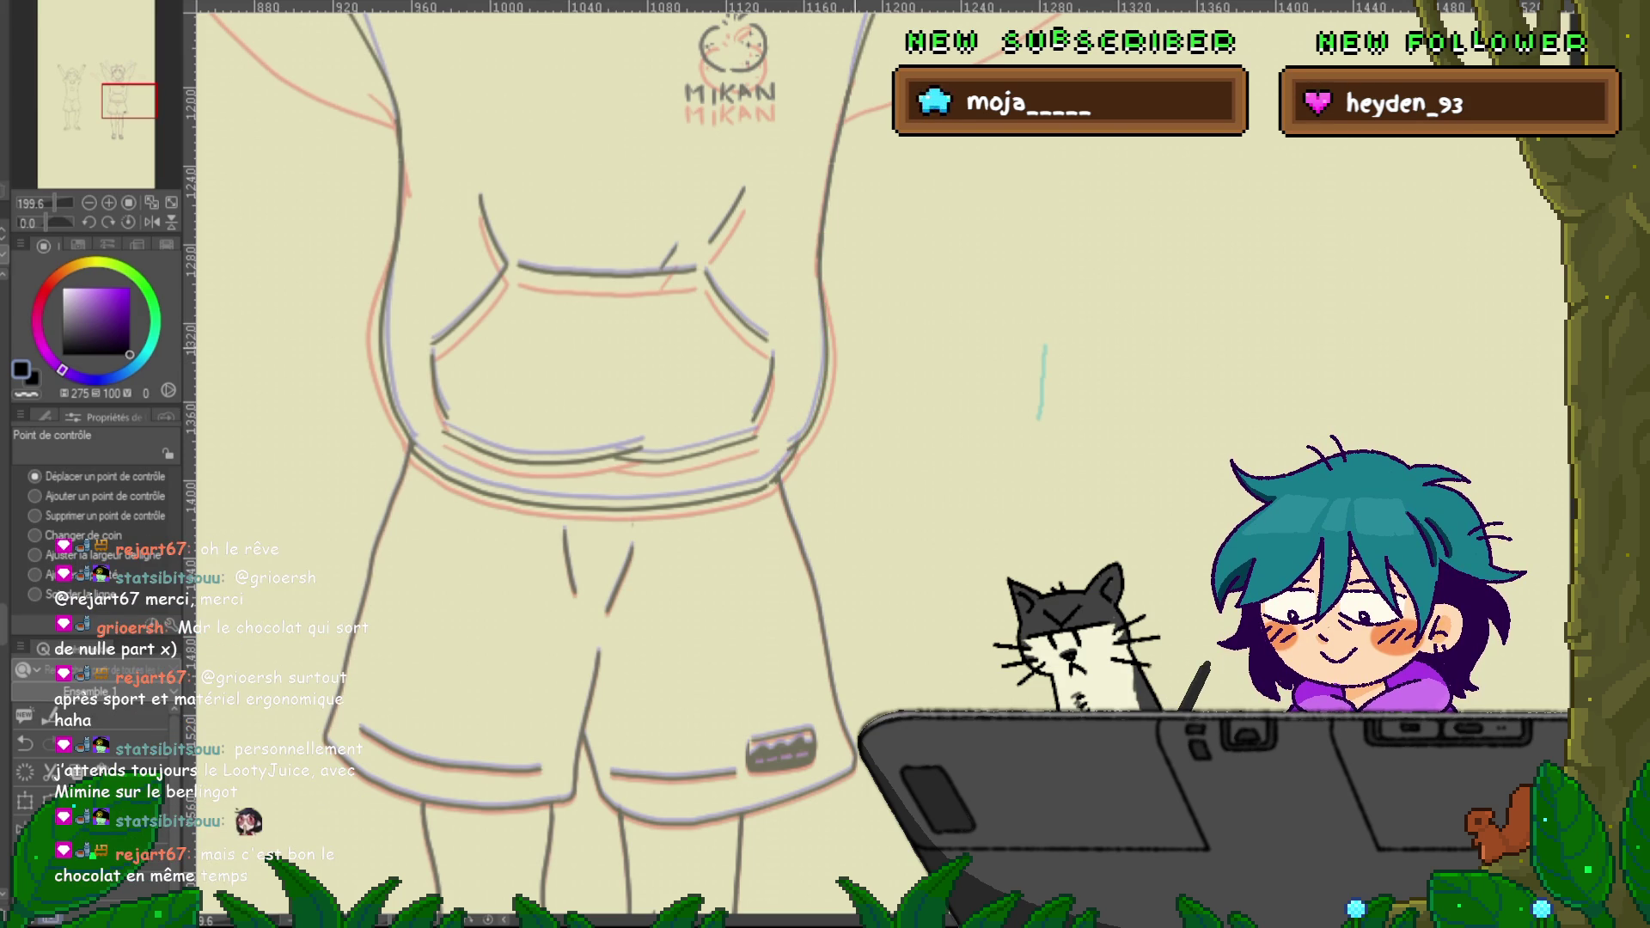
pyautogui.scroll(2, 593, 455)
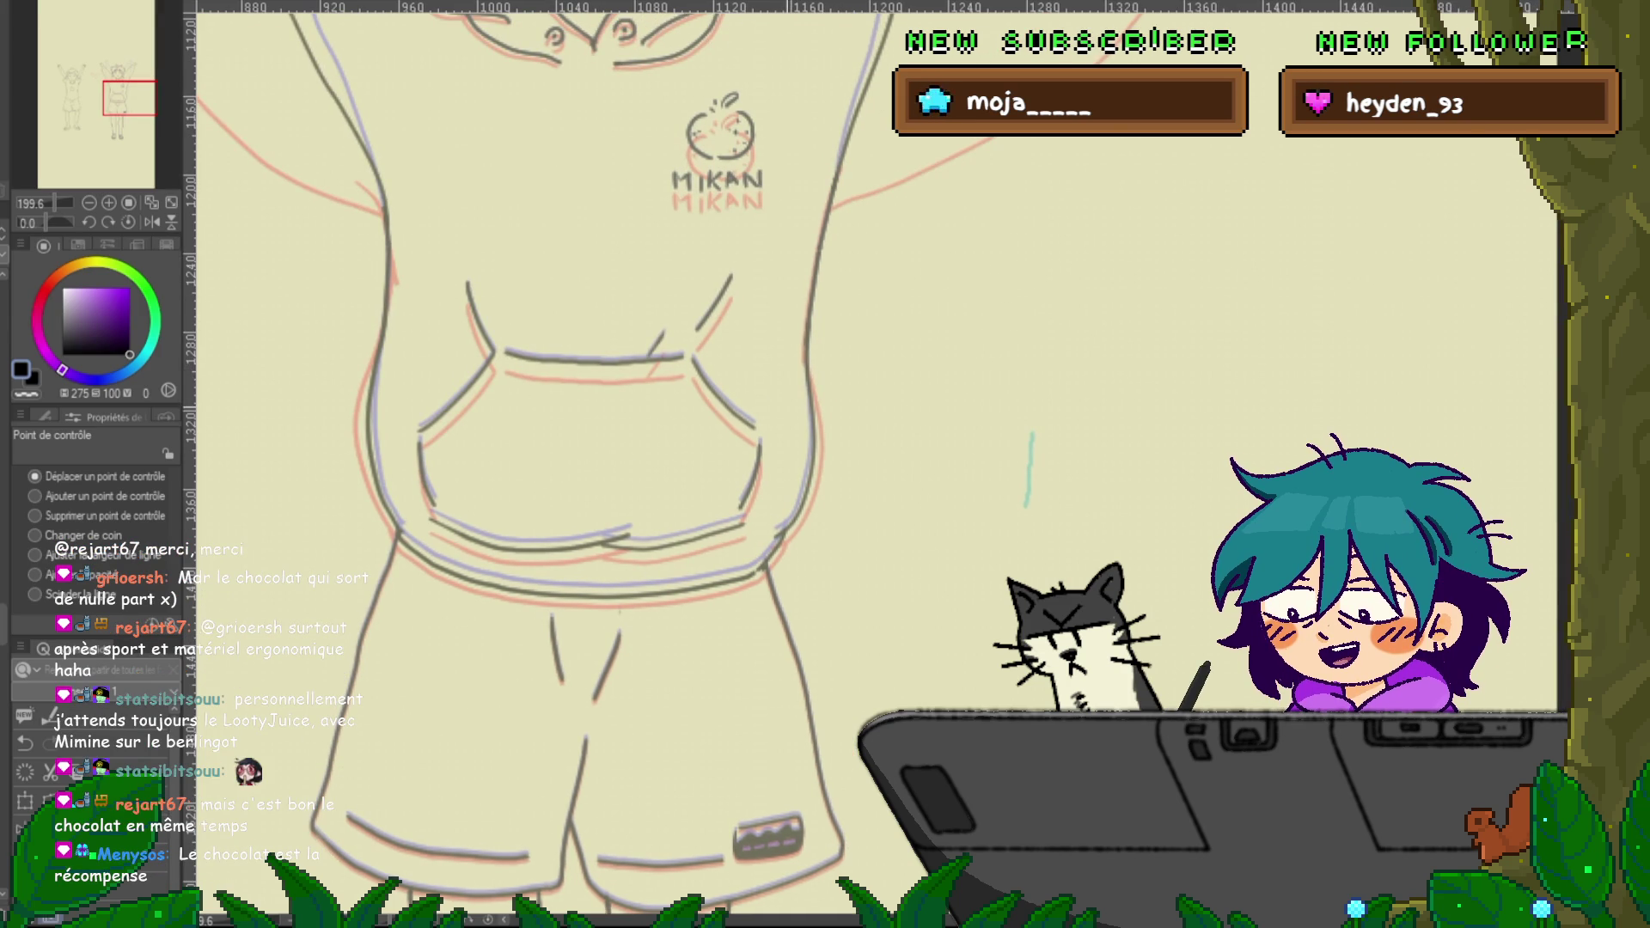
pyautogui.scroll(5, 687, 464)
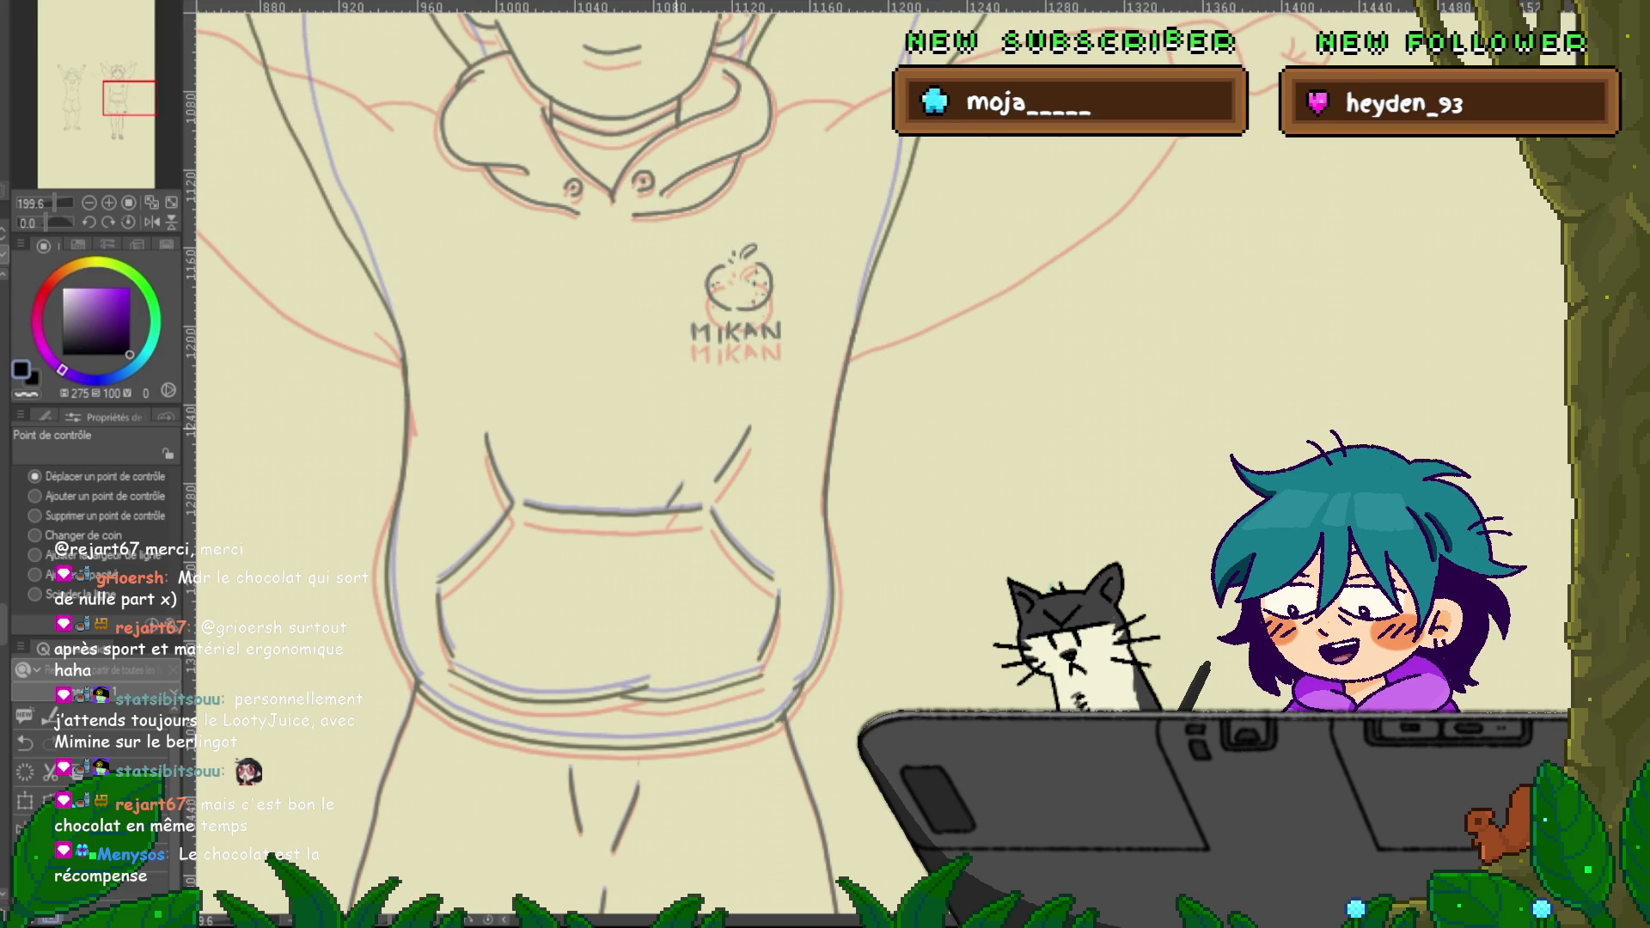
pyautogui.scroll(5, 688, 464)
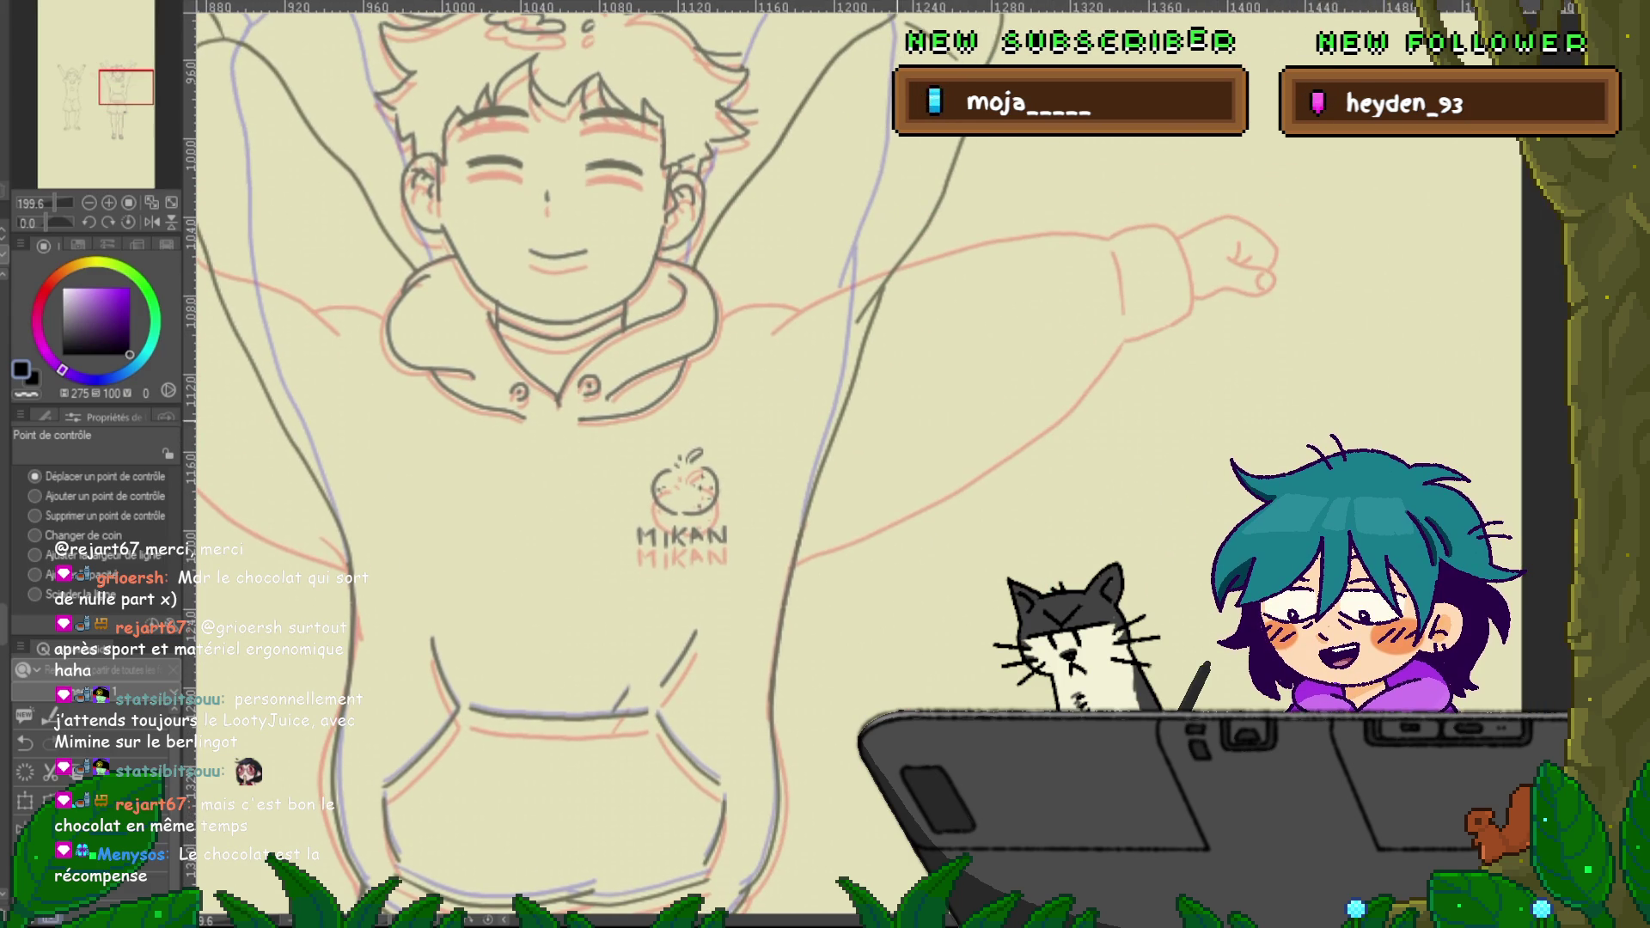
pyautogui.scroll(-5, 688, 464)
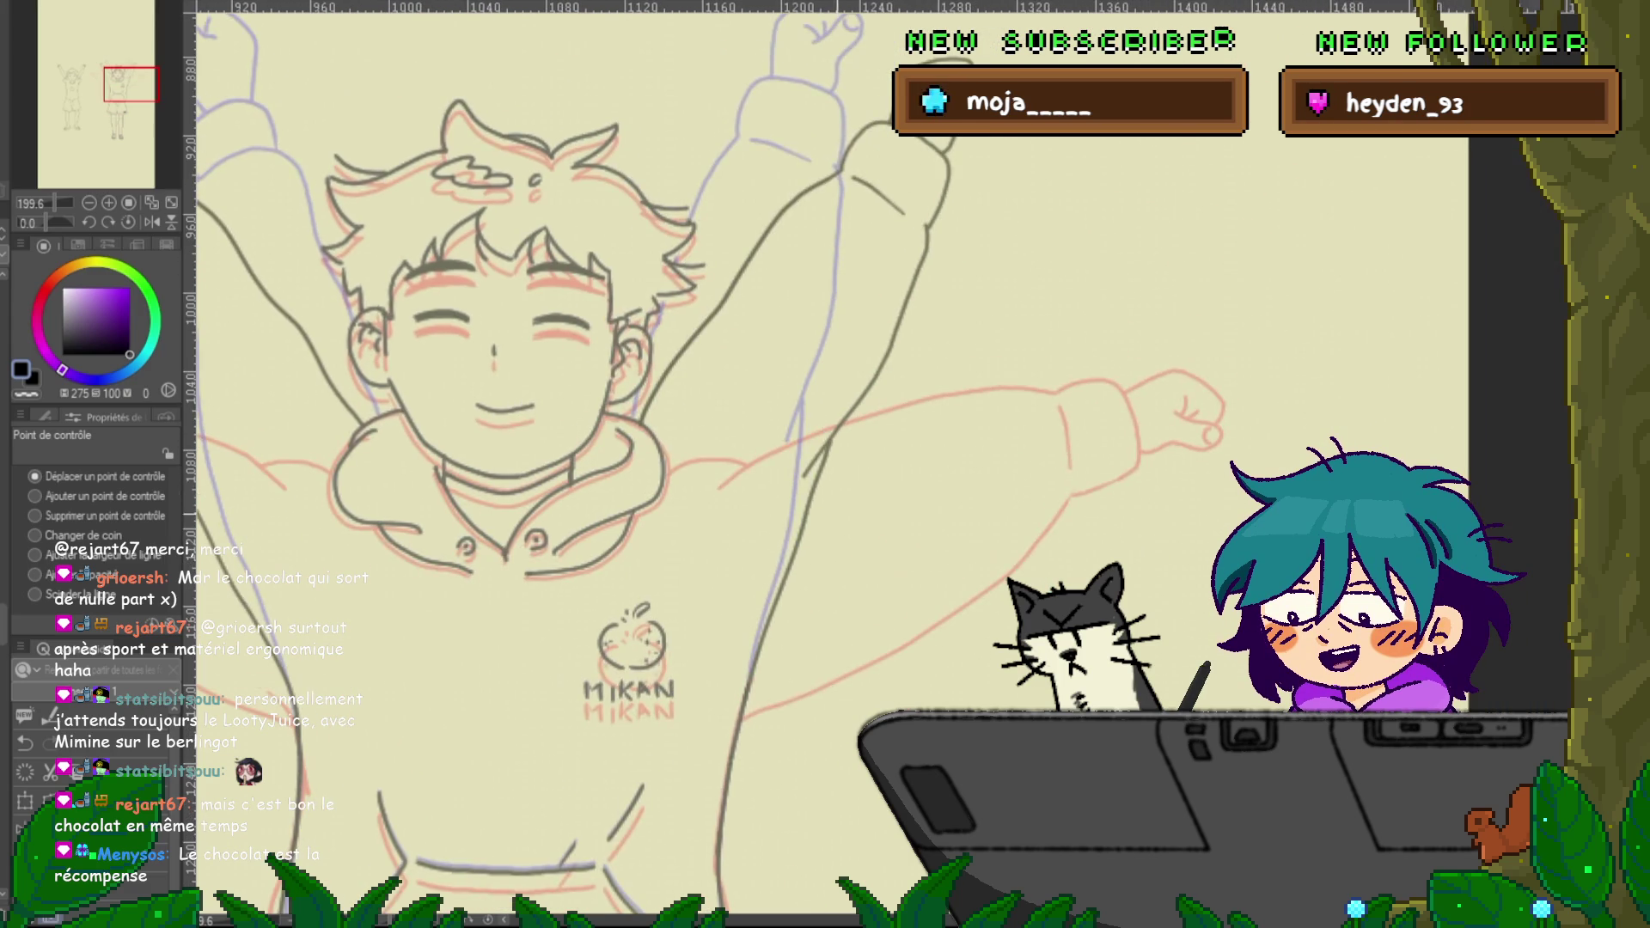
pyautogui.scroll(-5, 688, 465)
pyautogui.scroll(6, 688, 464)
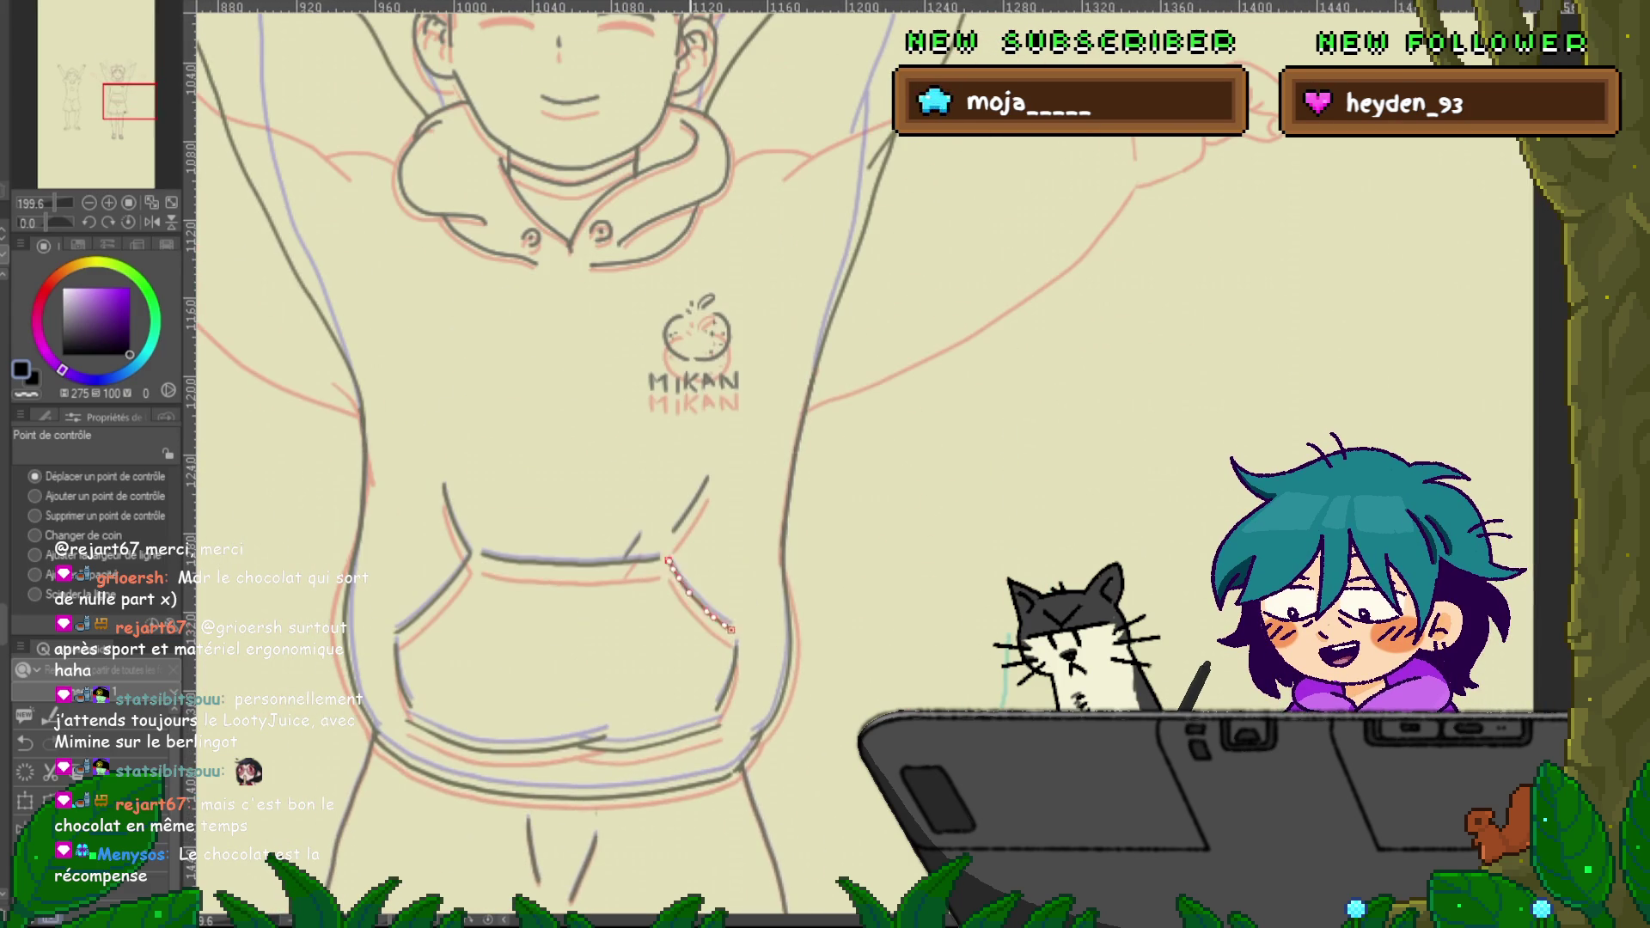
# Lasso the MIKAN apple logo and scale it down to a smaller size on the chest
pyautogui.press('m')
pyautogui.moveTo(717, 277)
pyautogui.mouseDown()
pyautogui.moveTo(627, 391)
pyautogui.moveTo(757, 288)
pyautogui.mouseUp()
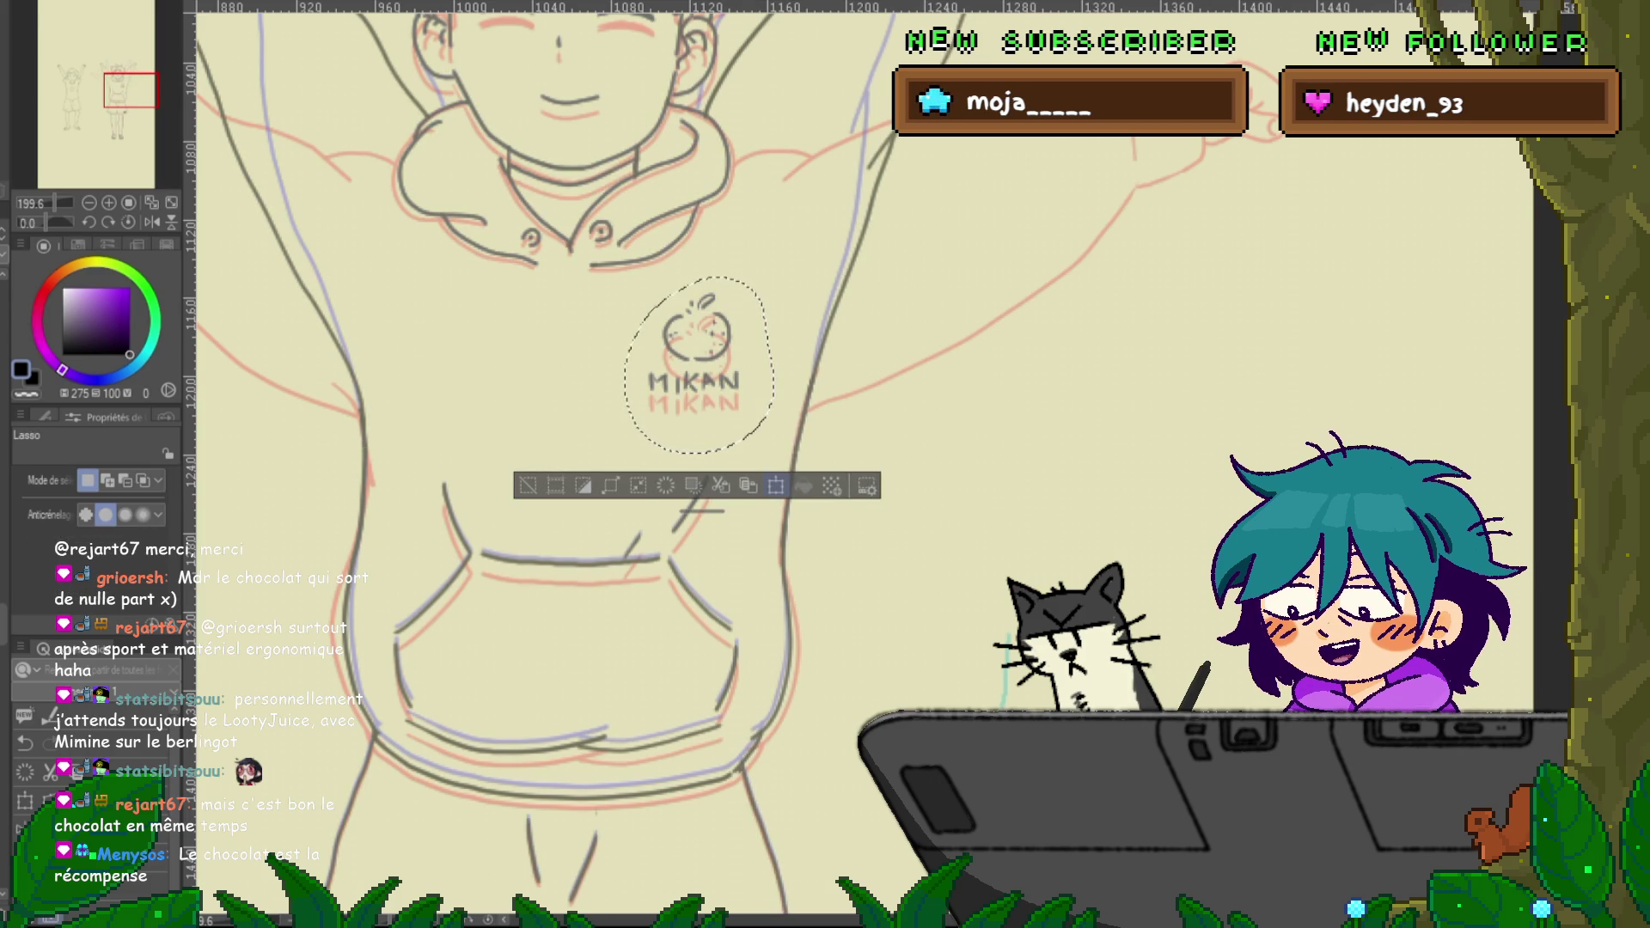
pyautogui.click(775, 485)
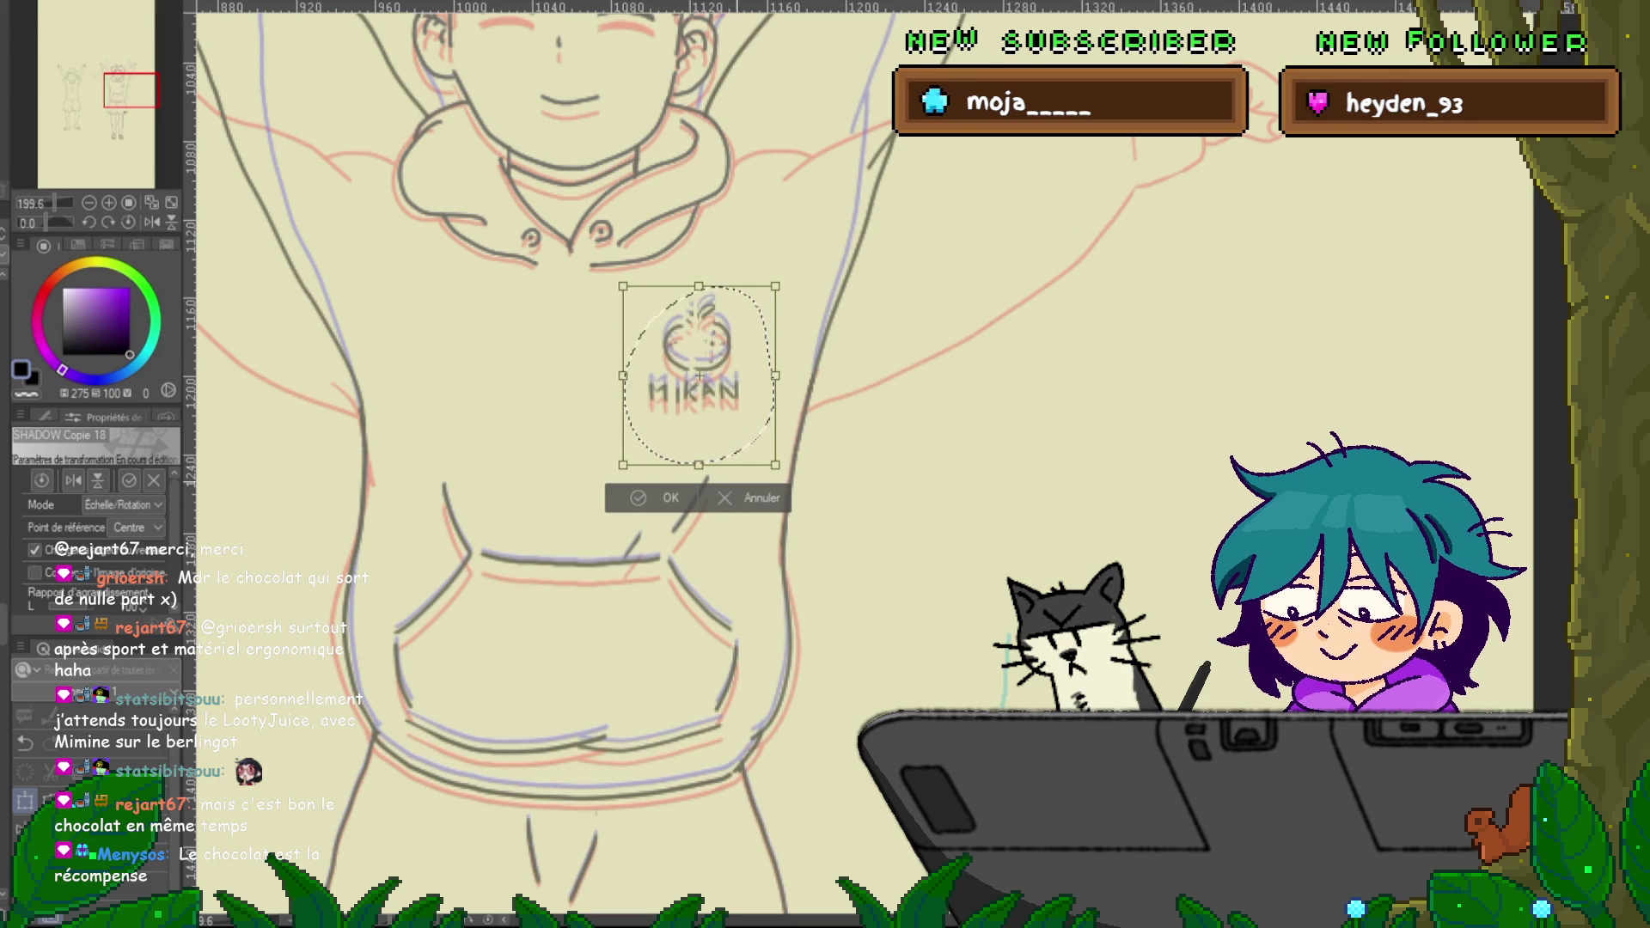
pyautogui.press('Return')
pyautogui.scroll(5, 731, 455)
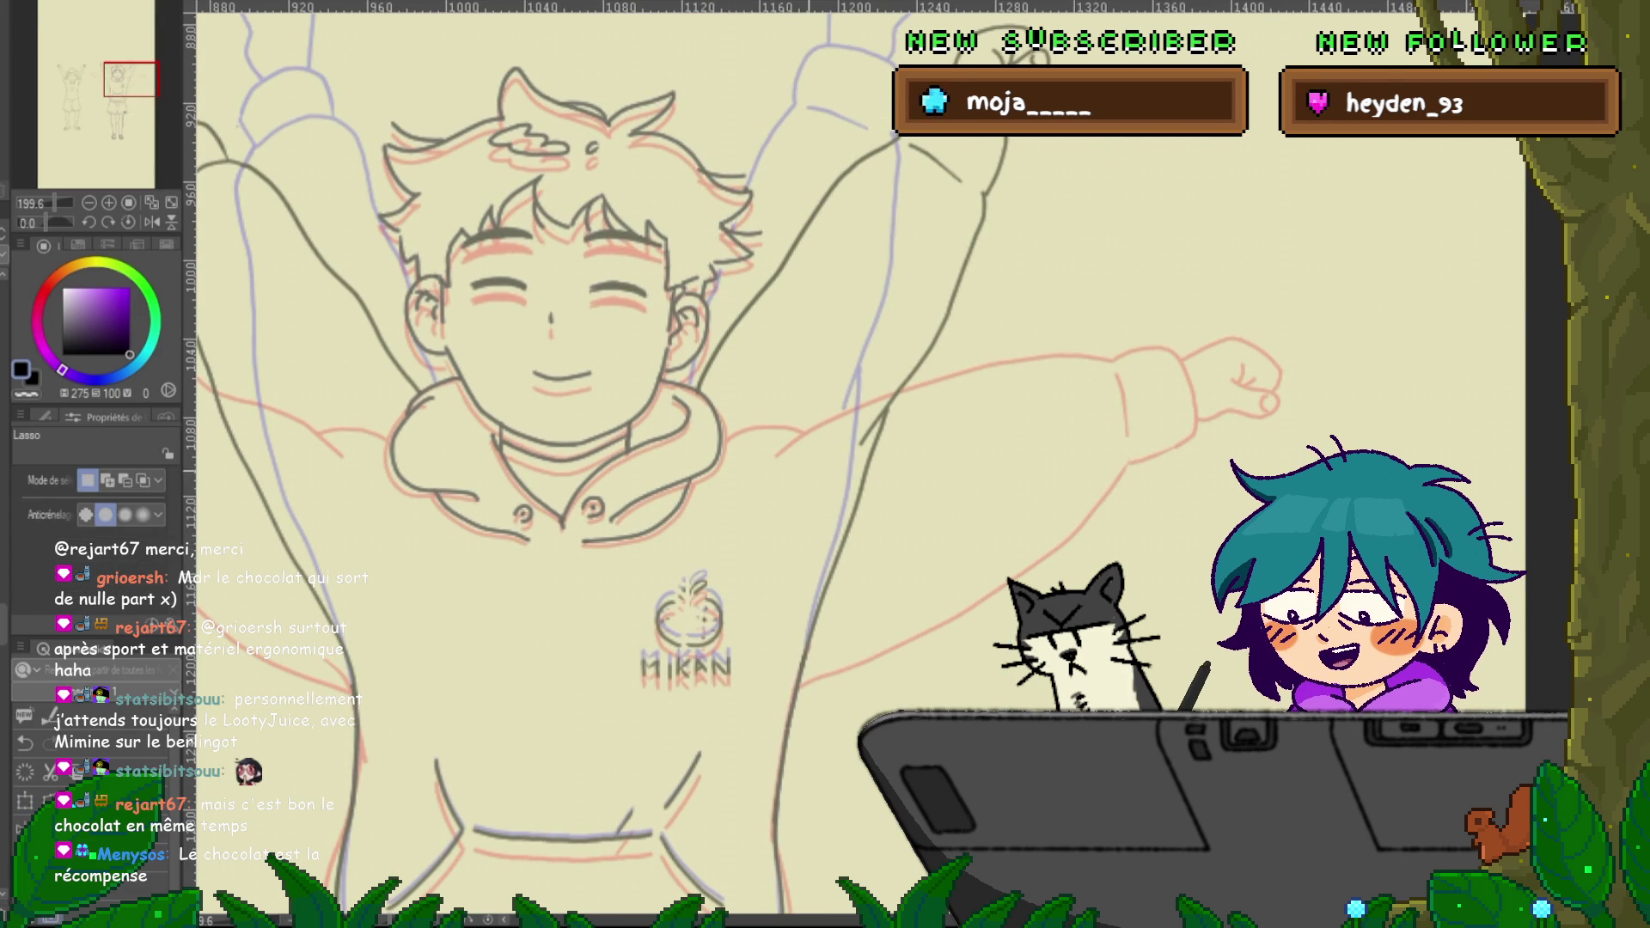
pyautogui.press('p')
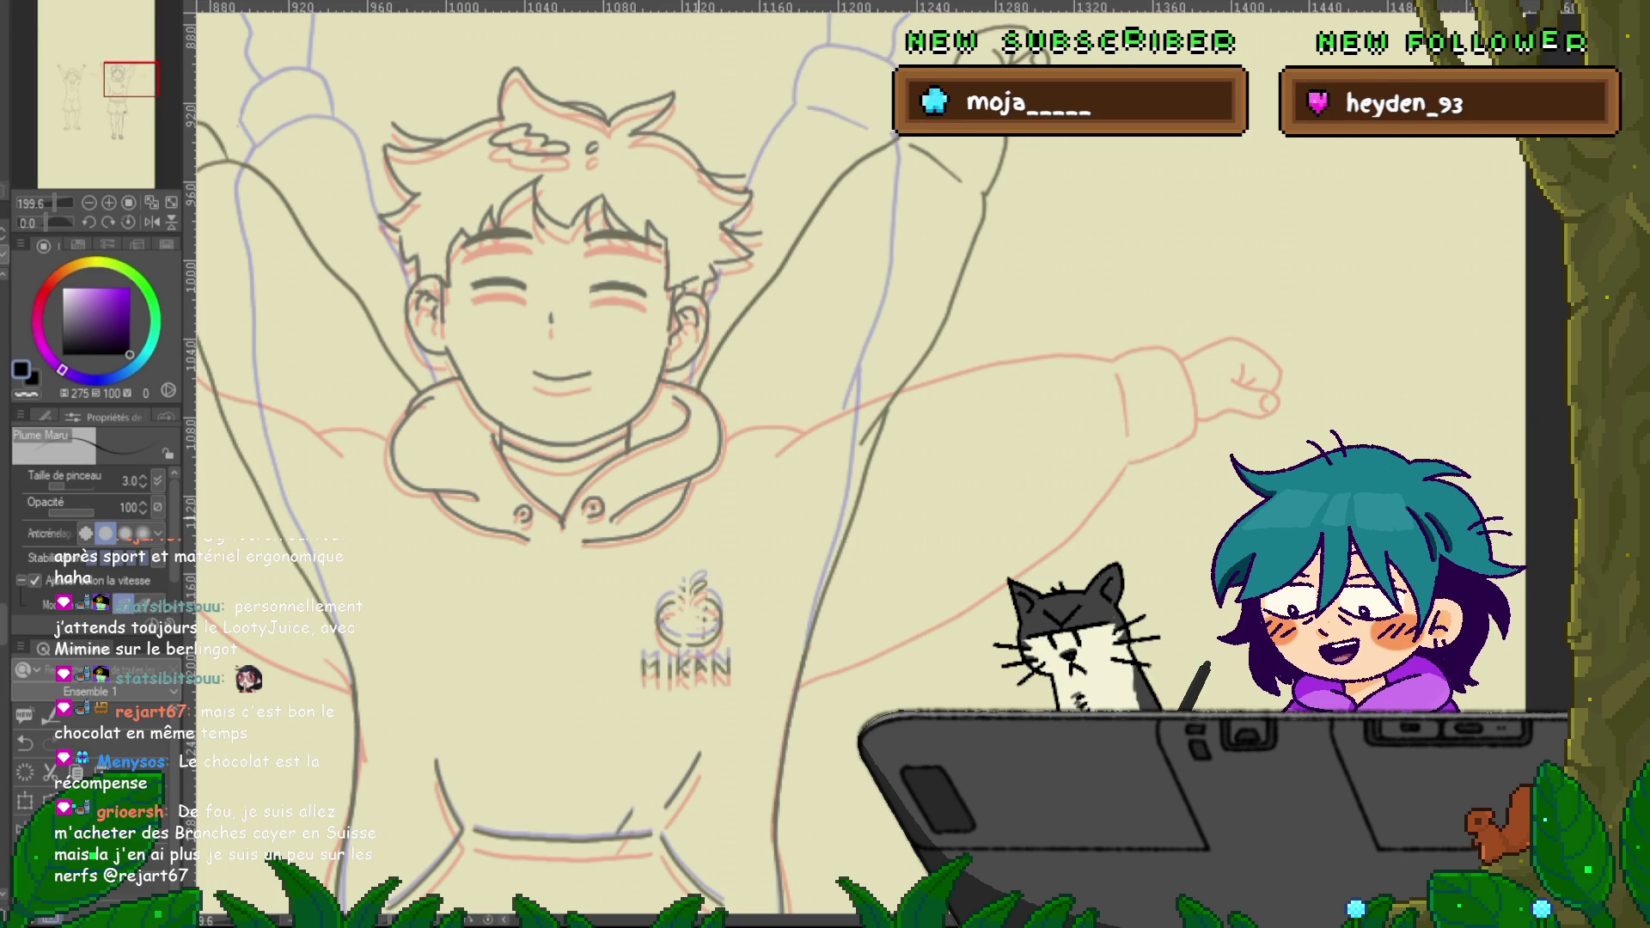
pyautogui.moveTo(688, 516)
pyautogui.mouseDown()
pyautogui.moveTo(731, 443)
pyautogui.moveTo(726, 491)
pyautogui.mouseUp()
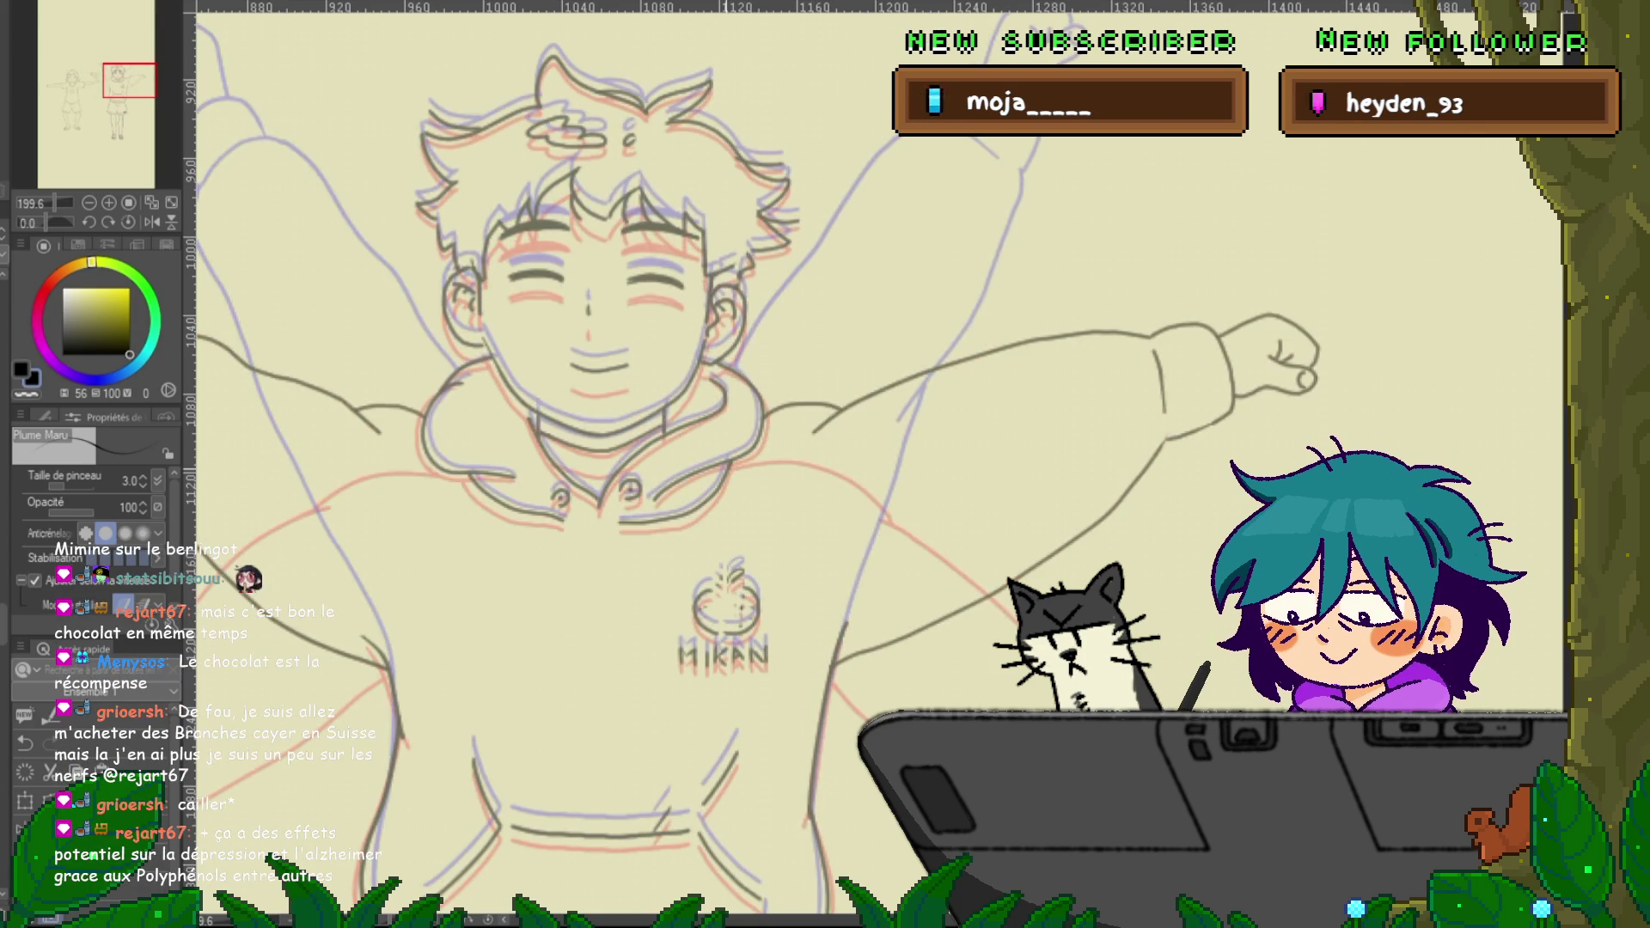
pyautogui.hotkey('ctrl', 'z')
pyautogui.hotkey('ctrl', 'y')
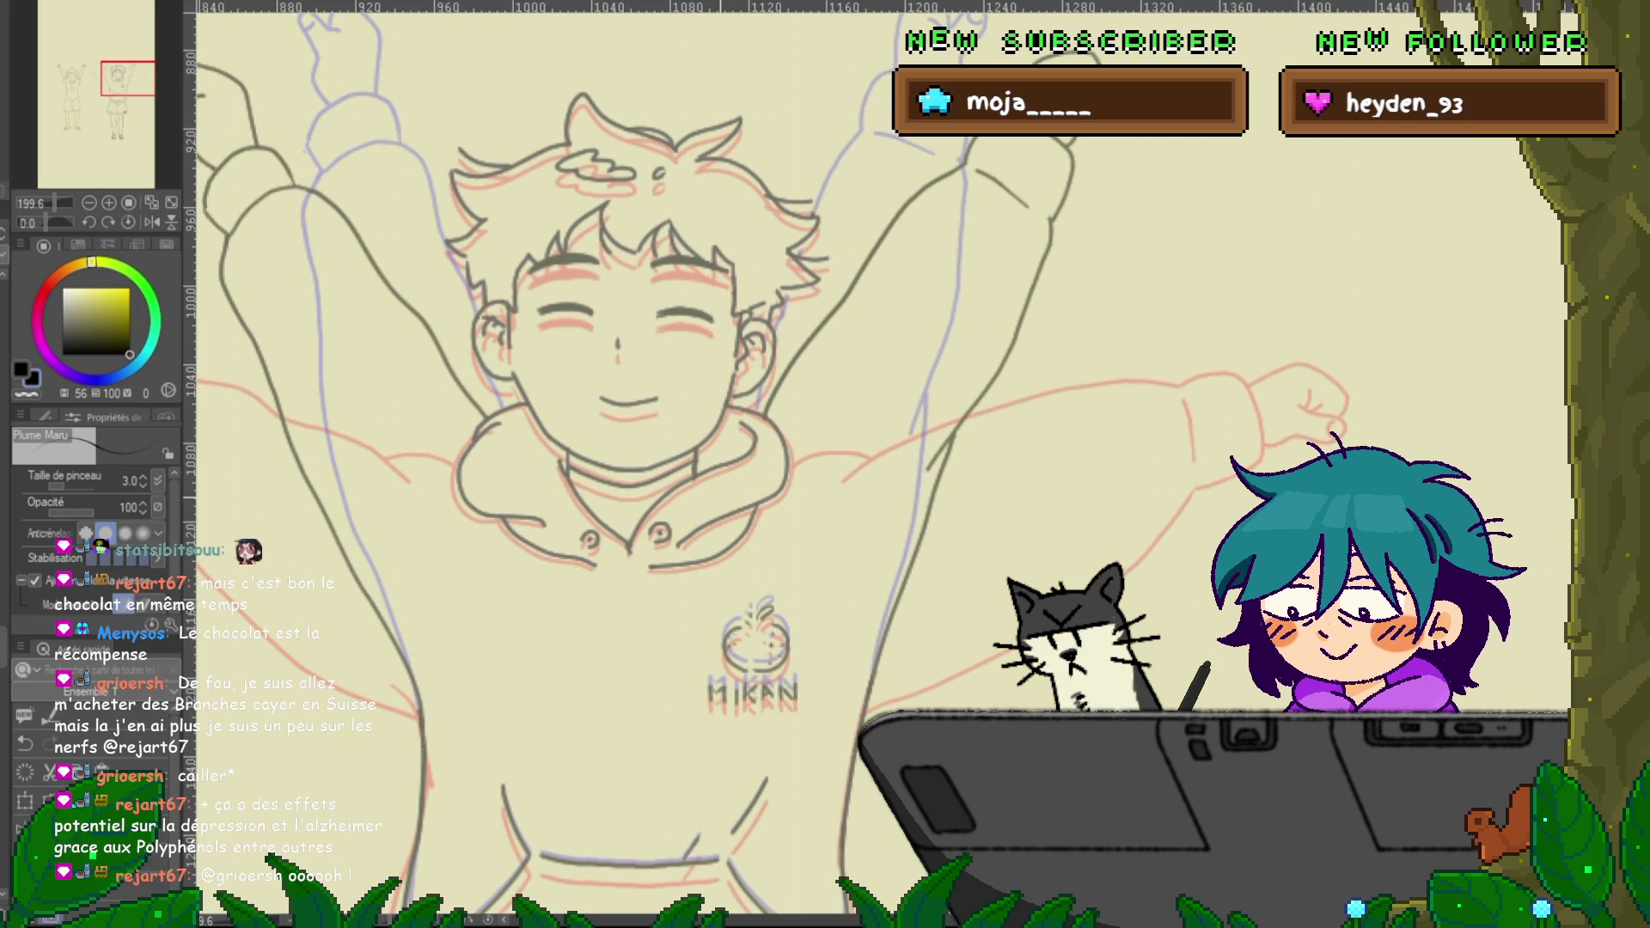
pyautogui.press('m')
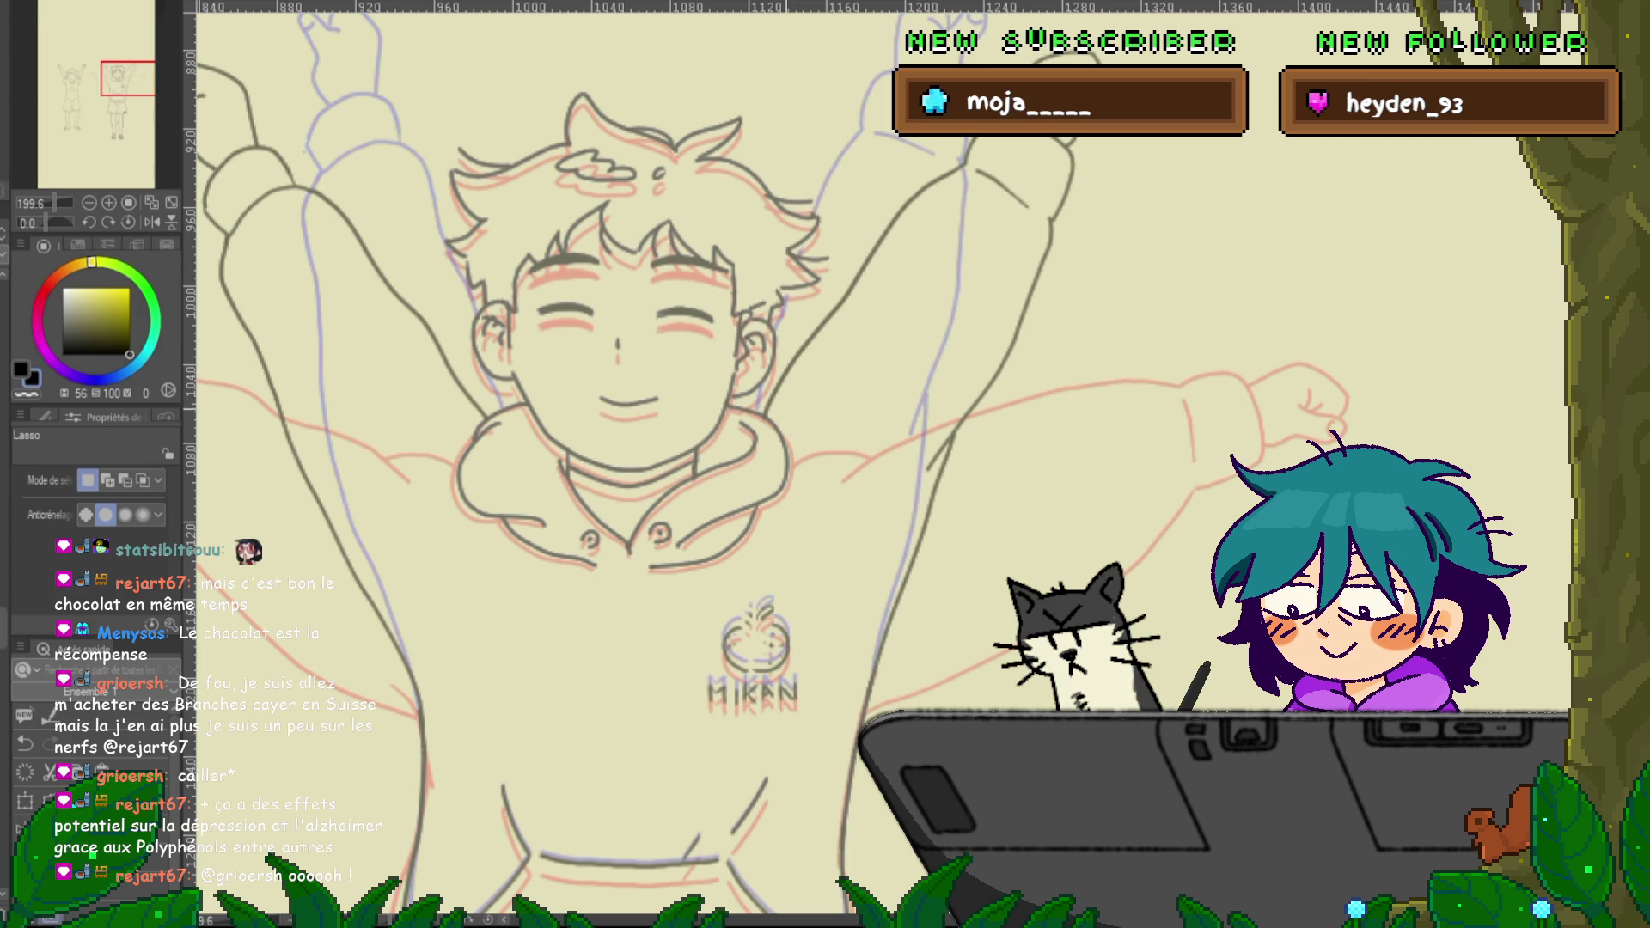
pyautogui.moveTo(763, 414)
pyautogui.mouseDown()
pyautogui.moveTo(793, 469)
pyautogui.moveTo(757, 541)
pyautogui.mouseUp()
# Lasso the boy's head and hood, shift them down one nudge, and deselect
pyautogui.moveTo(506, 578)
pyautogui.mouseDown()
pyautogui.moveTo(488, 418)
pyautogui.moveTo(402, 163)
pyautogui.moveTo(782, 86)
pyautogui.moveTo(850, 258)
pyautogui.mouseUp()
pyautogui.moveTo(801, 331); pyautogui.dragTo(774, 383)
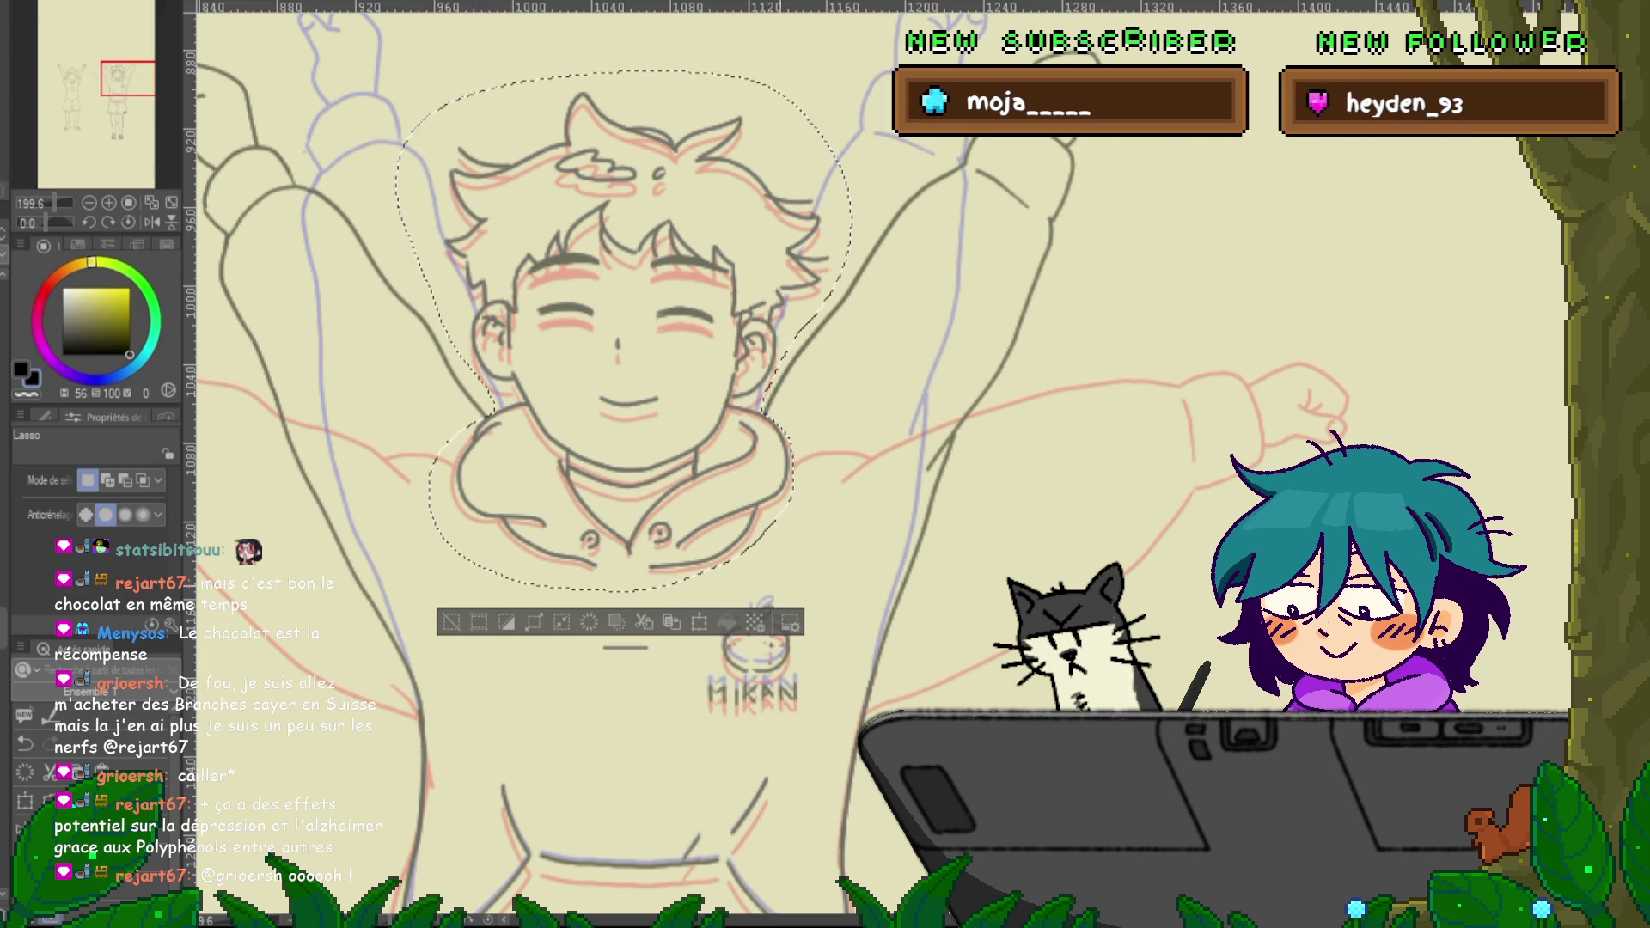
pyautogui.hotkey('ctrl', 't')
pyautogui.press('Down')
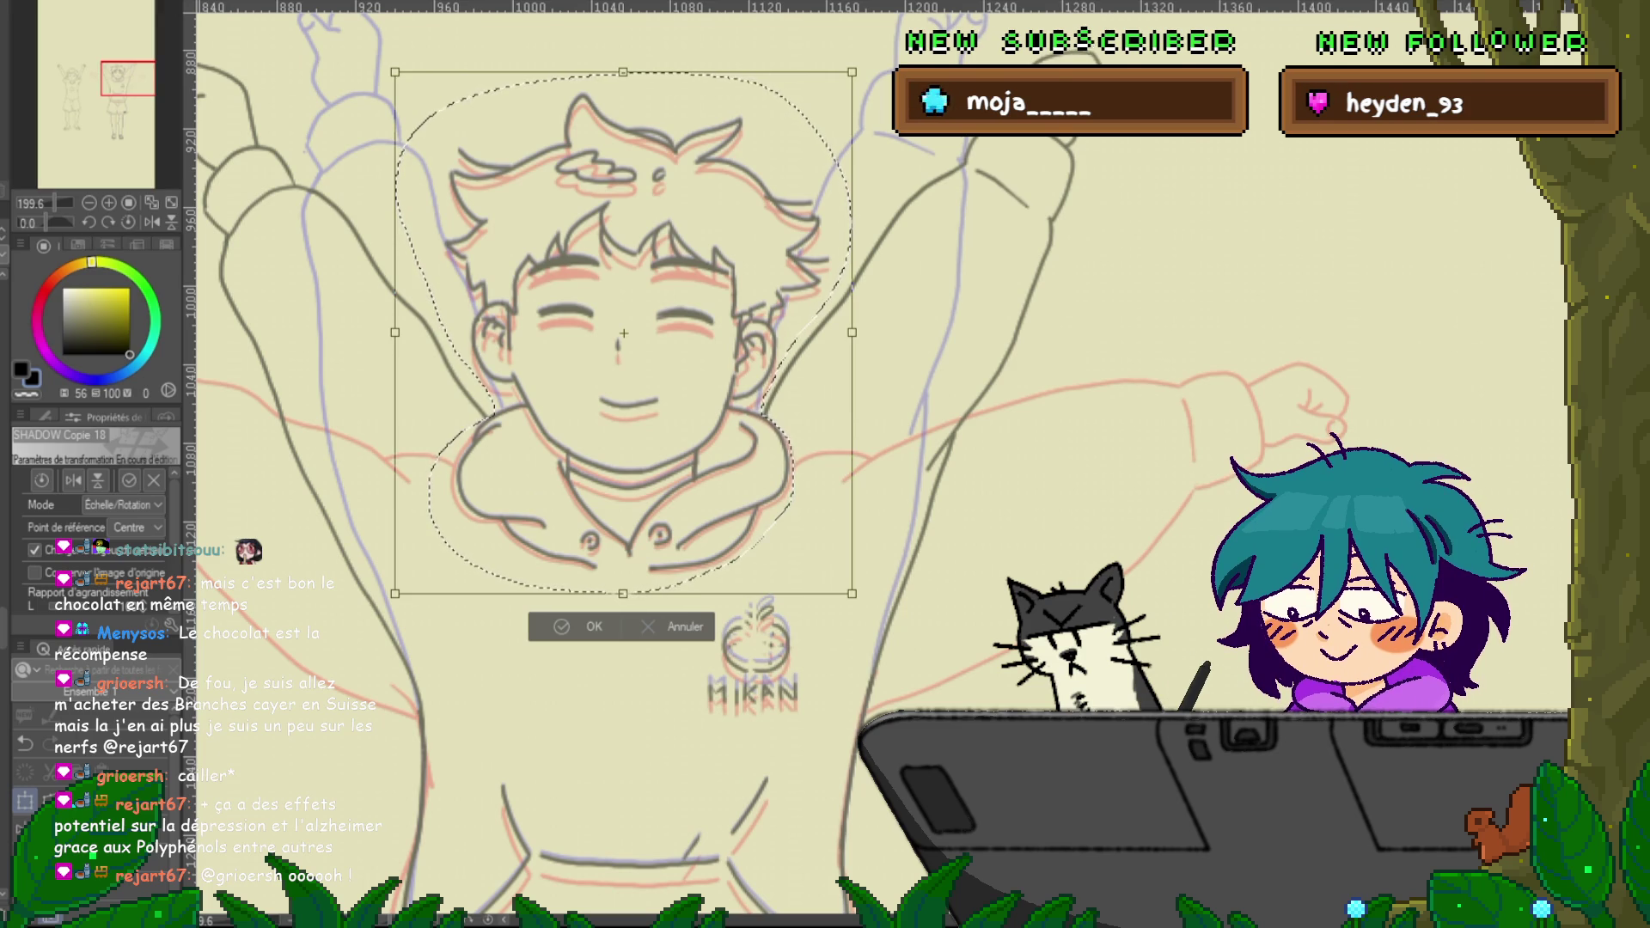
pyautogui.press('Return')
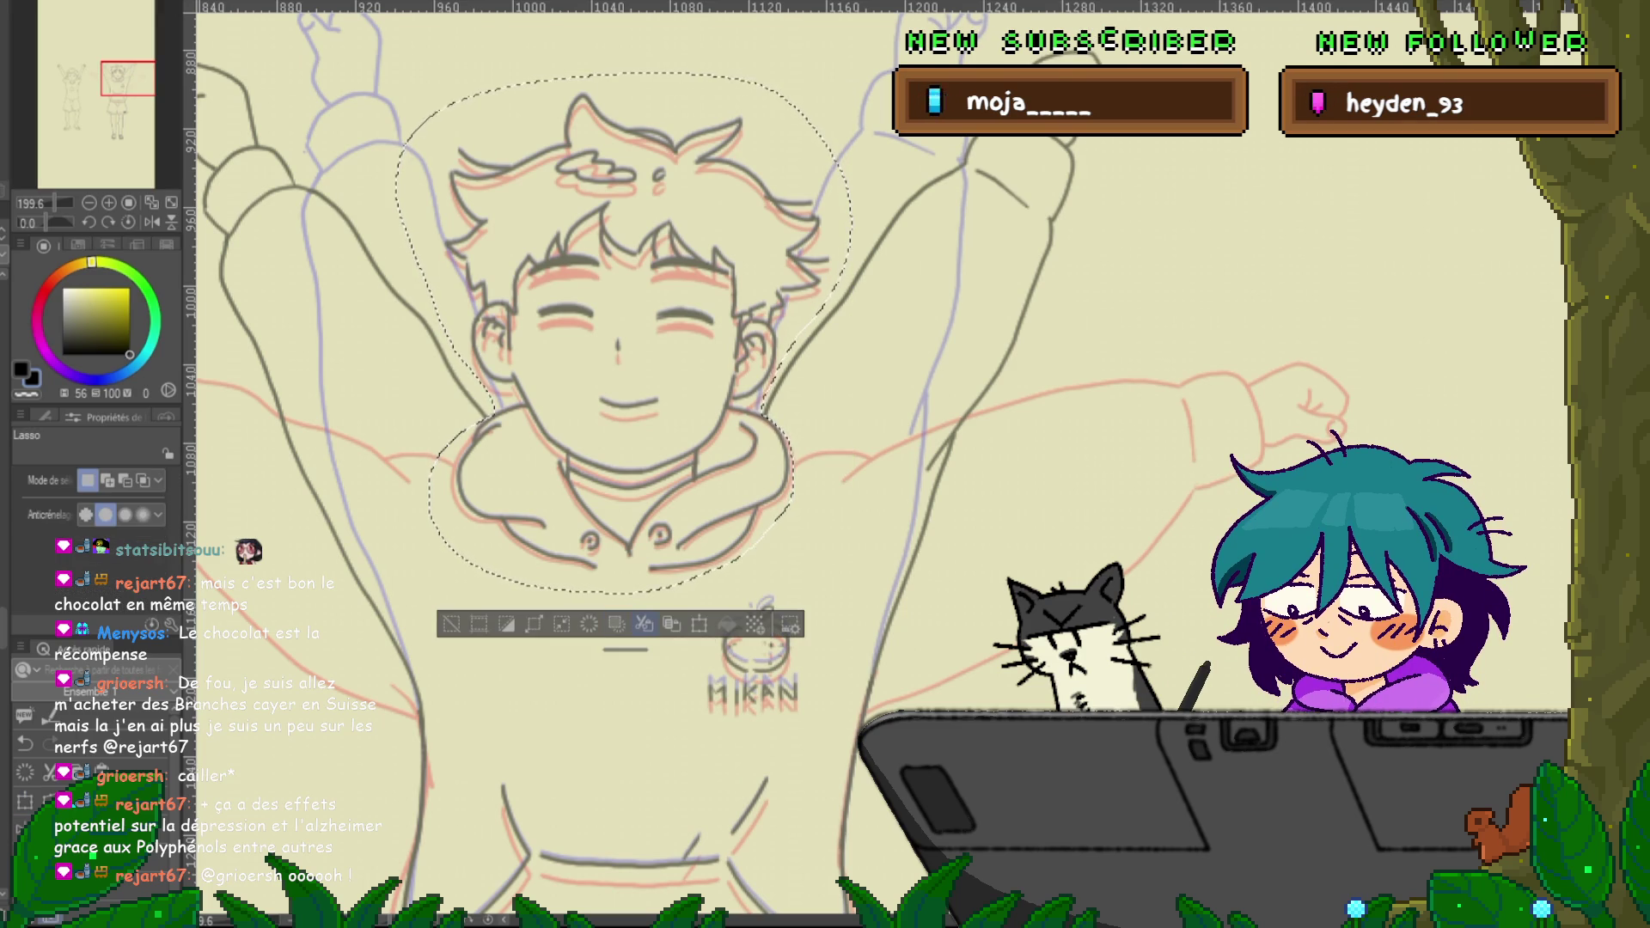
pyautogui.hotkey('ctrl', 'd')
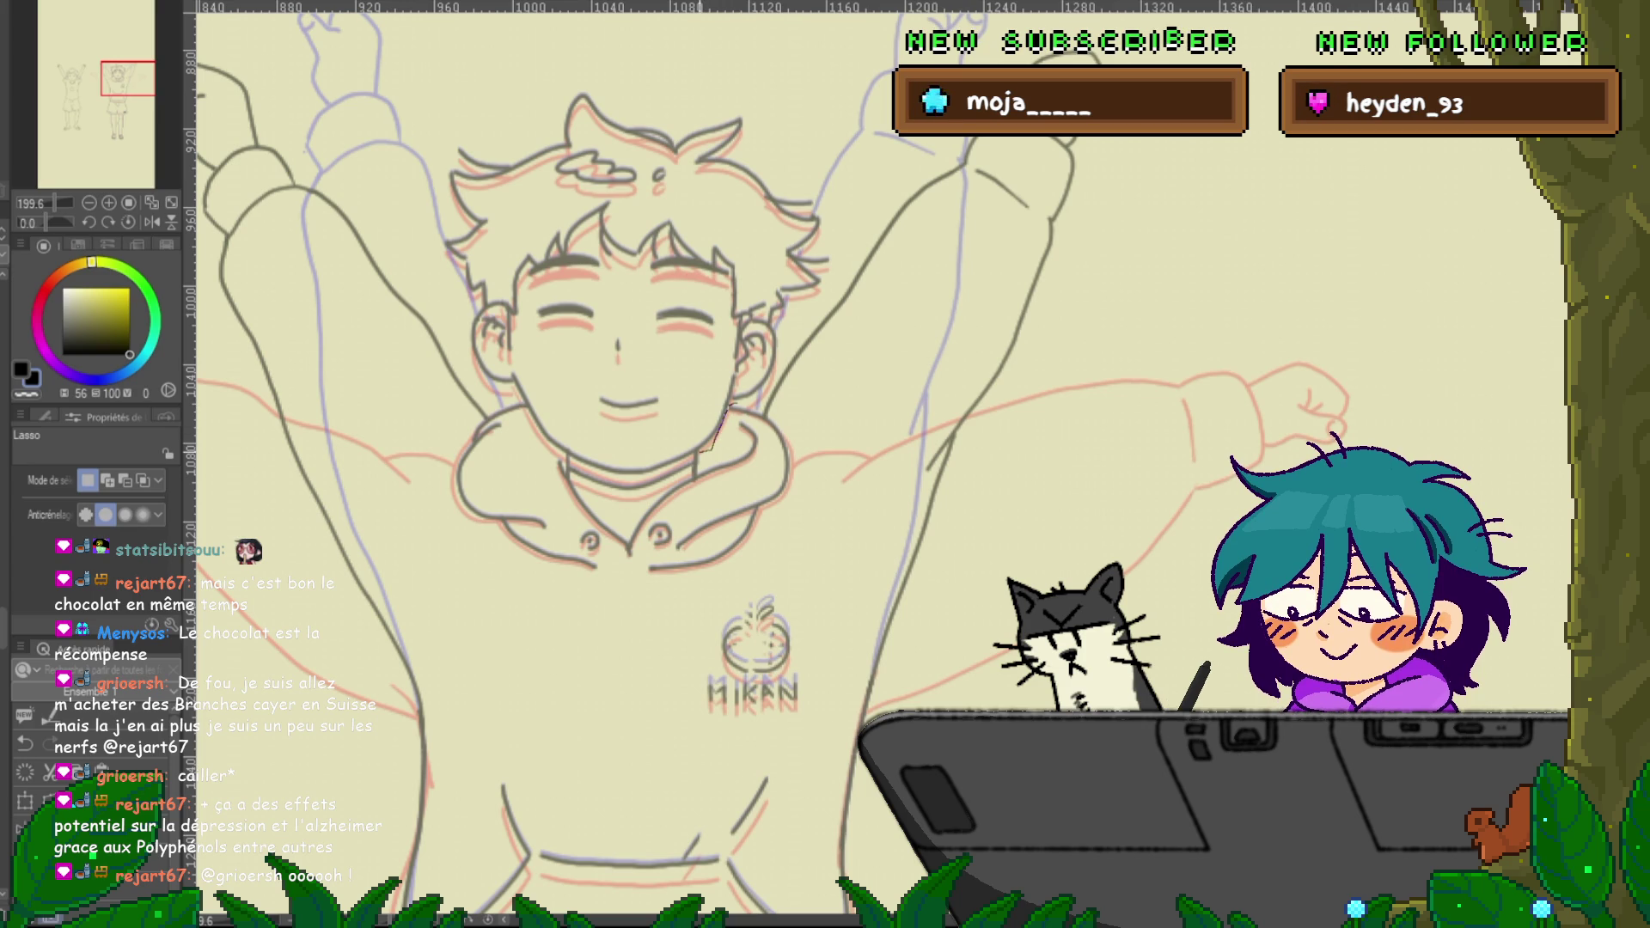
pyautogui.moveTo(683, 464); pyautogui.dragTo(729, 404)
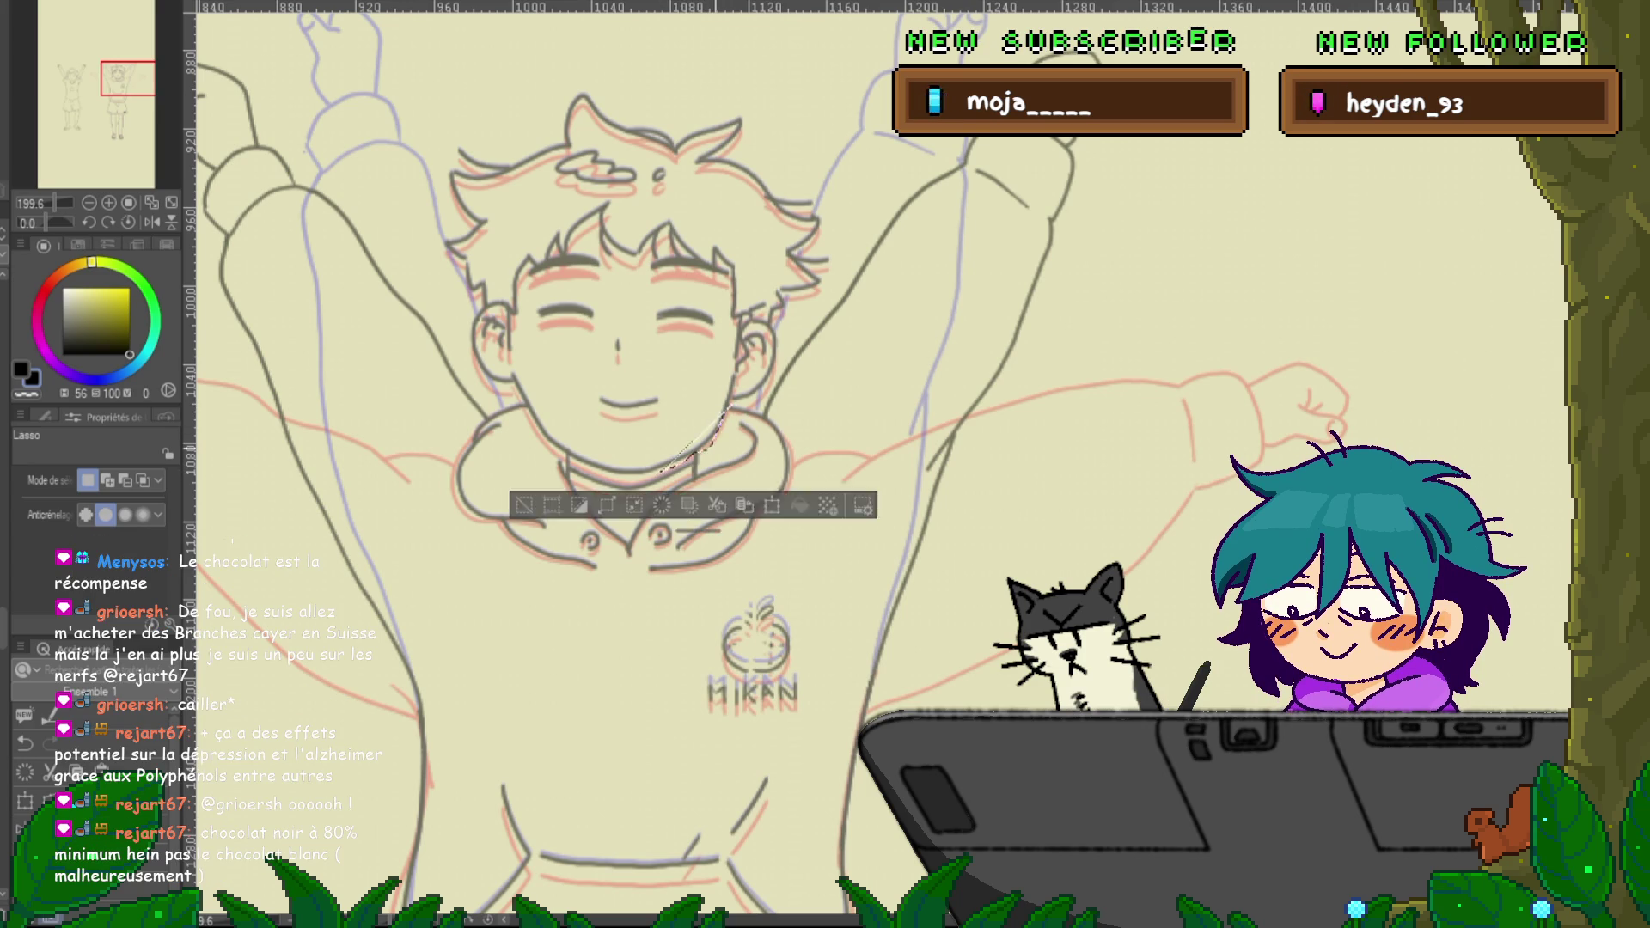
pyautogui.hotkey('ctrl', 'd')
pyautogui.hotkey('ctrl', 'z')
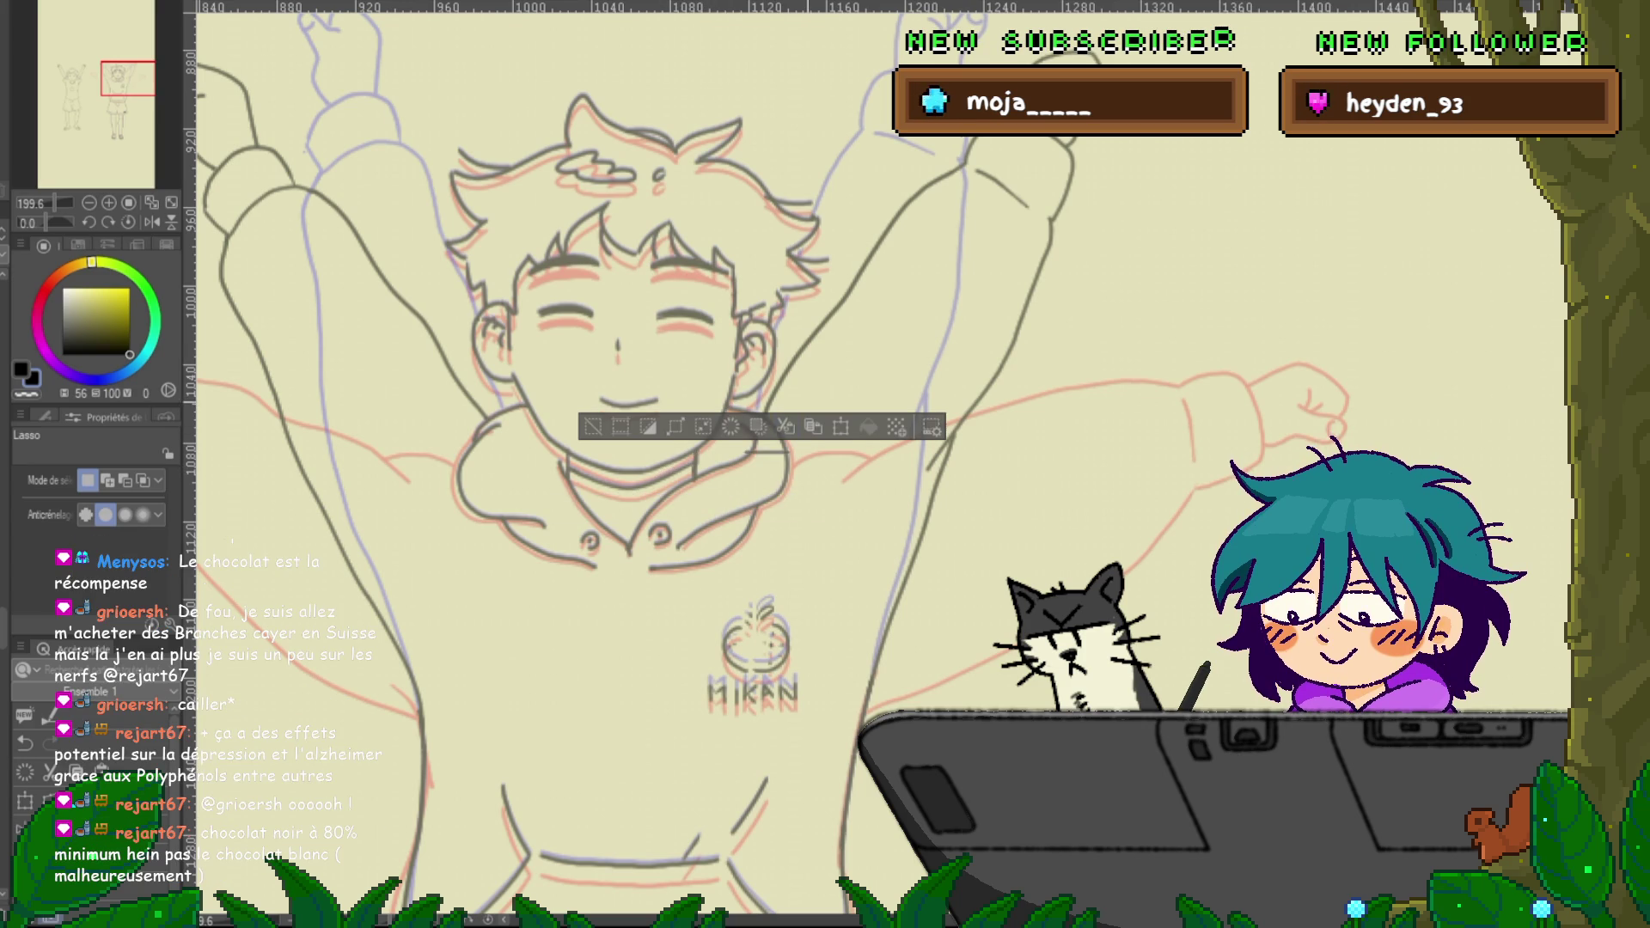
pyautogui.hotkey('ctrl', 'd')
pyautogui.hotkey('ctrl', 'z')
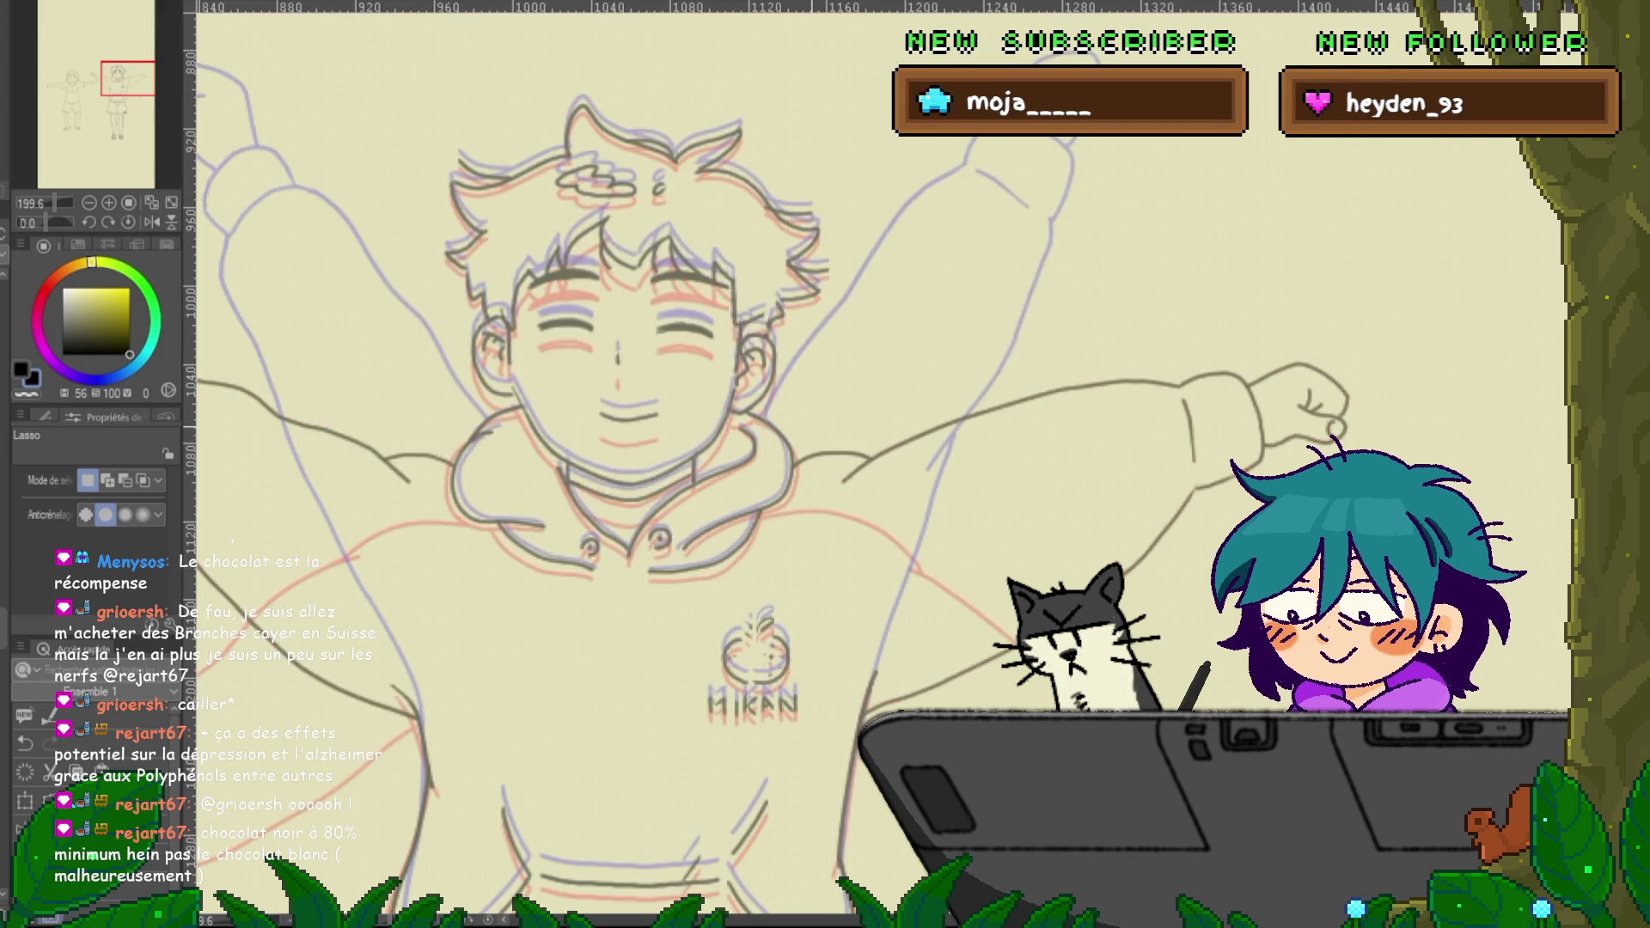
pyautogui.hotkey('ctrl', 'y')
pyautogui.hotkey('ctrl', 'z')
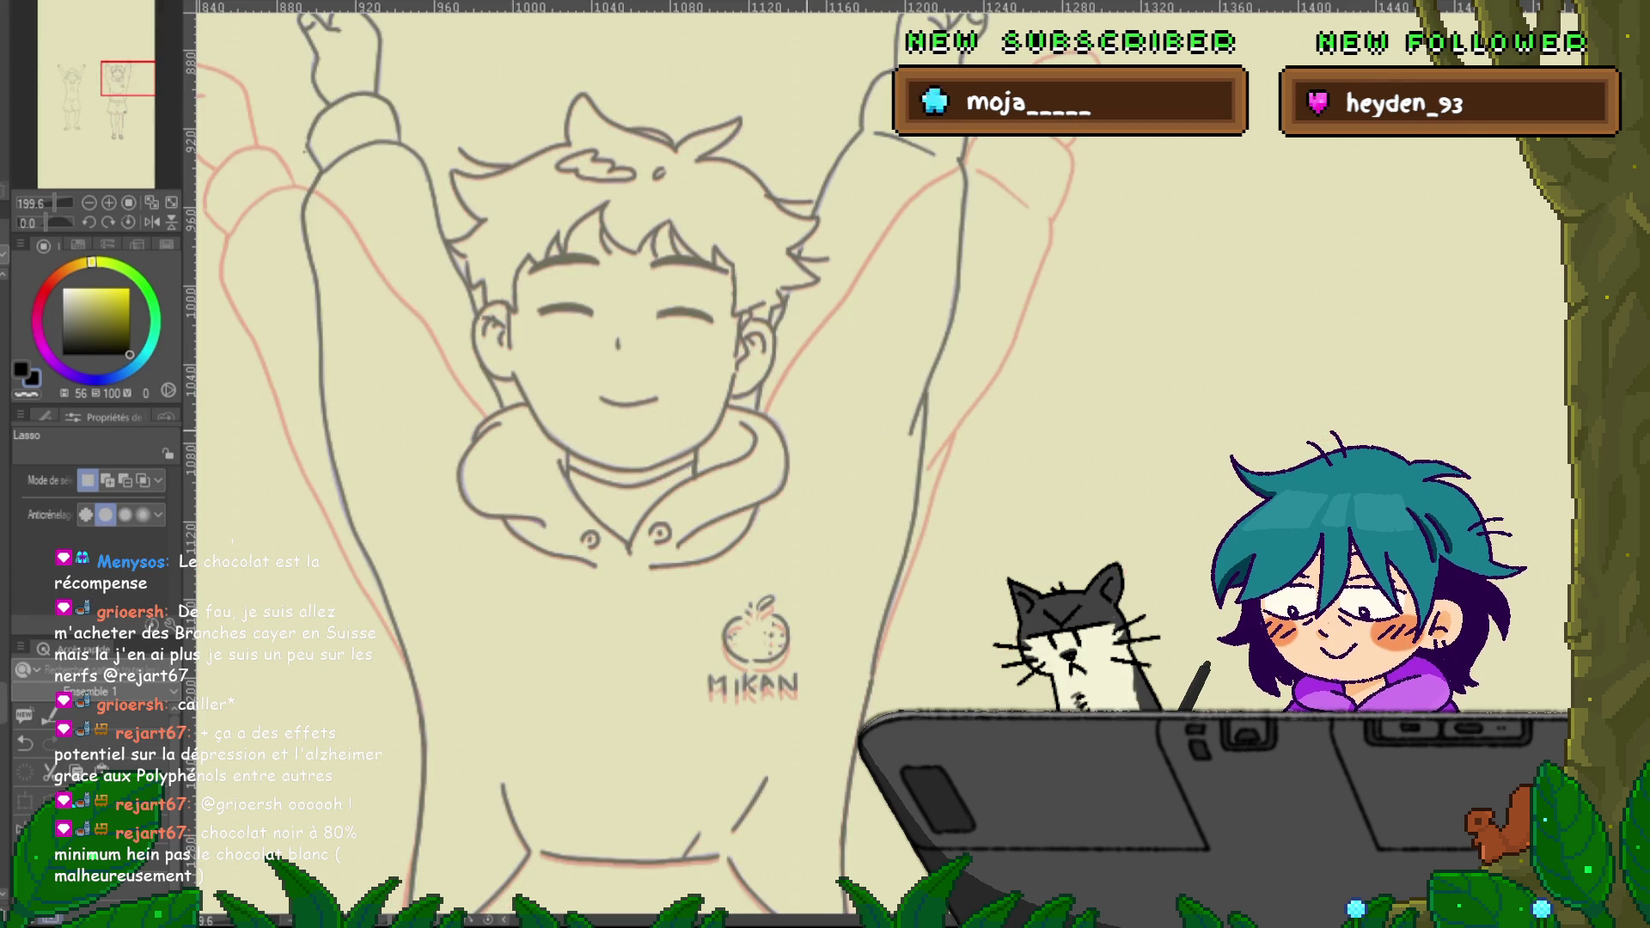
pyautogui.hotkey('ctrl', 'z')
pyautogui.hotkey('ctrl', 'z')
pyautogui.hotkey('ctrl', 'y')
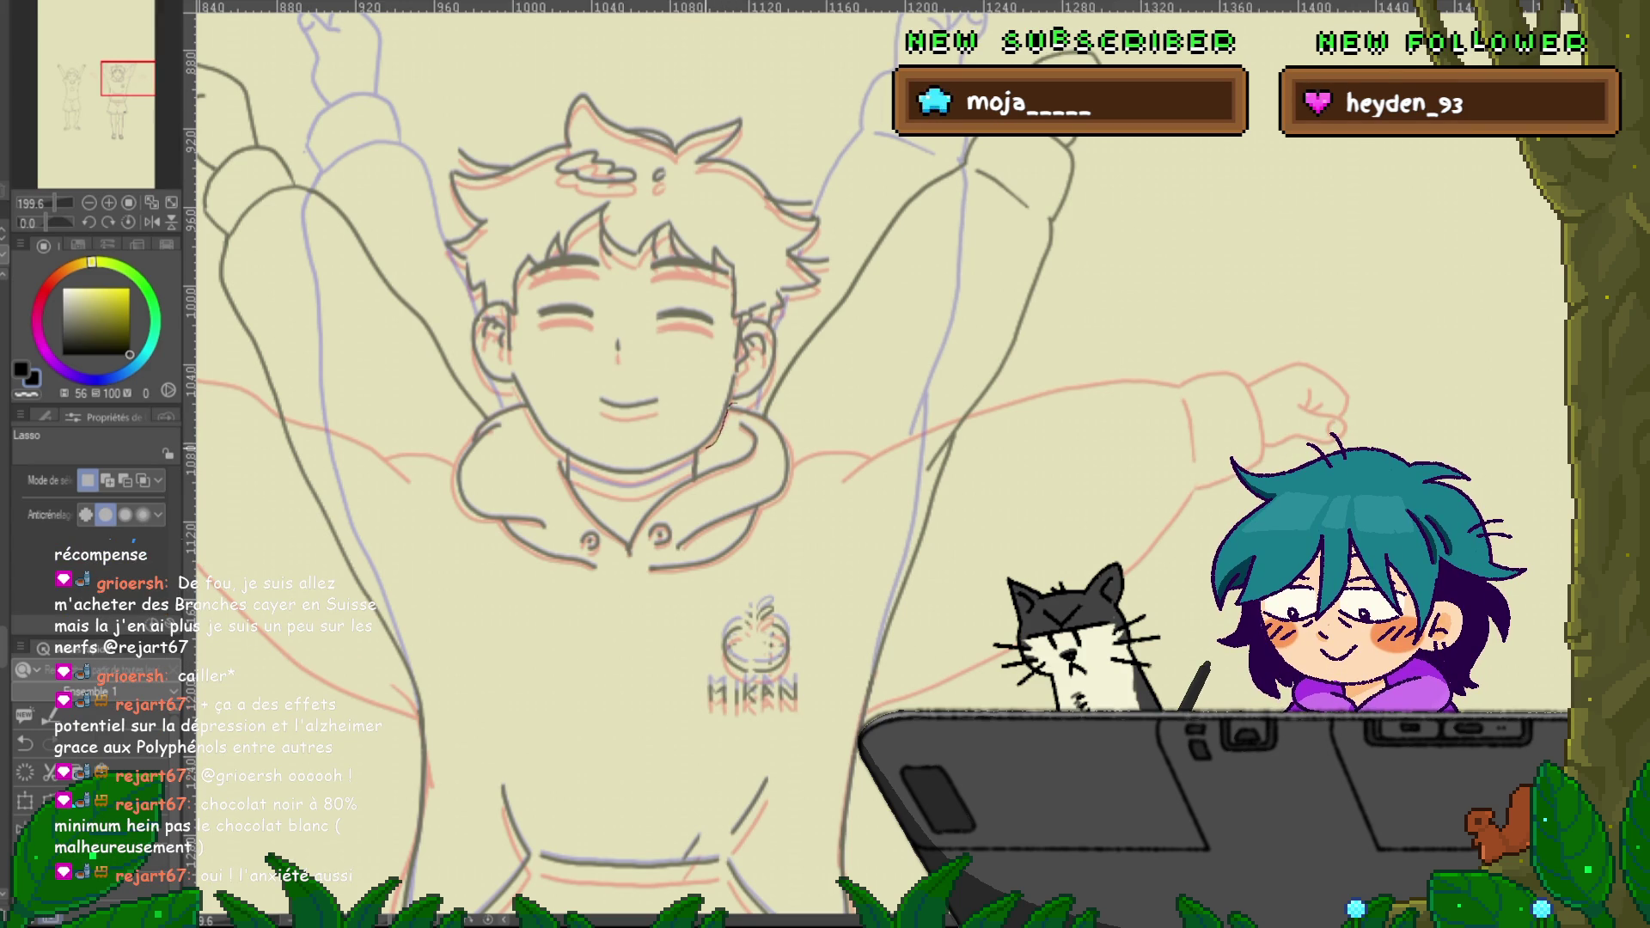
# Reselect the boy's head, transform it one nudge lower, and deselect
pyautogui.moveTo(671, 473)
pyautogui.mouseDown()
pyautogui.moveTo(602, 478)
pyautogui.moveTo(567, 457)
pyautogui.moveTo(442, 284)
pyautogui.moveTo(591, 61)
pyautogui.moveTo(838, 163)
pyautogui.moveTo(849, 258)
pyautogui.moveTo(713, 442)
pyautogui.mouseUp()
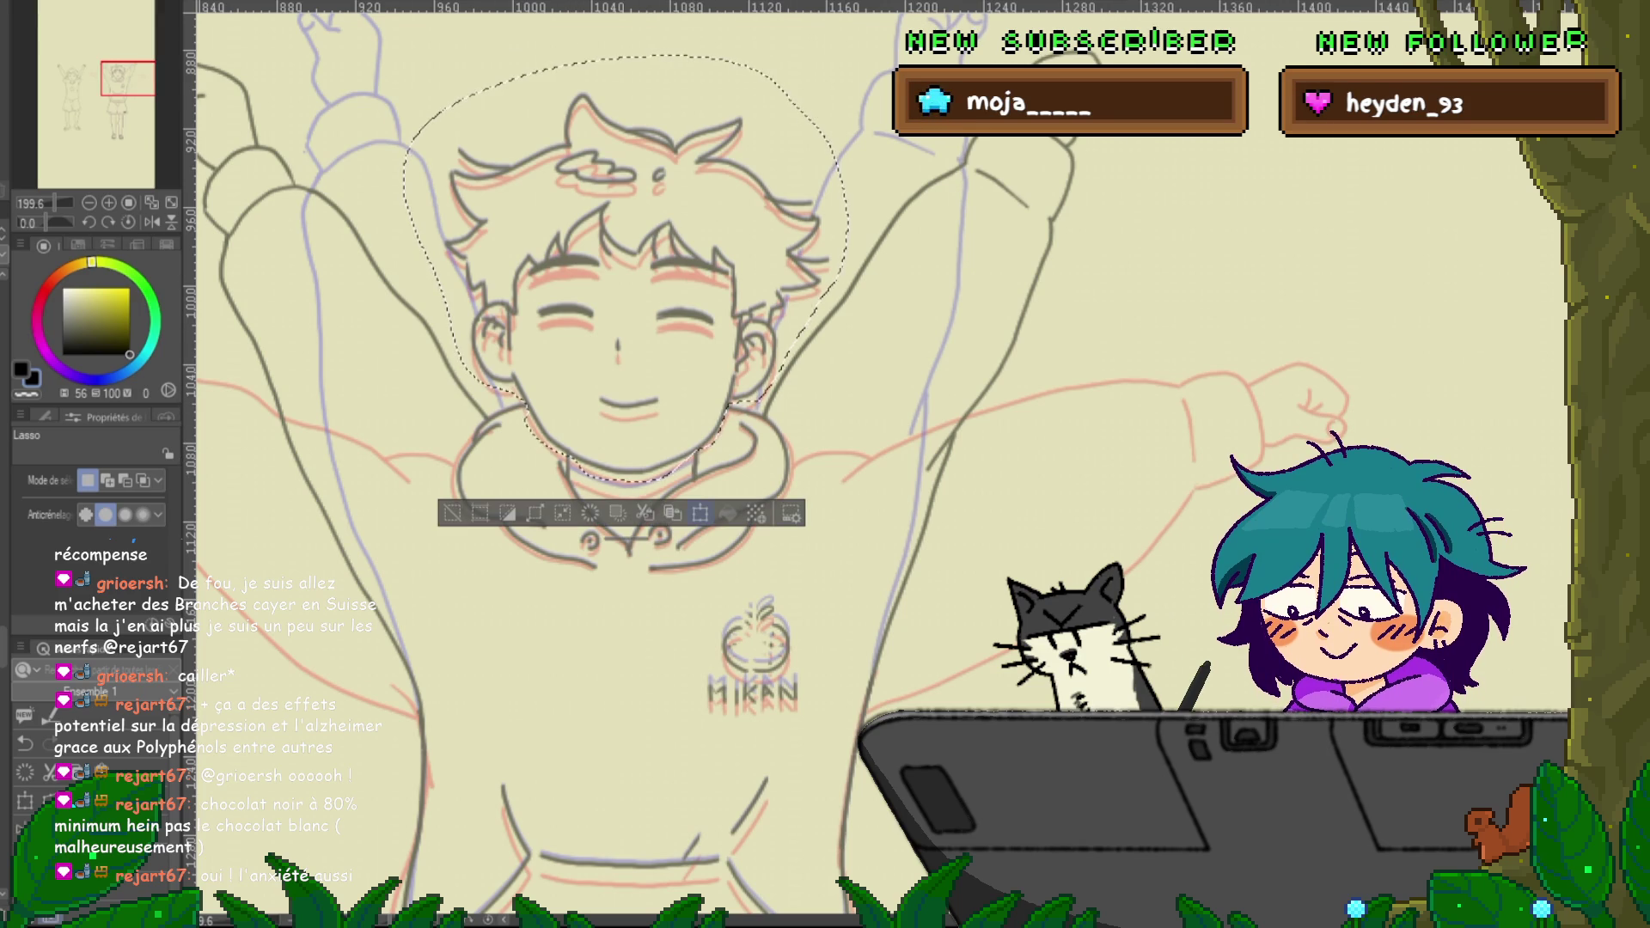
pyautogui.hotkey('ctrl', 't')
pyautogui.press('Down')
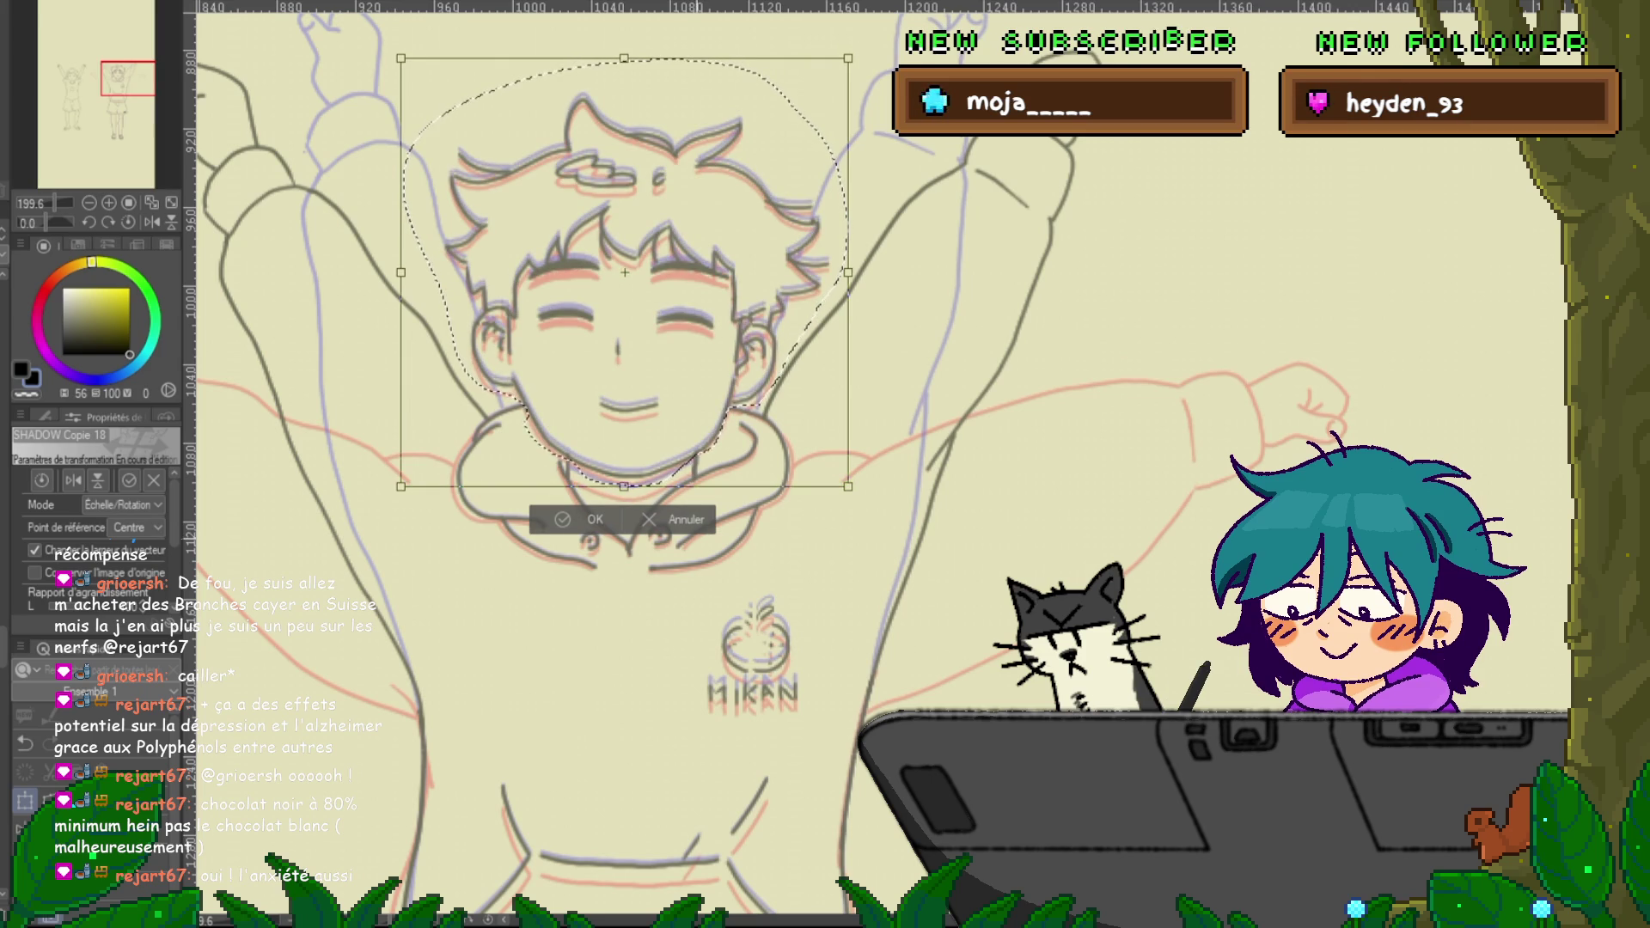
pyautogui.press('Return')
pyautogui.hotkey('ctrl', 'd')
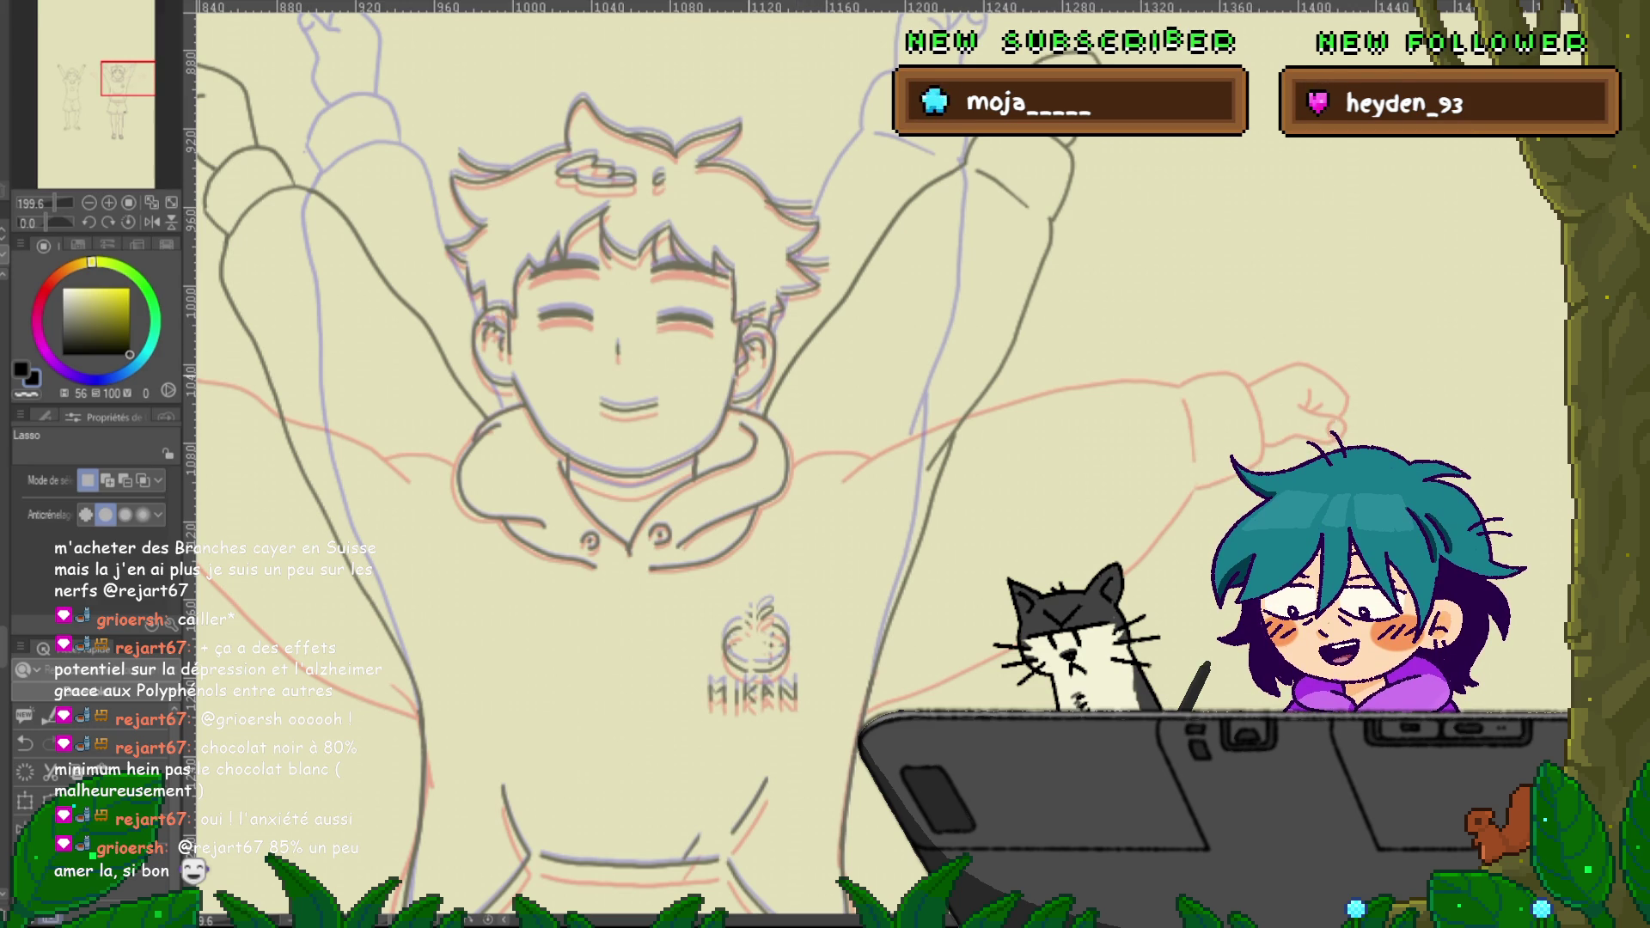
pyautogui.scroll(-1, 859, 464)
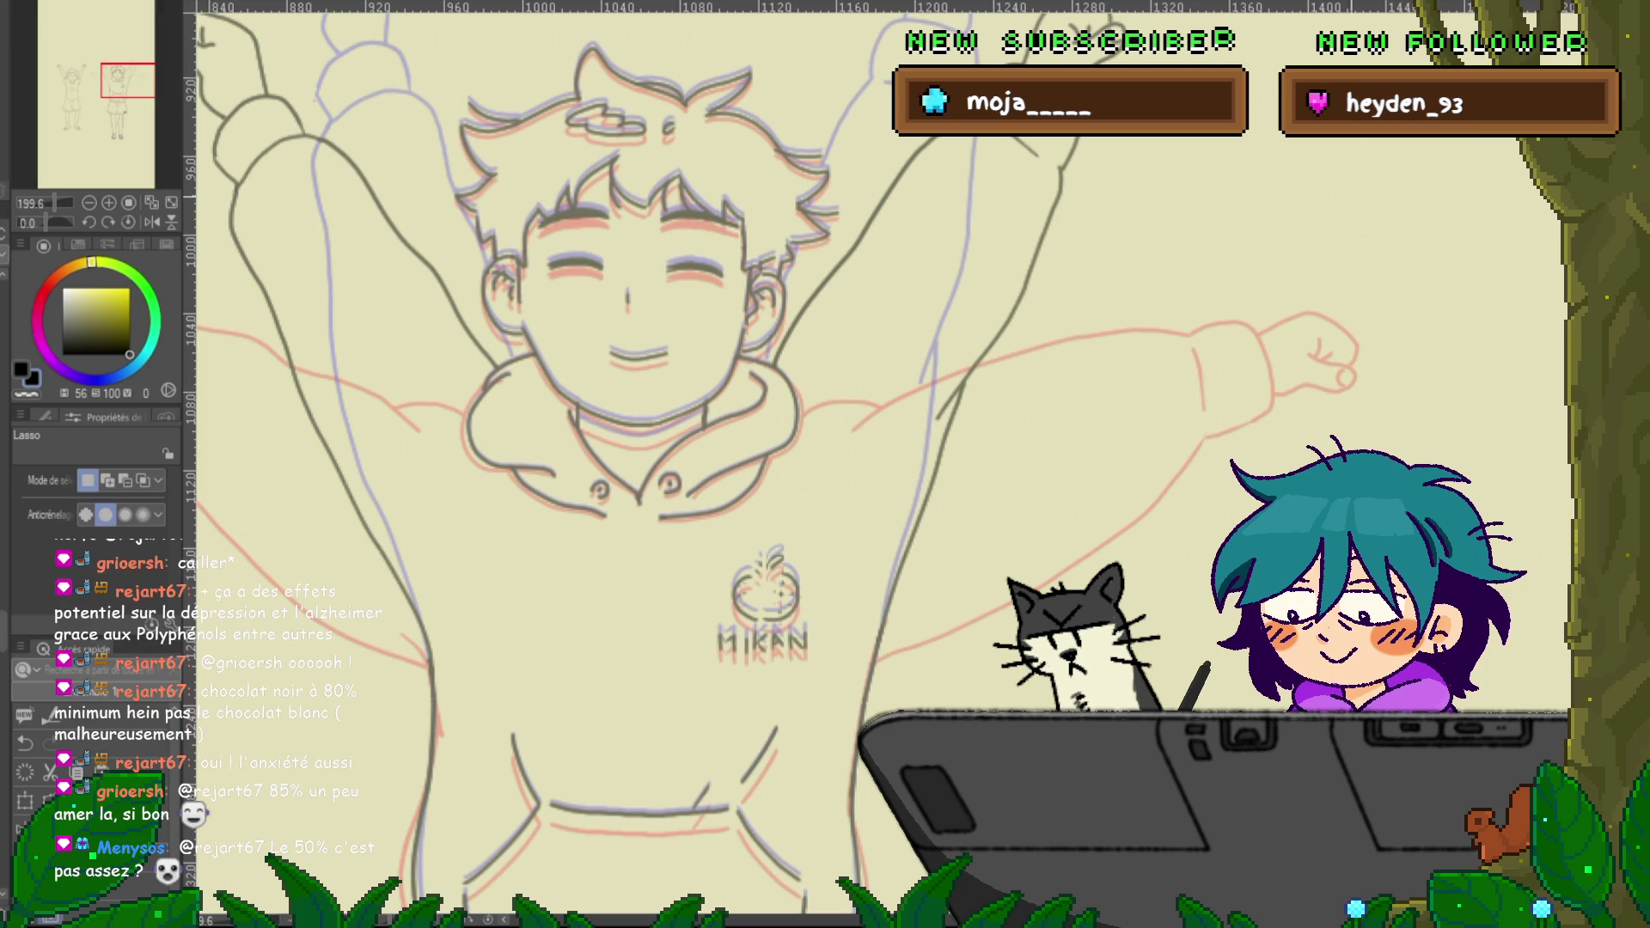
pyautogui.press('y')
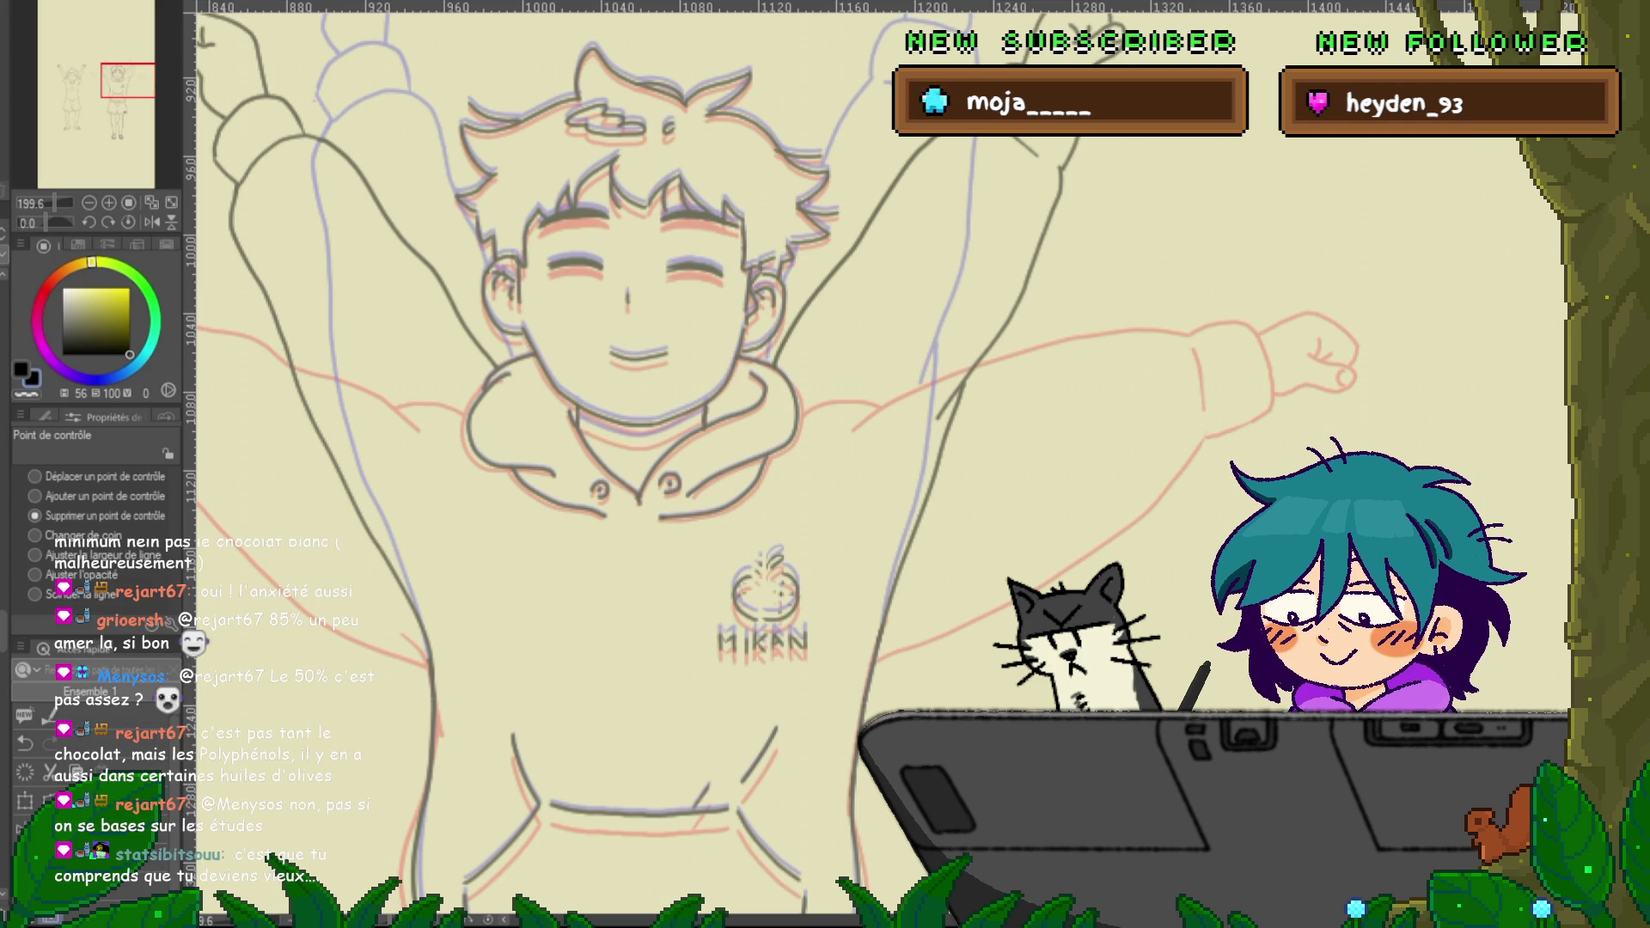
pyautogui.scroll(5, 774, 465)
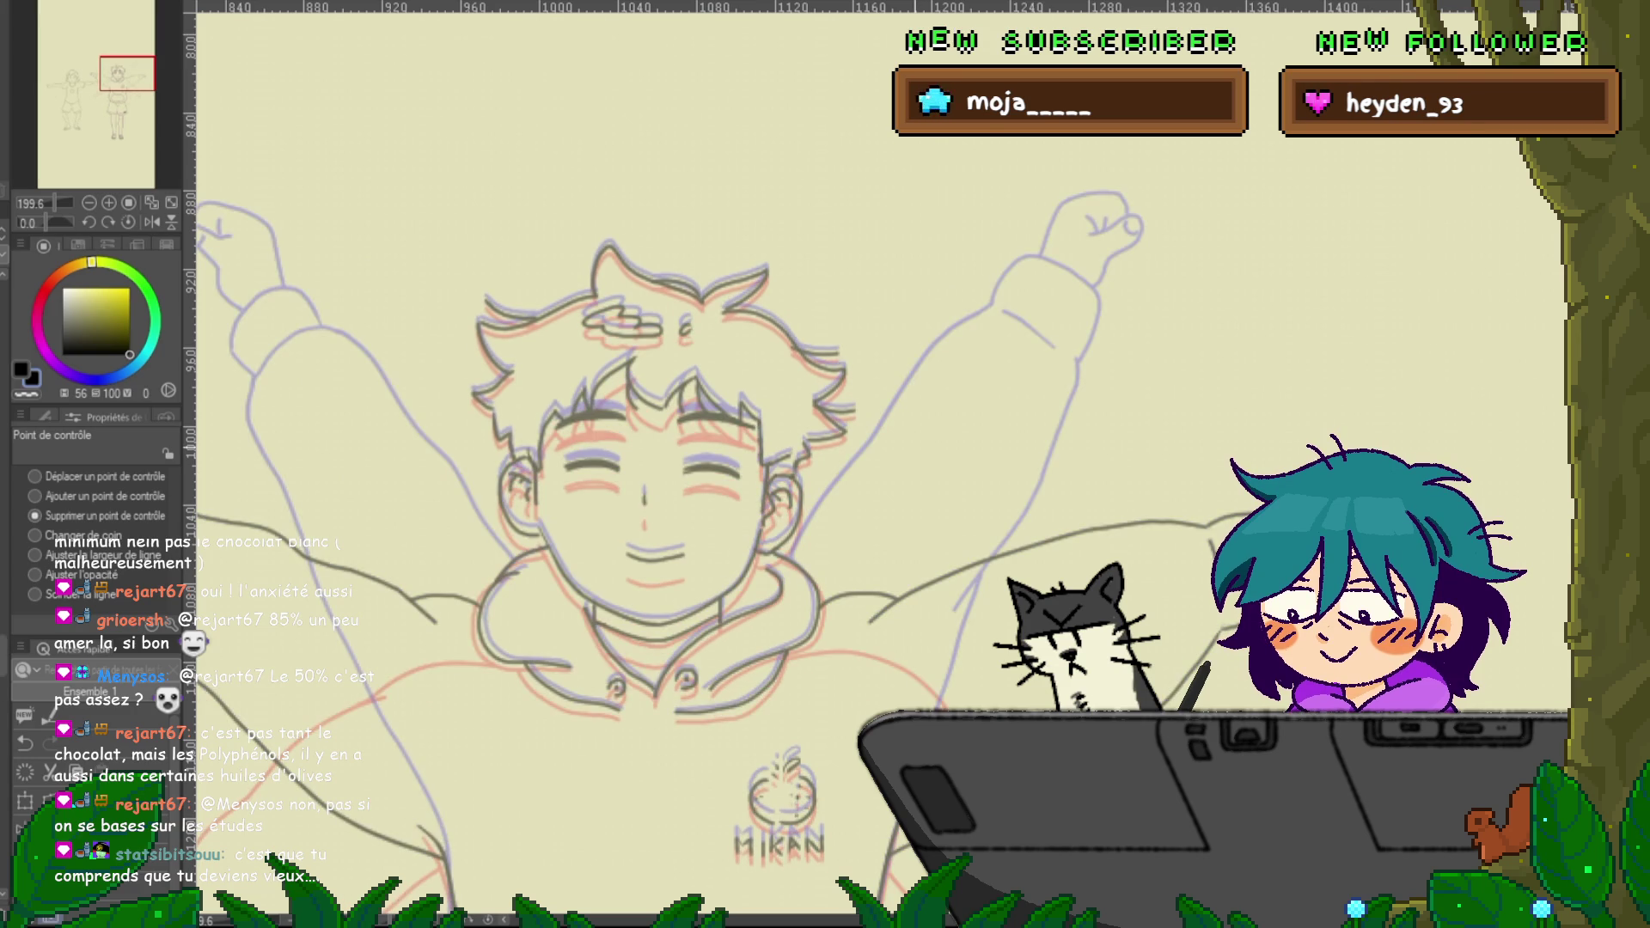
pyautogui.press('Right')
pyautogui.press('Left')
pyautogui.press('Right')
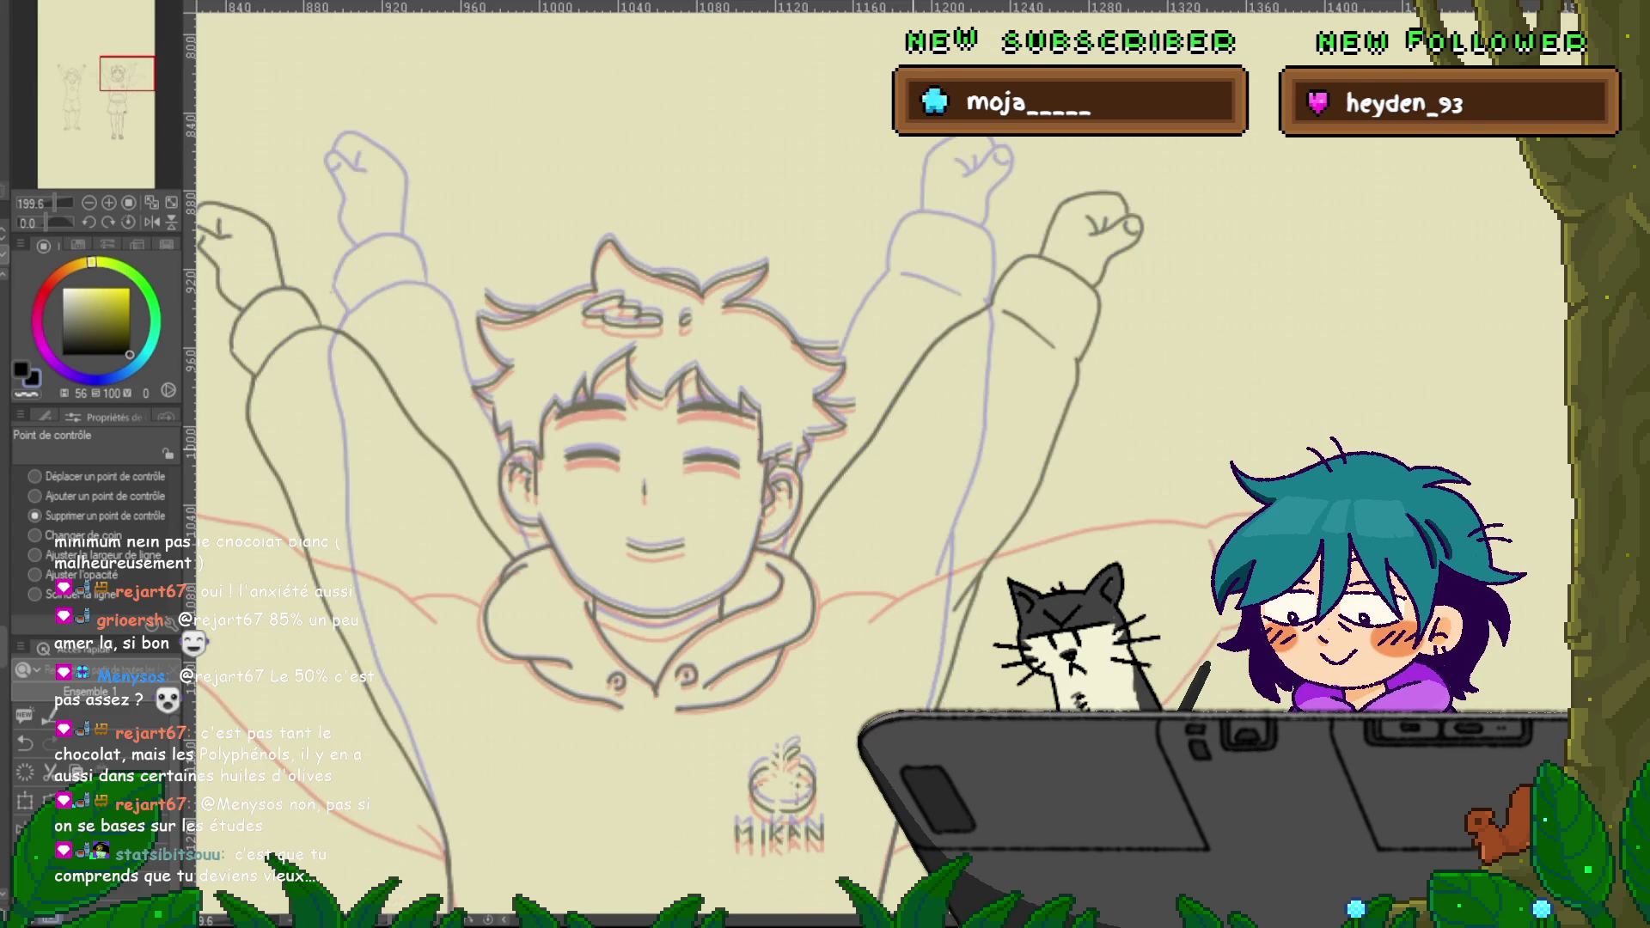
pyautogui.press('Left')
pyautogui.press('Right')
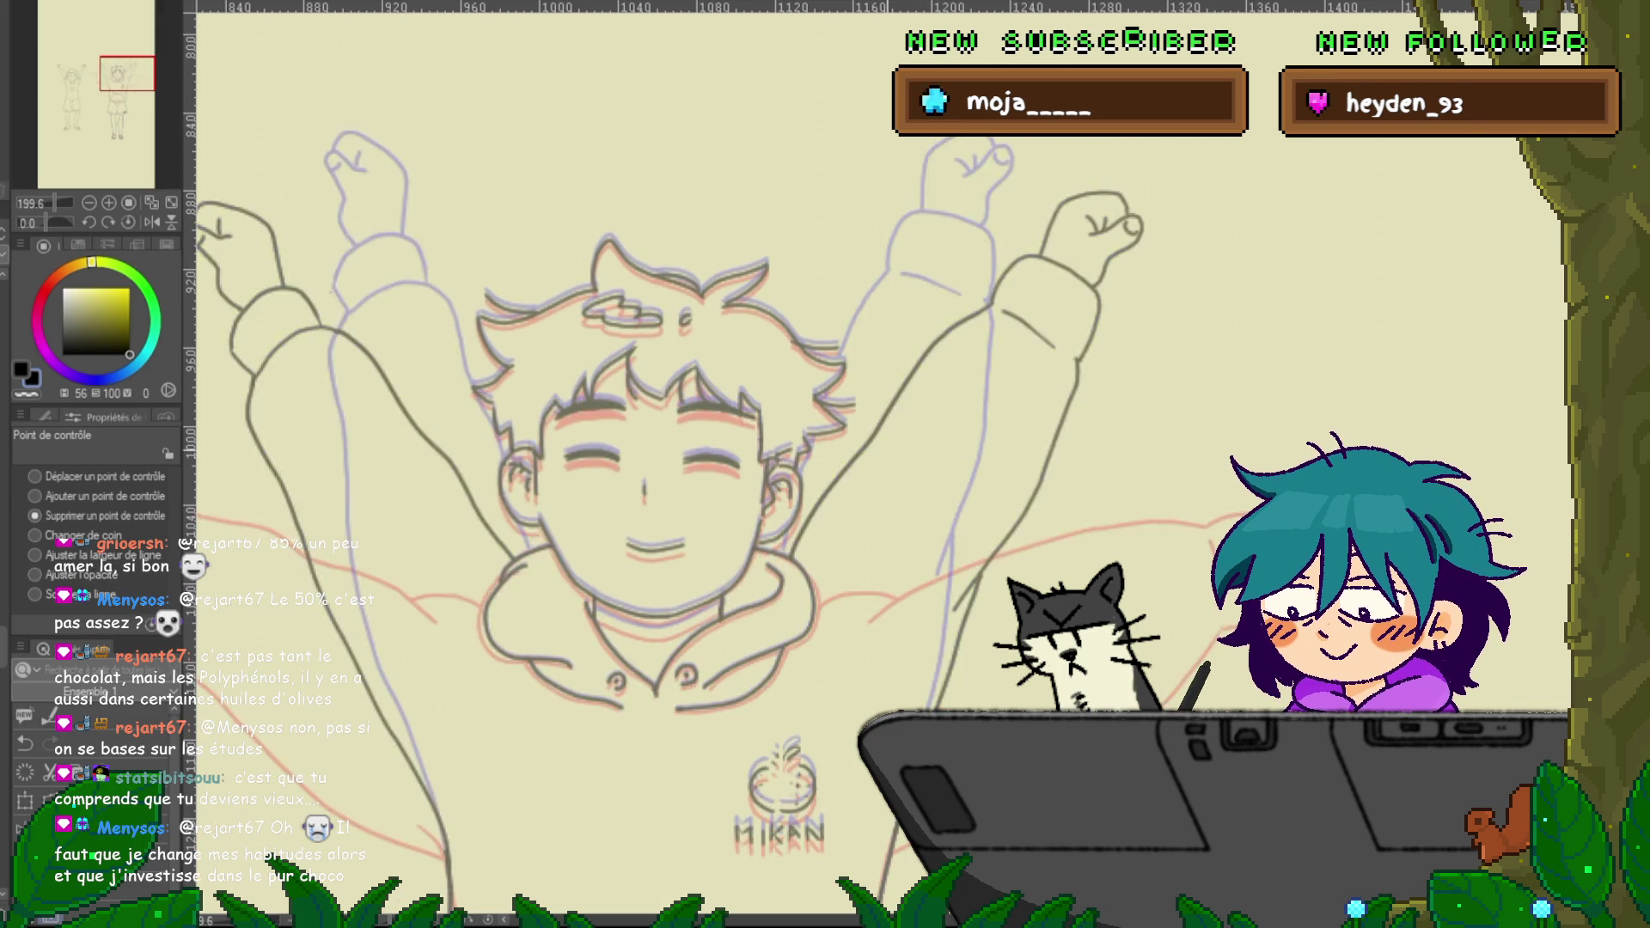
pyautogui.scroll(-5, 654, 464)
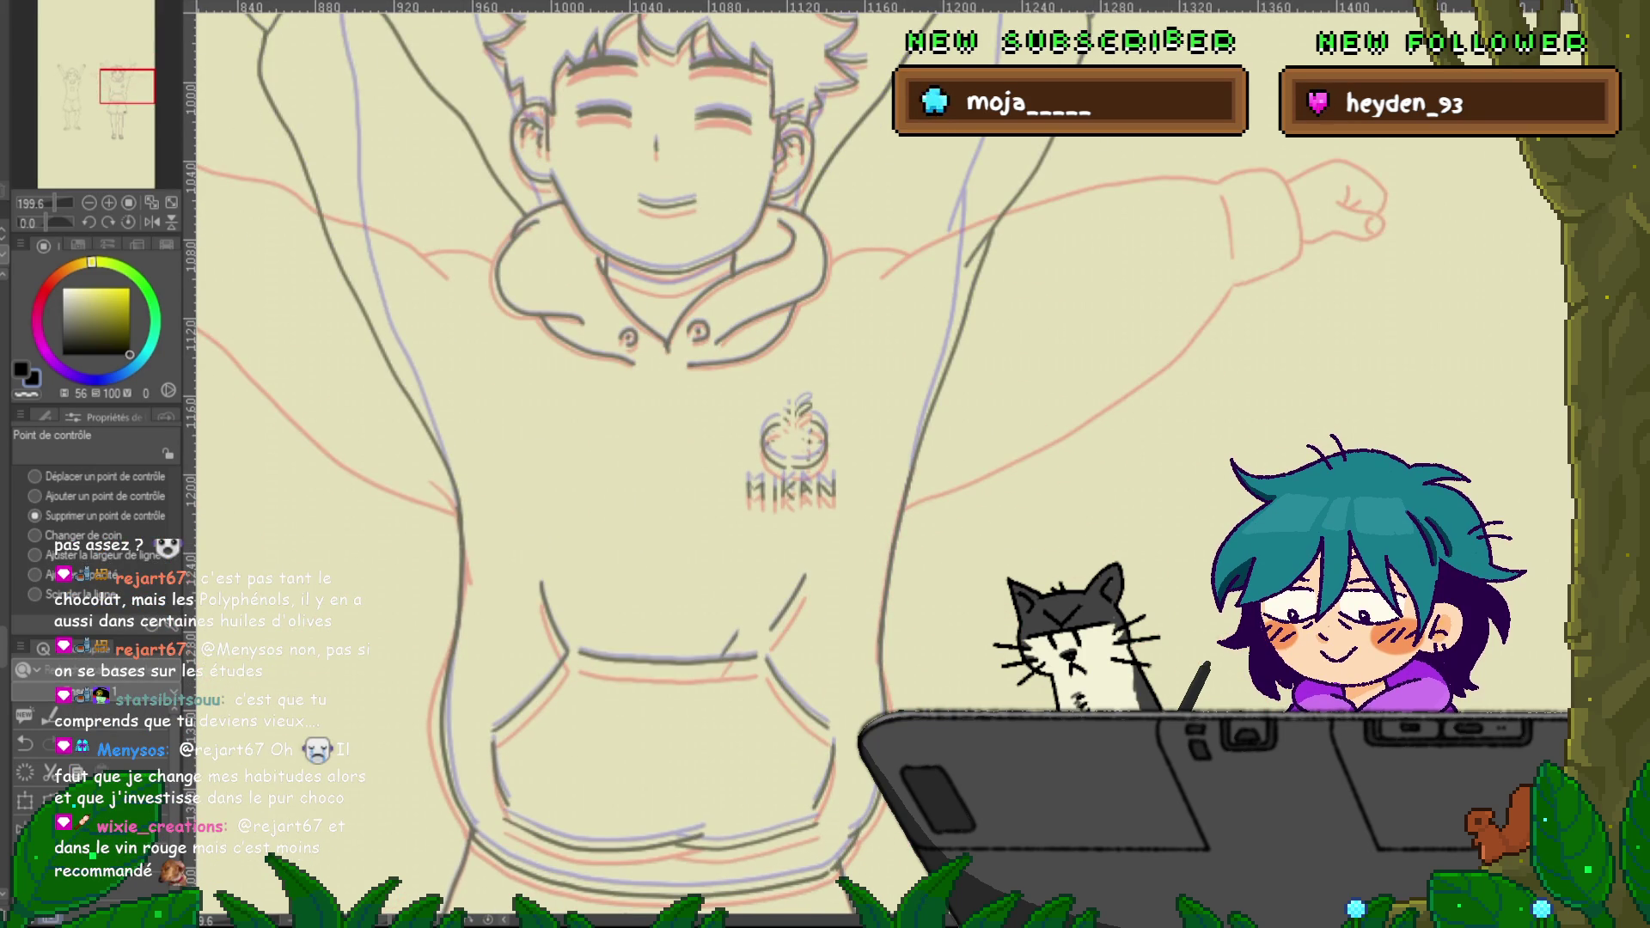
pyautogui.press('p')
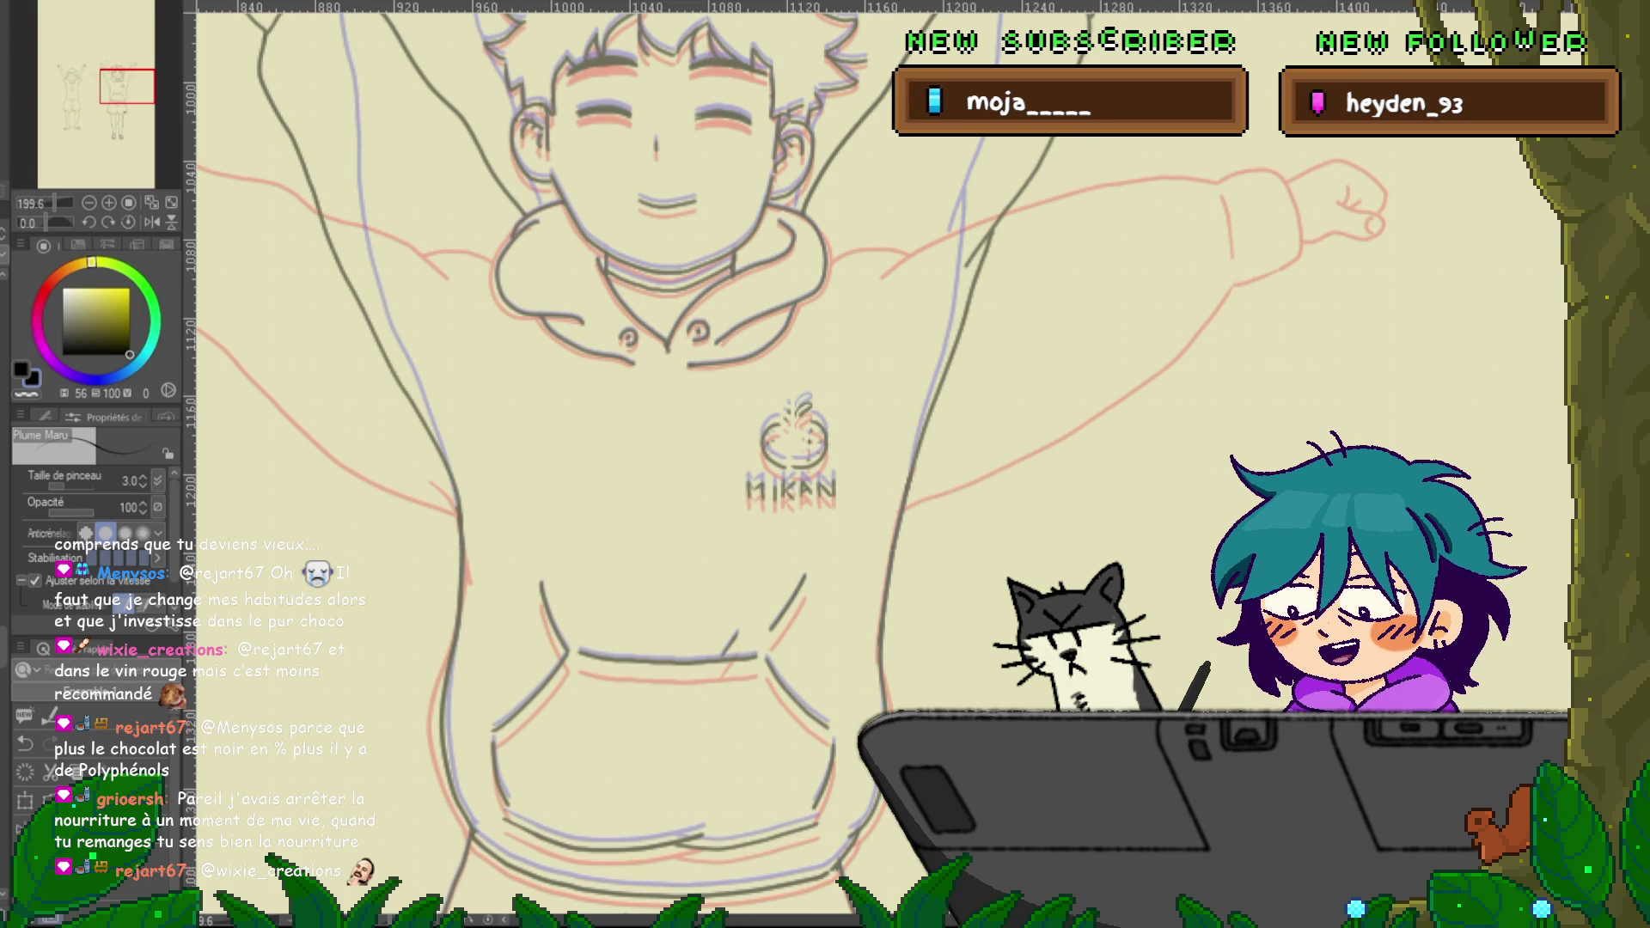
pyautogui.scroll(-5, 715, 606)
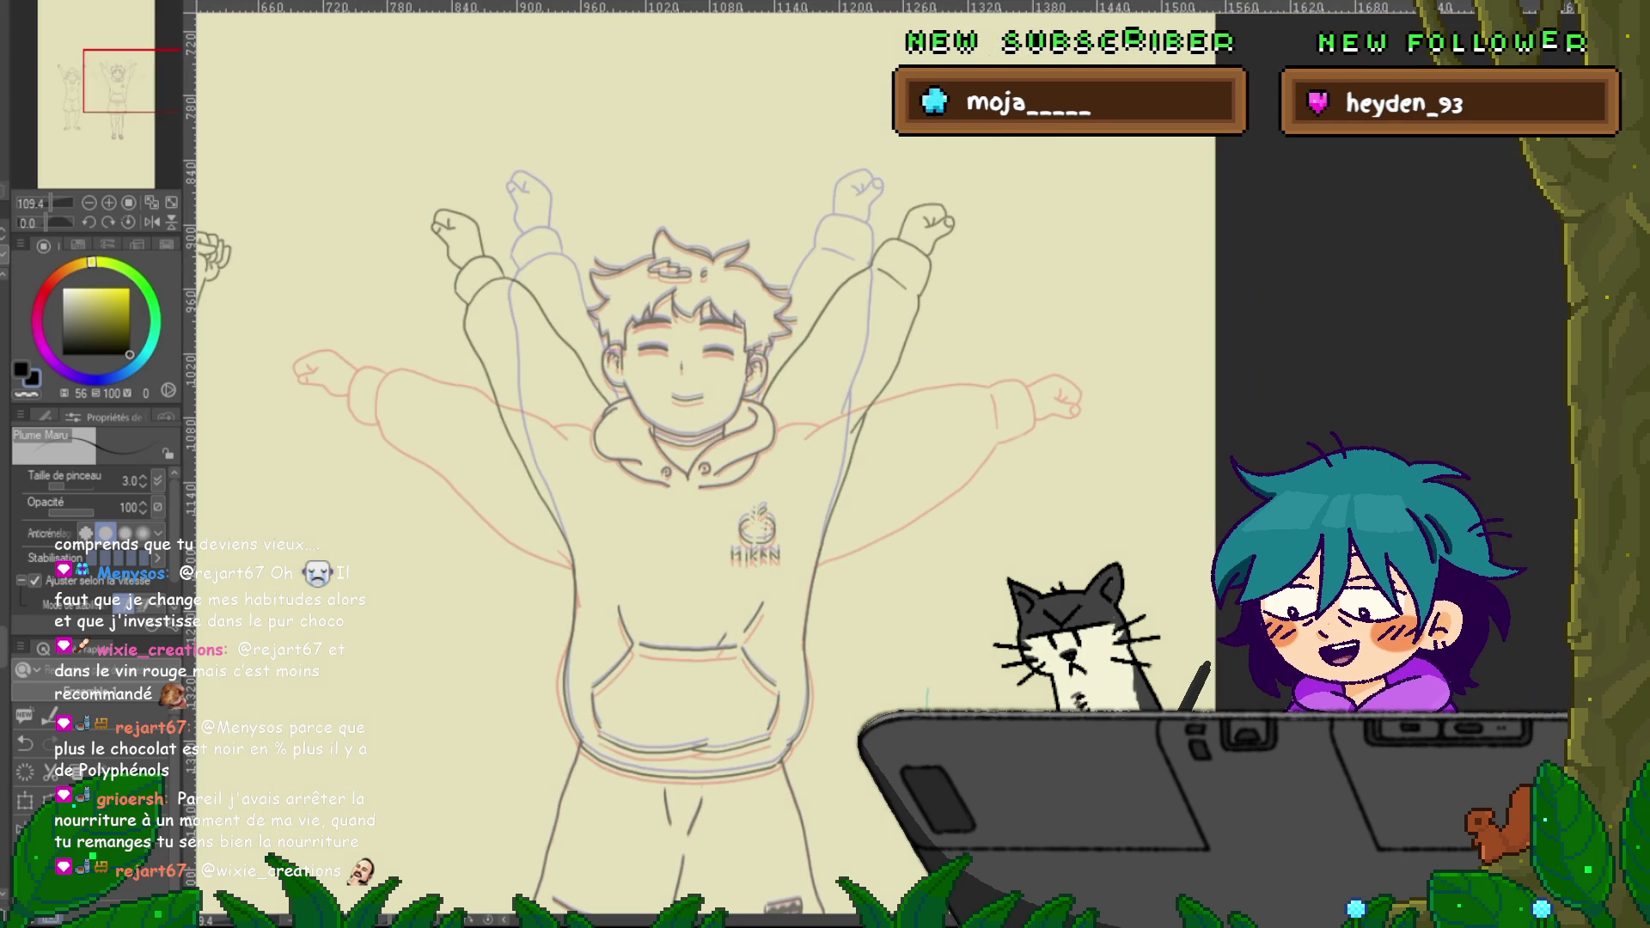
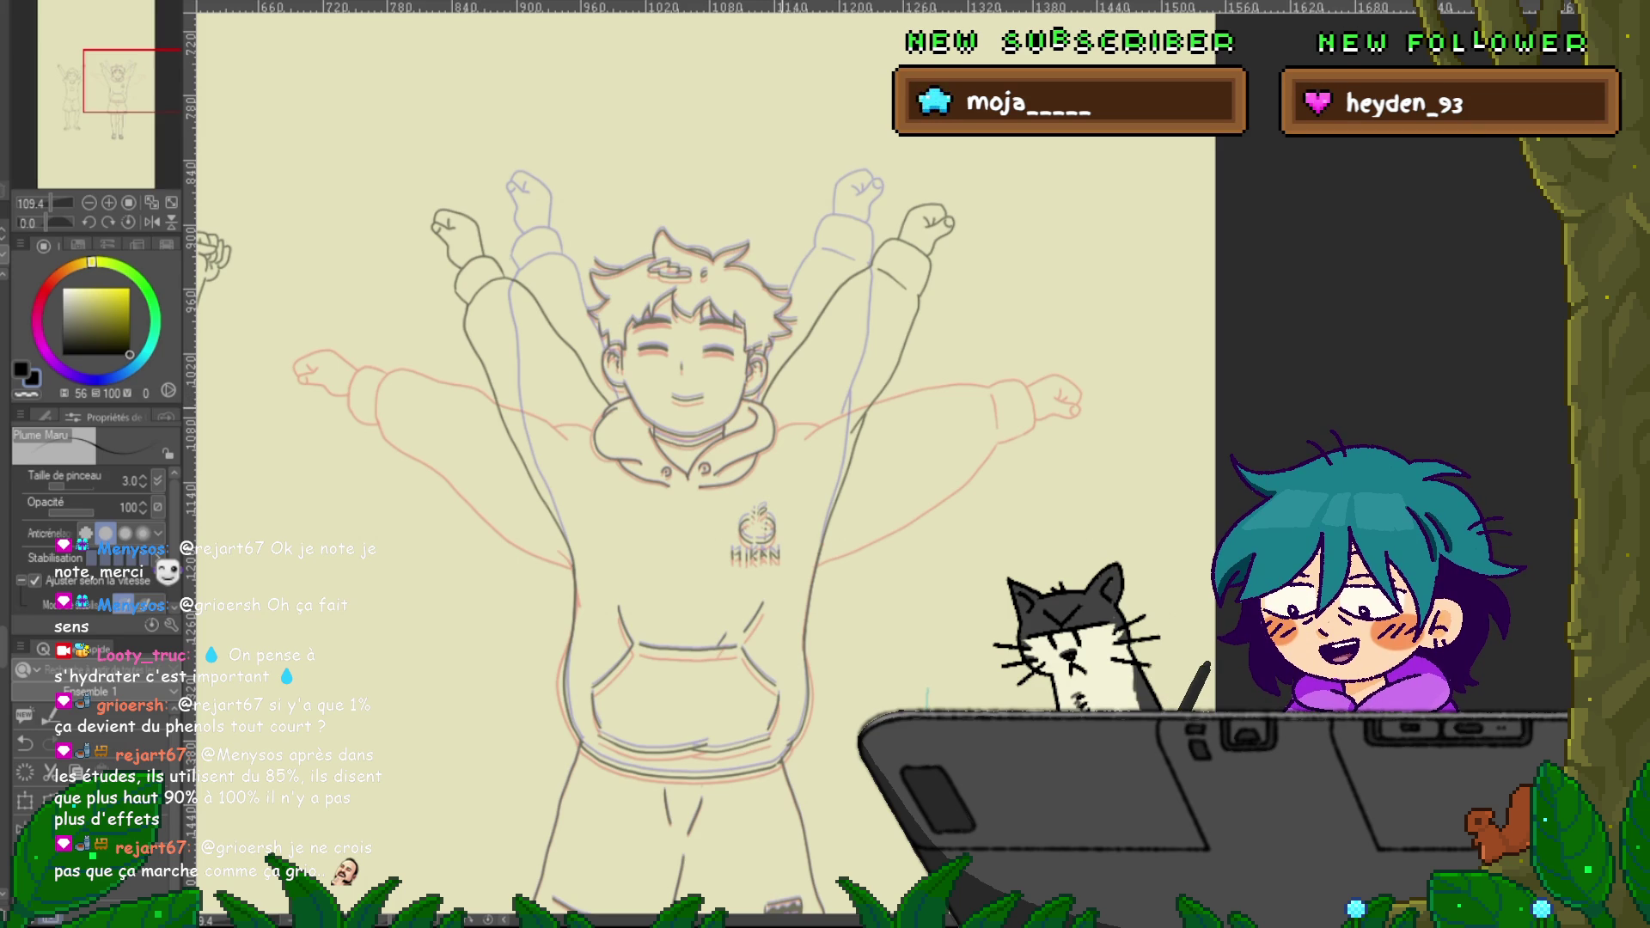
# Pan down and ink the boy's shorts waistband over its lavender sketch line with the Maru pen
pyautogui.scroll(-3, 705, 464)
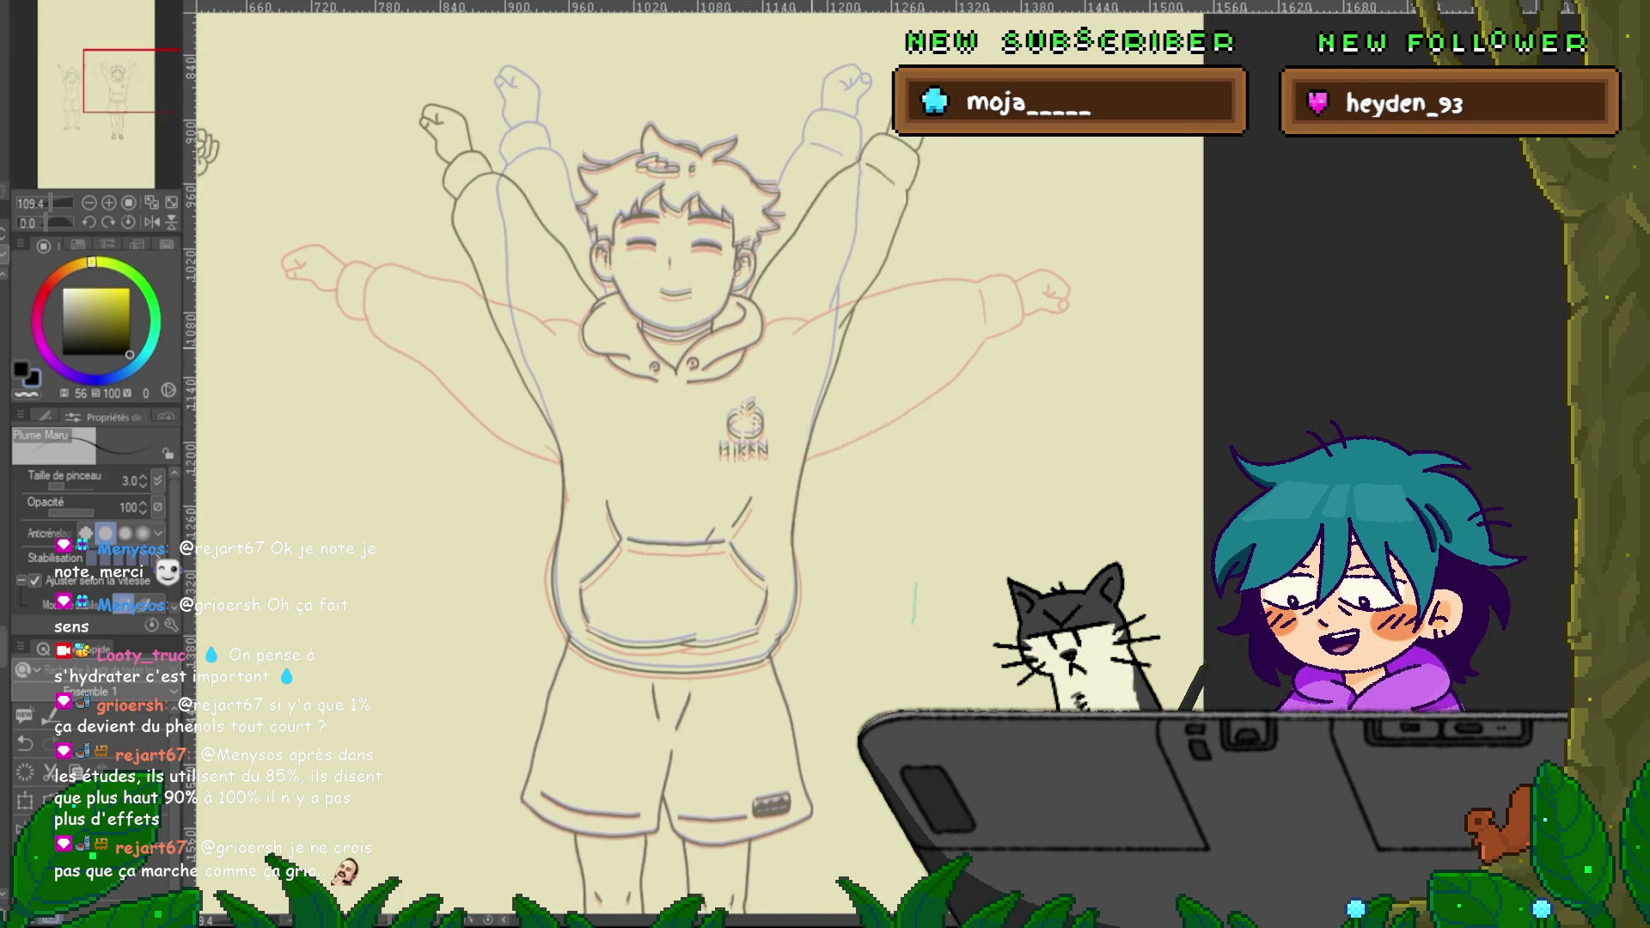
pyautogui.hscroll(1, 585, 464)
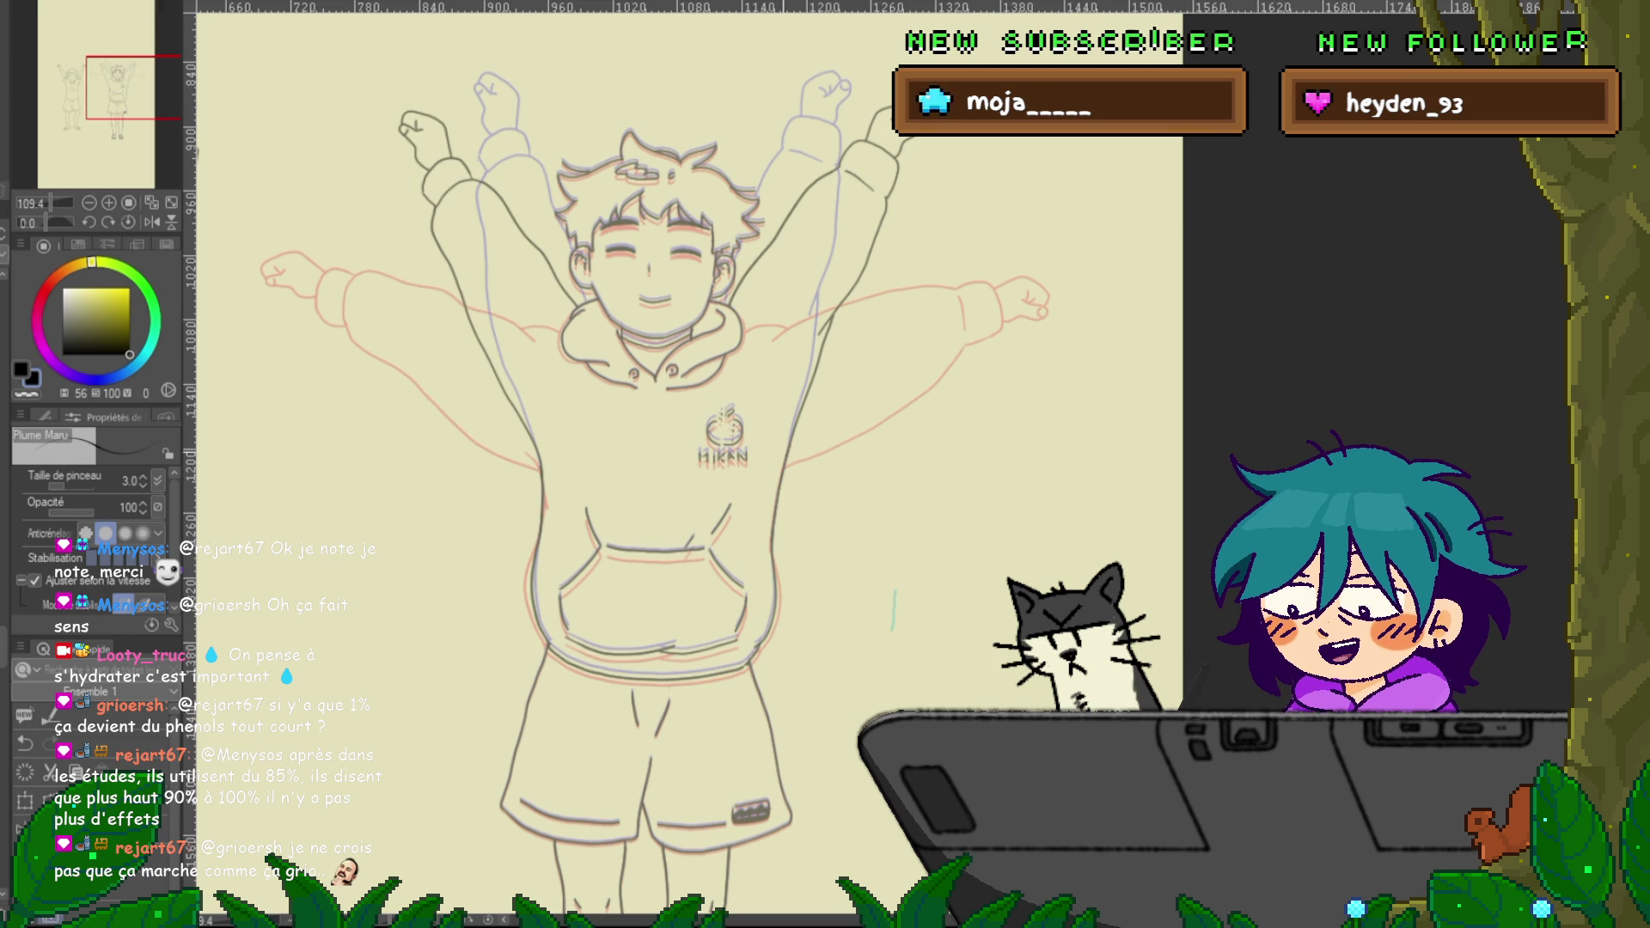
pyautogui.scroll(-5, 584, 464)
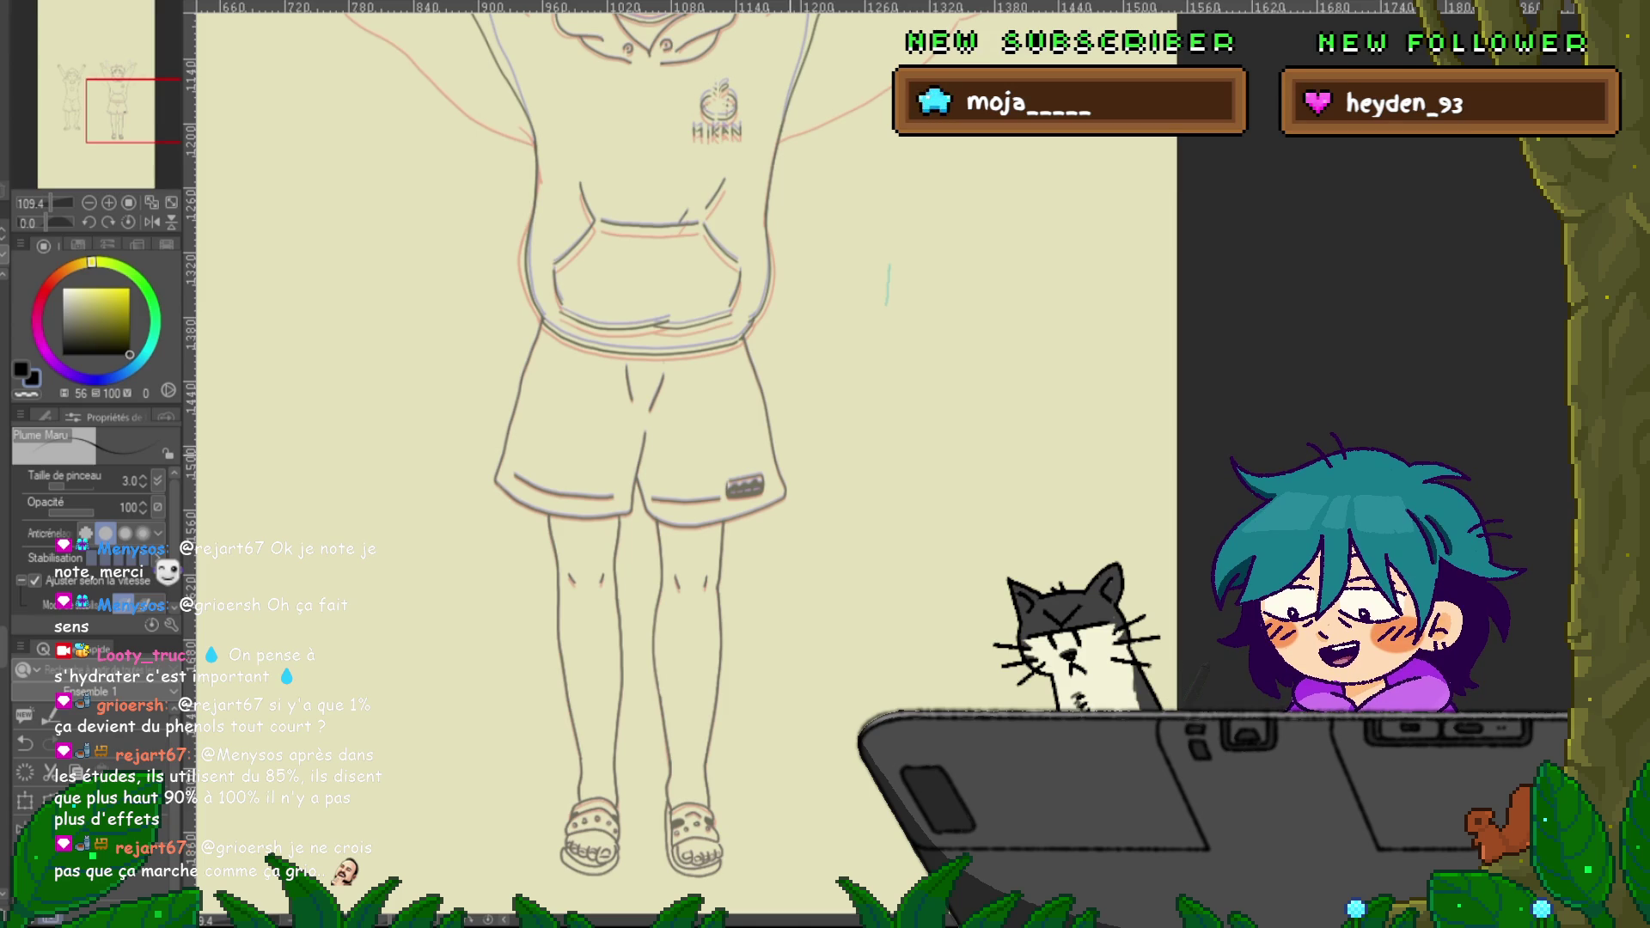
pyautogui.scroll(-2, 687, 464)
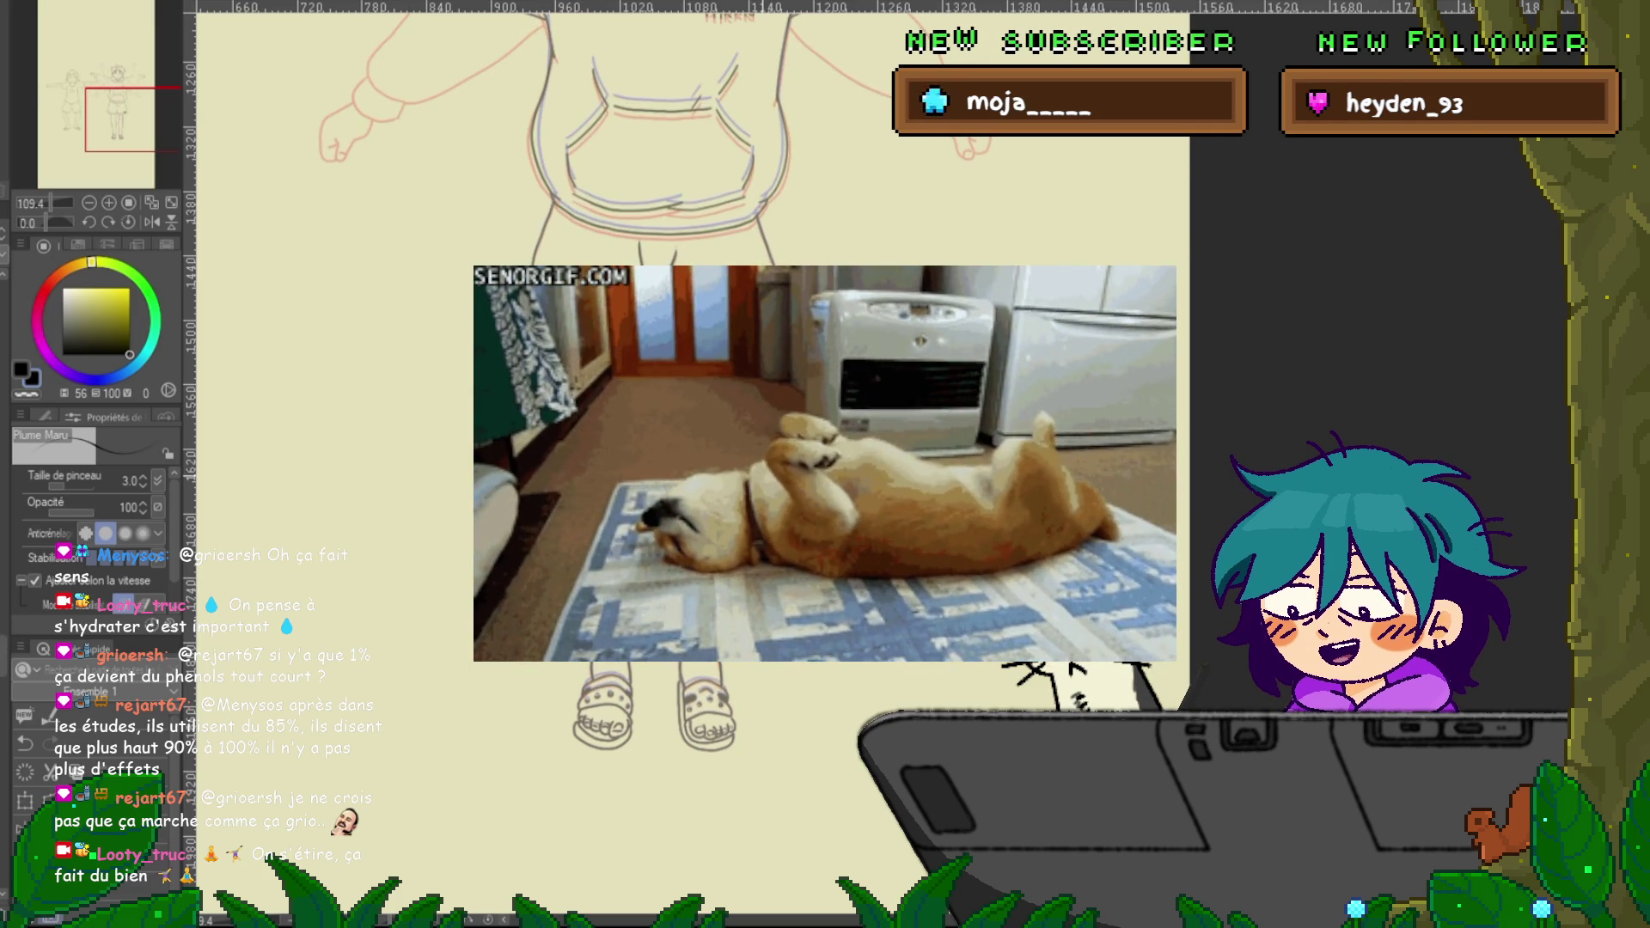
pyautogui.scroll(3, 688, 429)
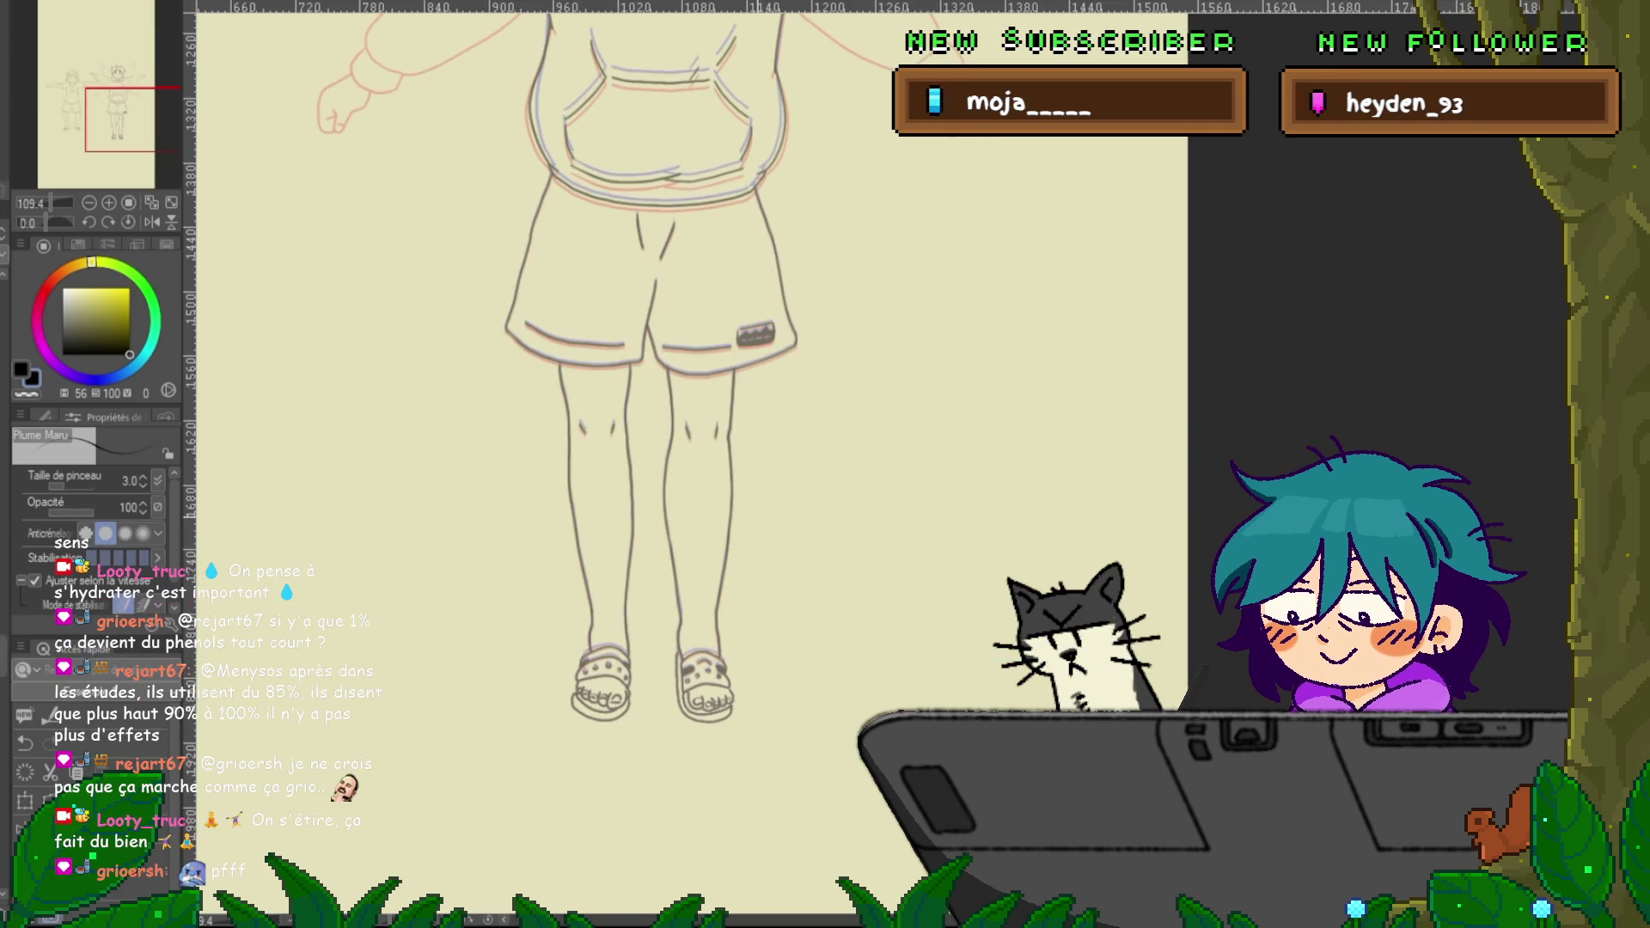
pyautogui.scroll(4, 653, 429)
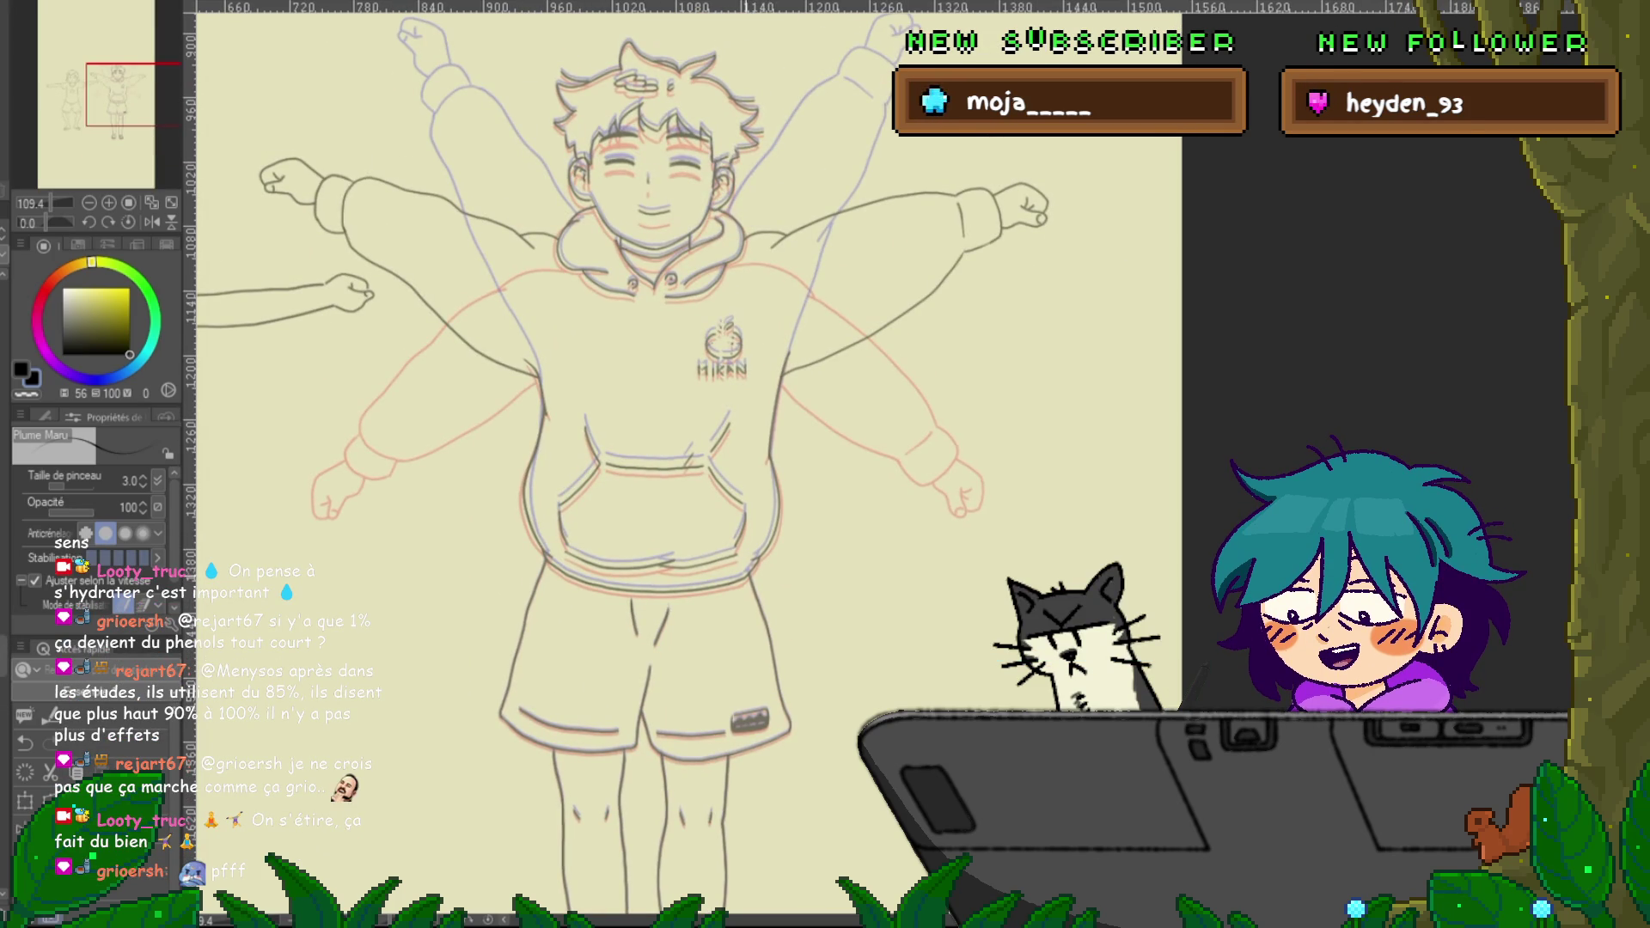
pyautogui.scroll(-4, 687, 429)
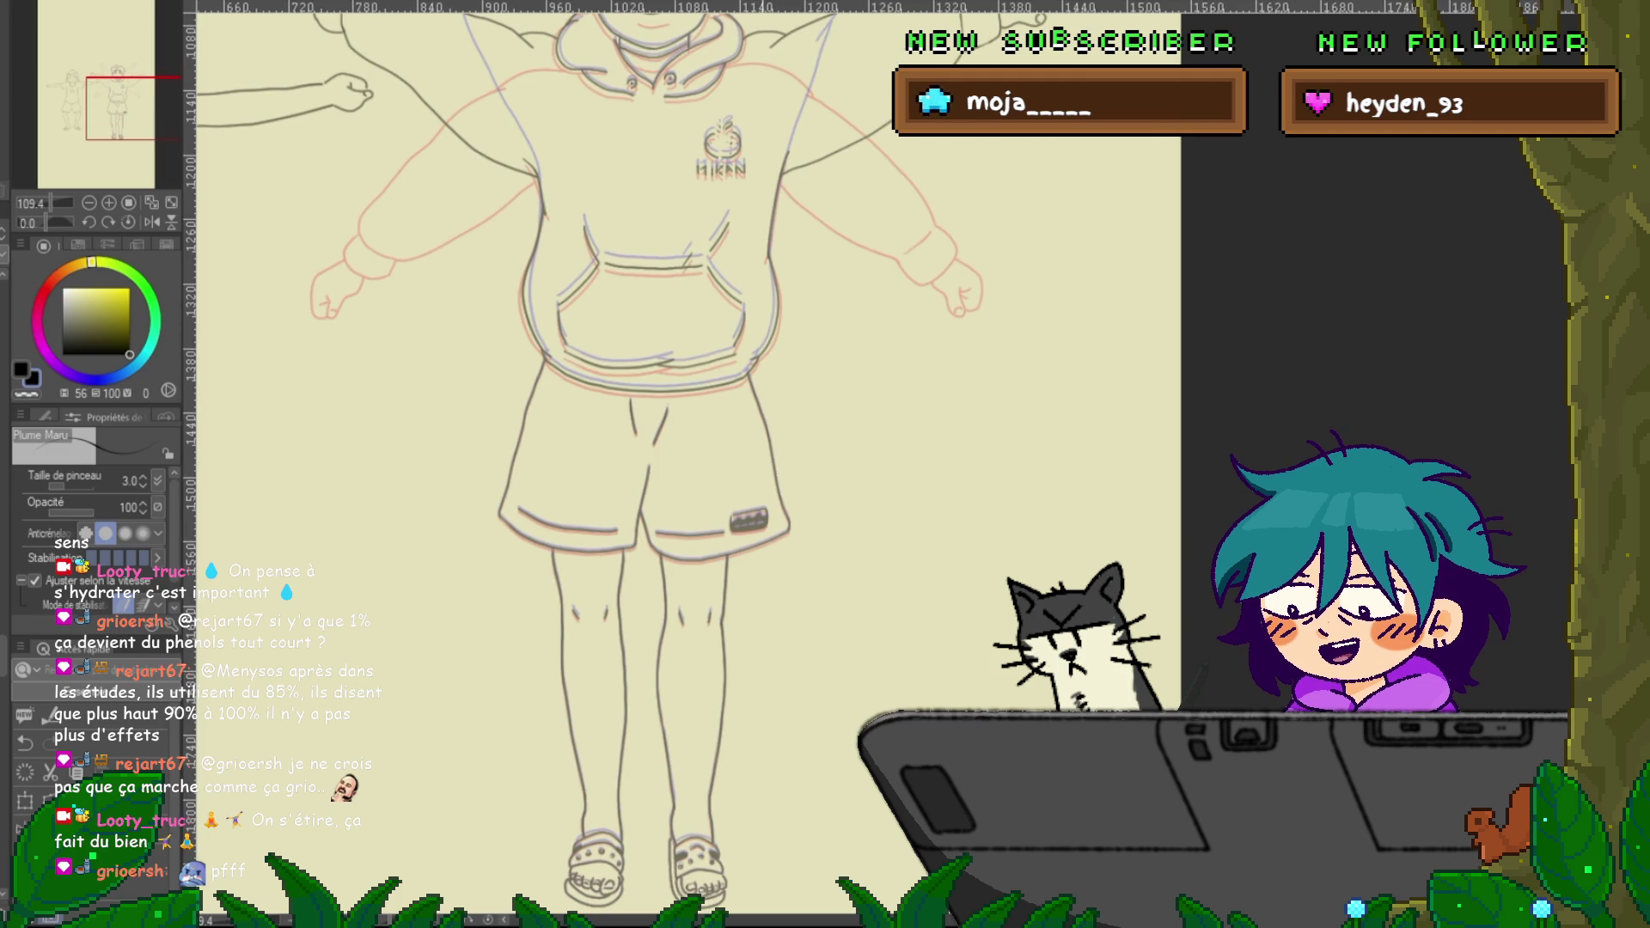
pyautogui.scroll(-5, 602, 464)
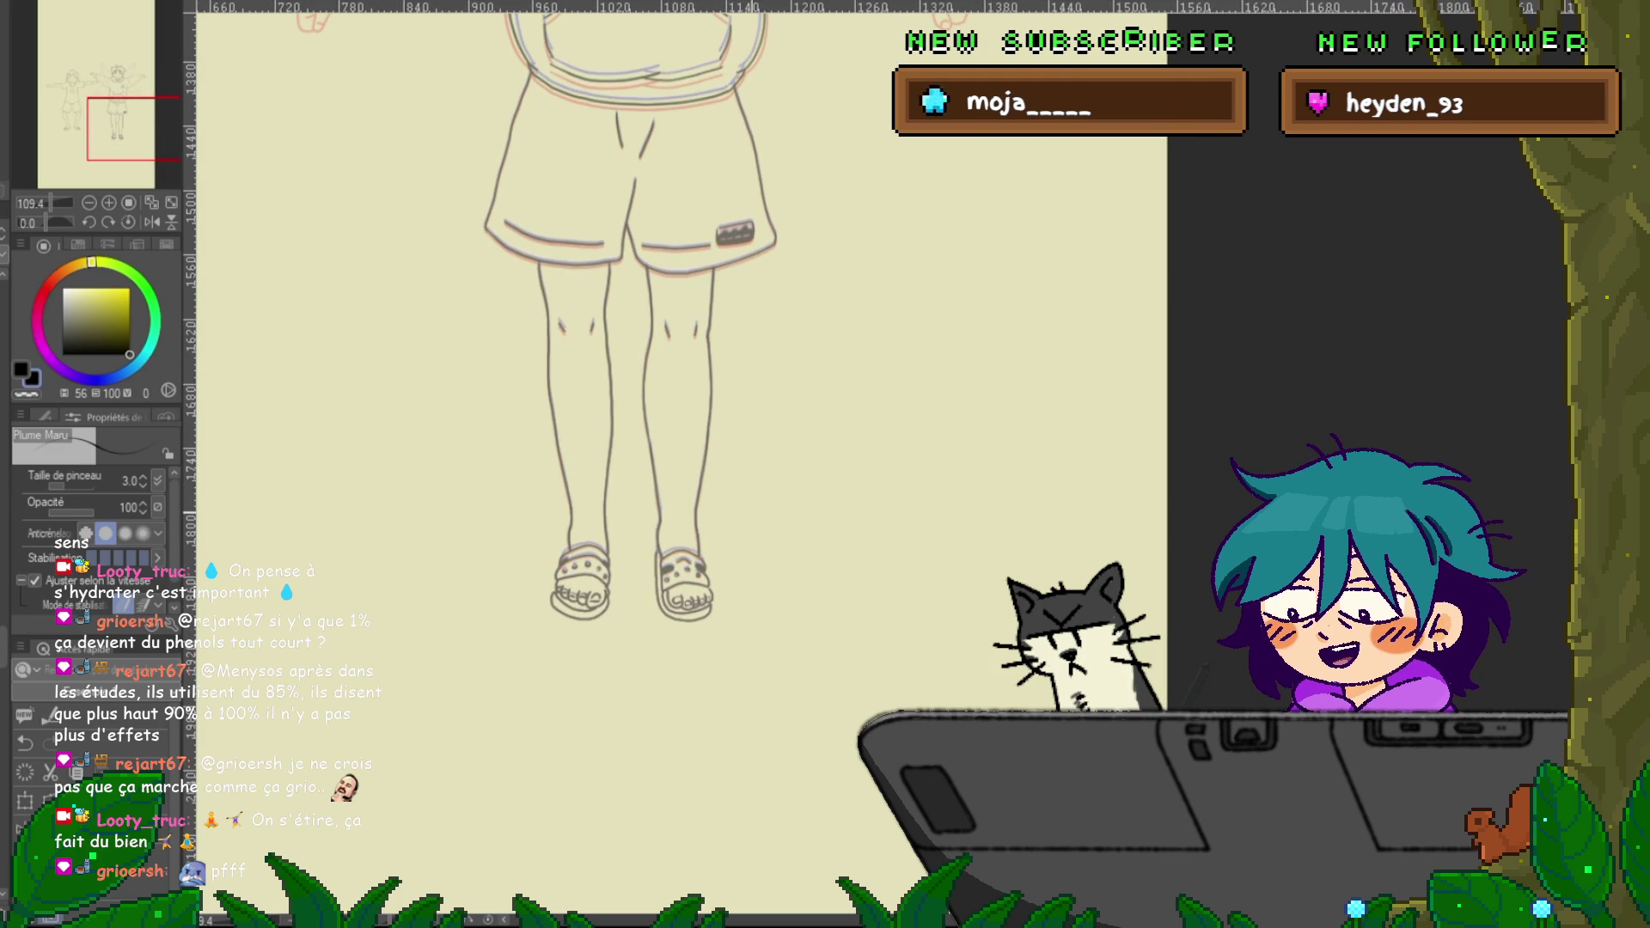
pyautogui.moveTo(550, 62); pyautogui.dragTo(722, 58)
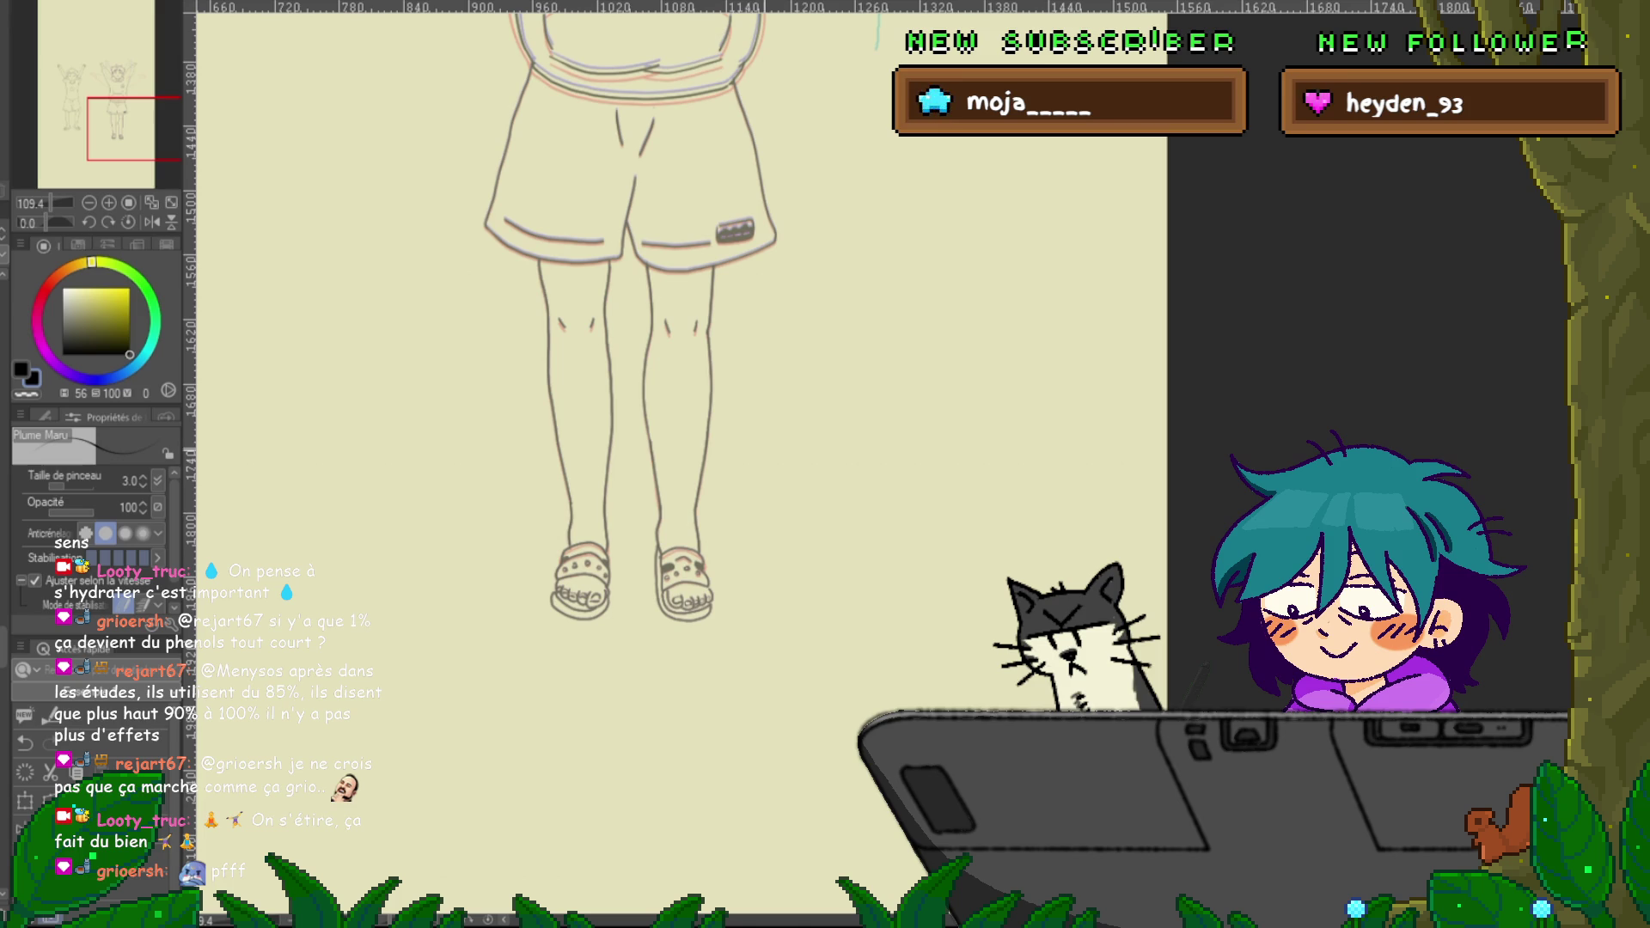
pyautogui.scroll(5, 625, 617)
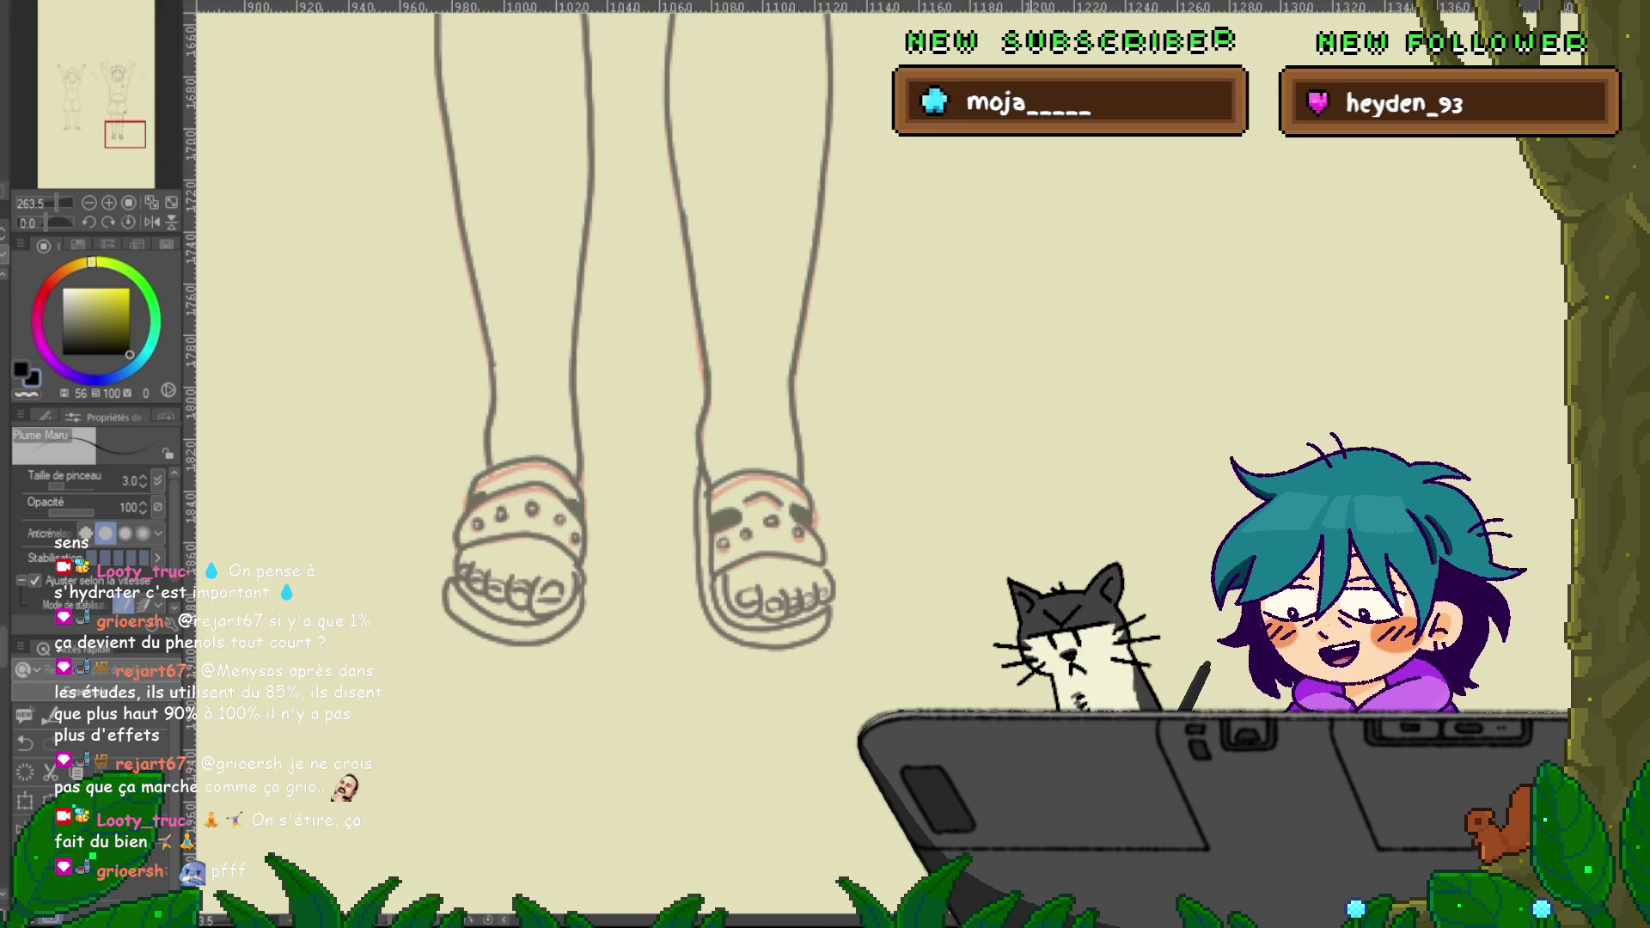
# With the Control point tool, pick the sandal strap and right-leg lines, toggling Move and Delete control point
pyautogui.press('y')
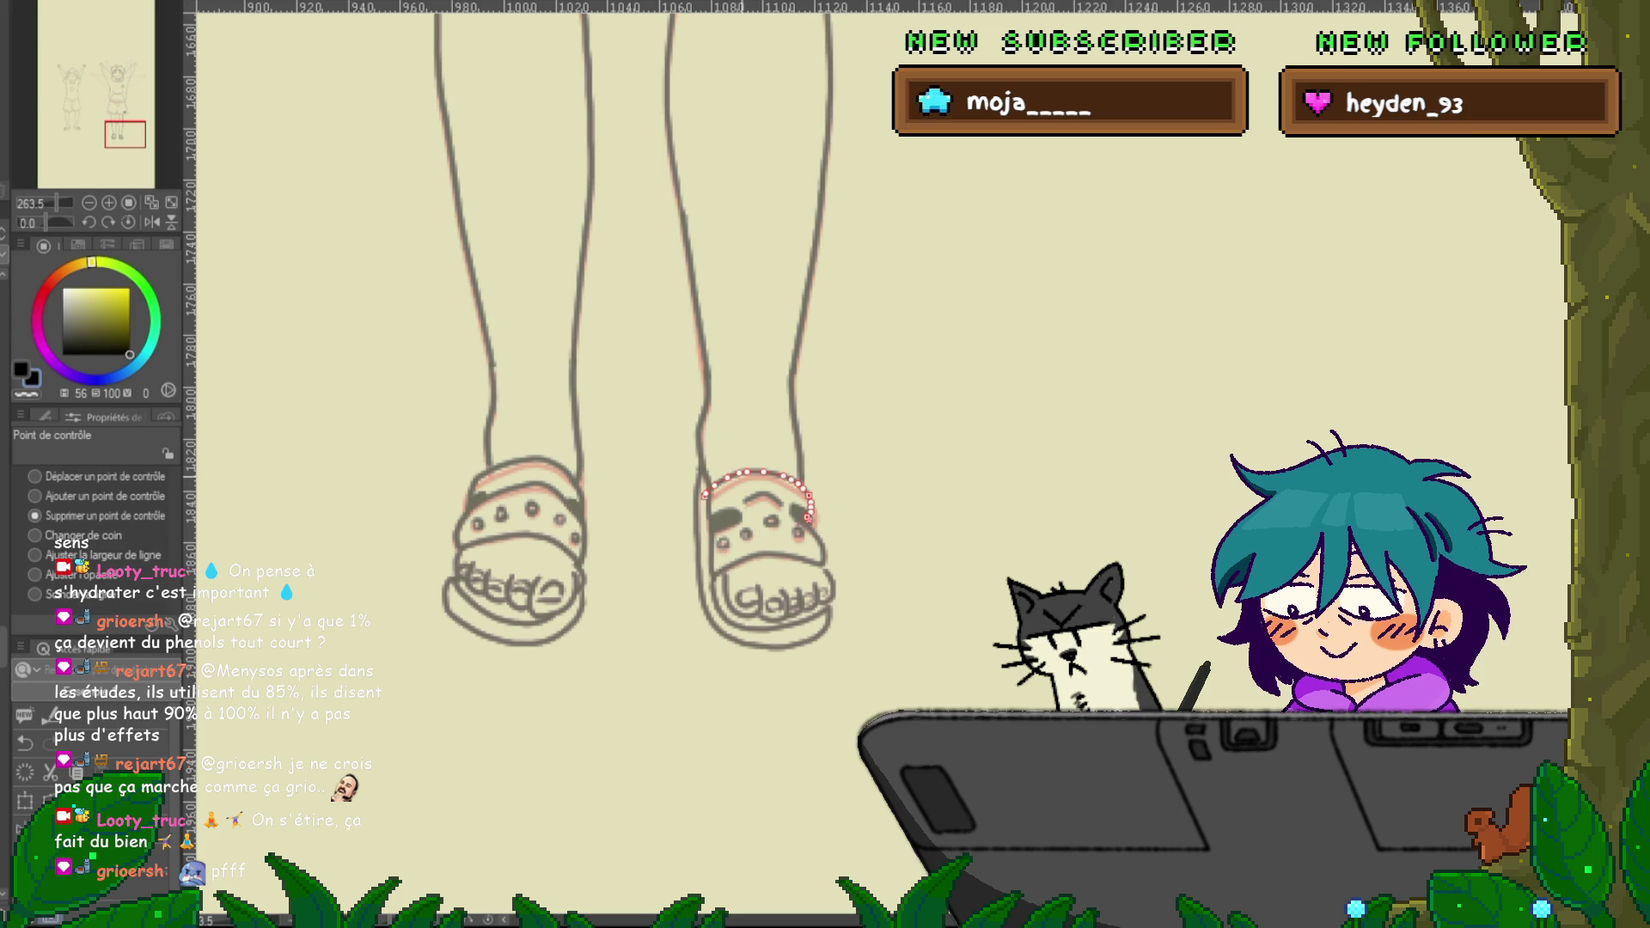
pyautogui.click(35, 476)
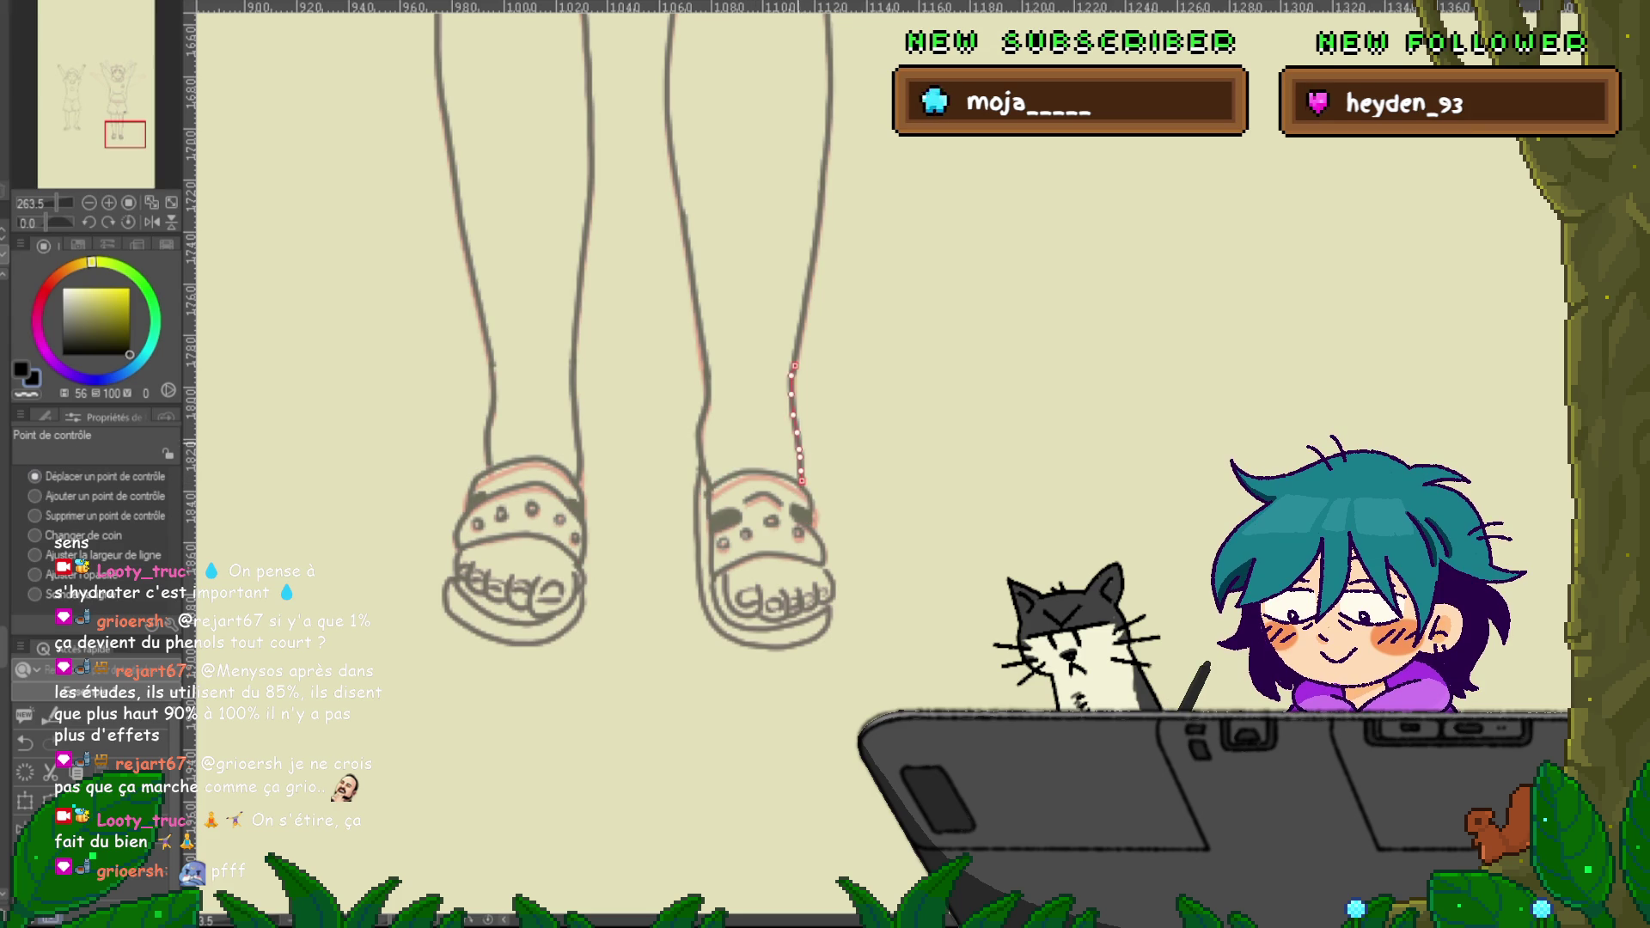
pyautogui.click(756, 472)
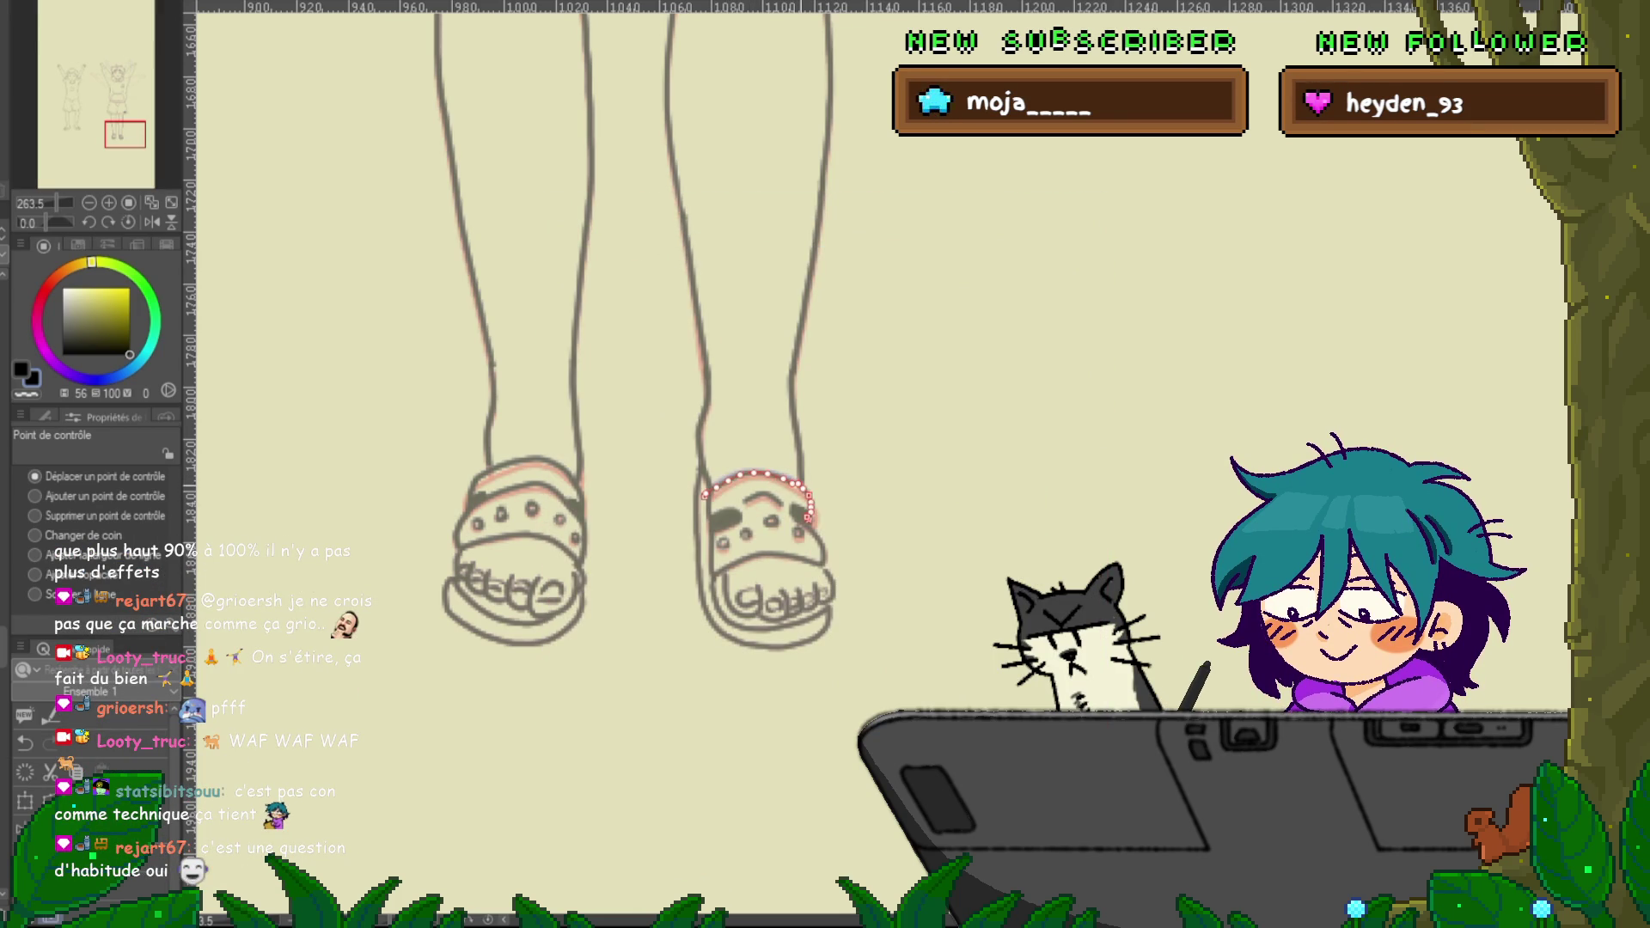
pyautogui.click(797, 421)
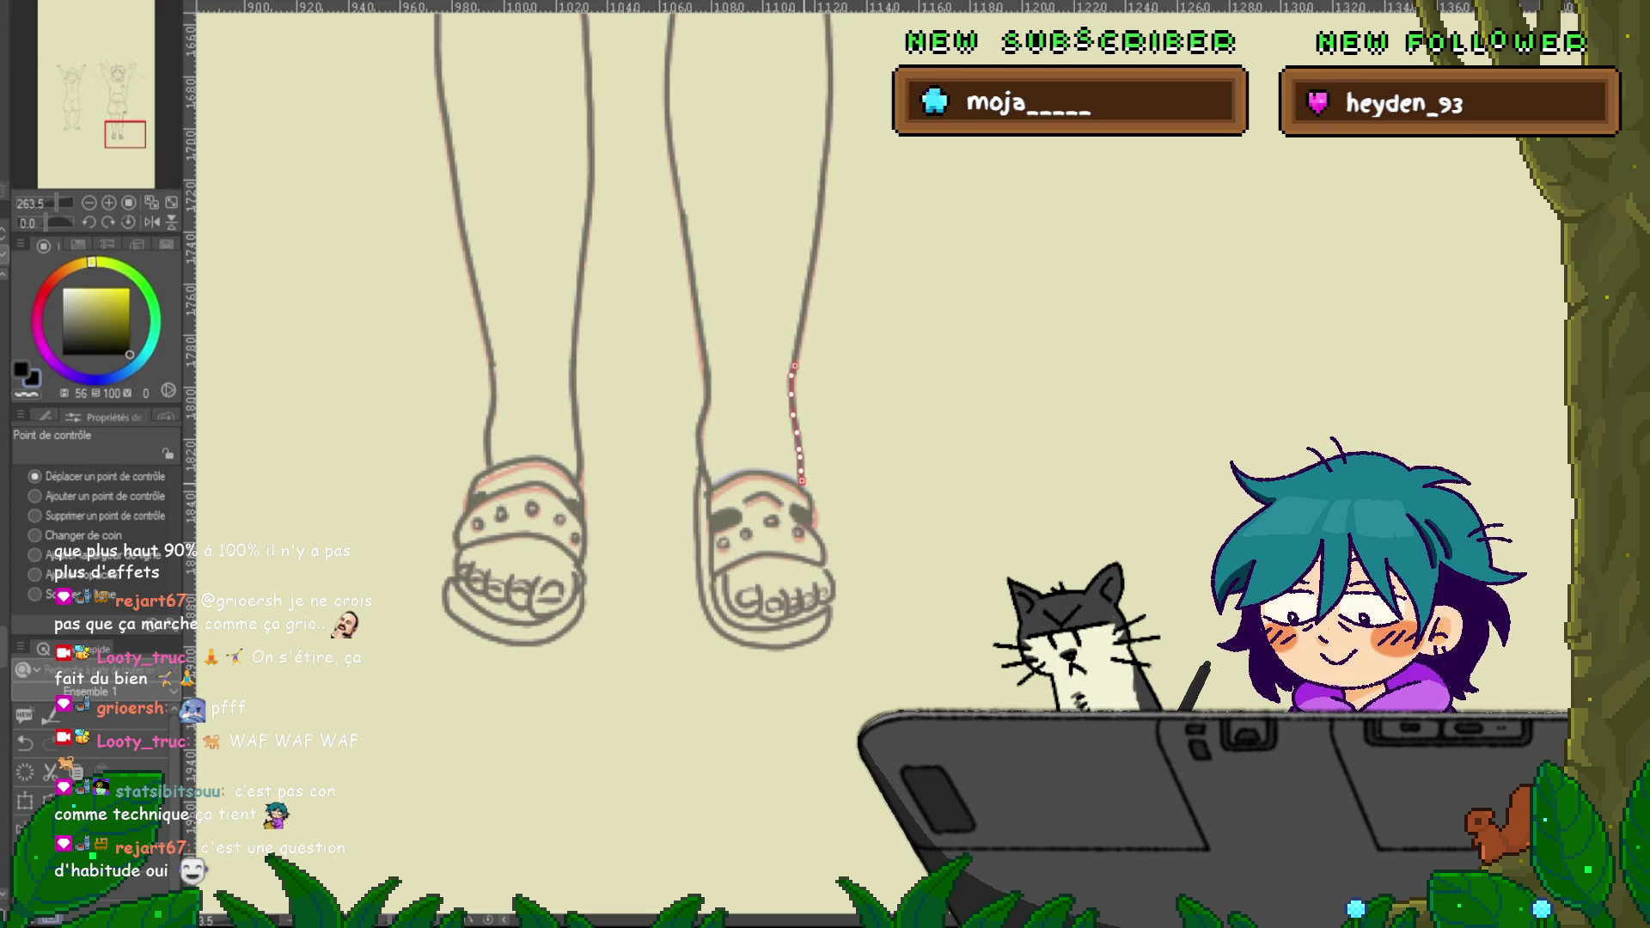
pyautogui.click(801, 514)
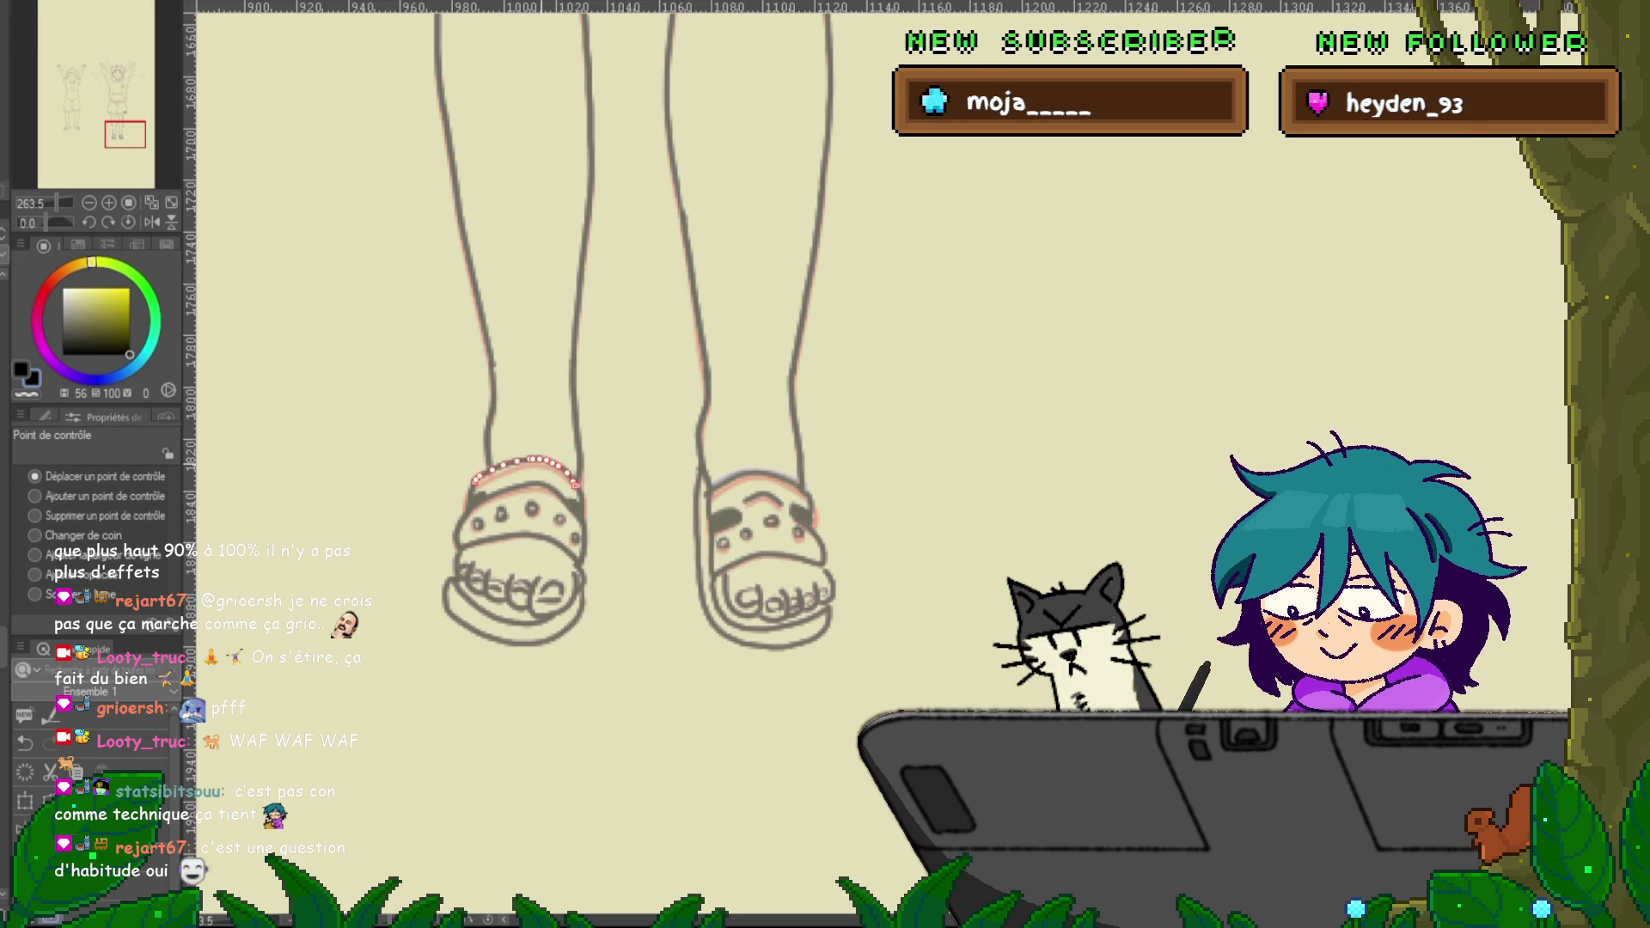
pyautogui.click(465, 511)
pyautogui.click(35, 516)
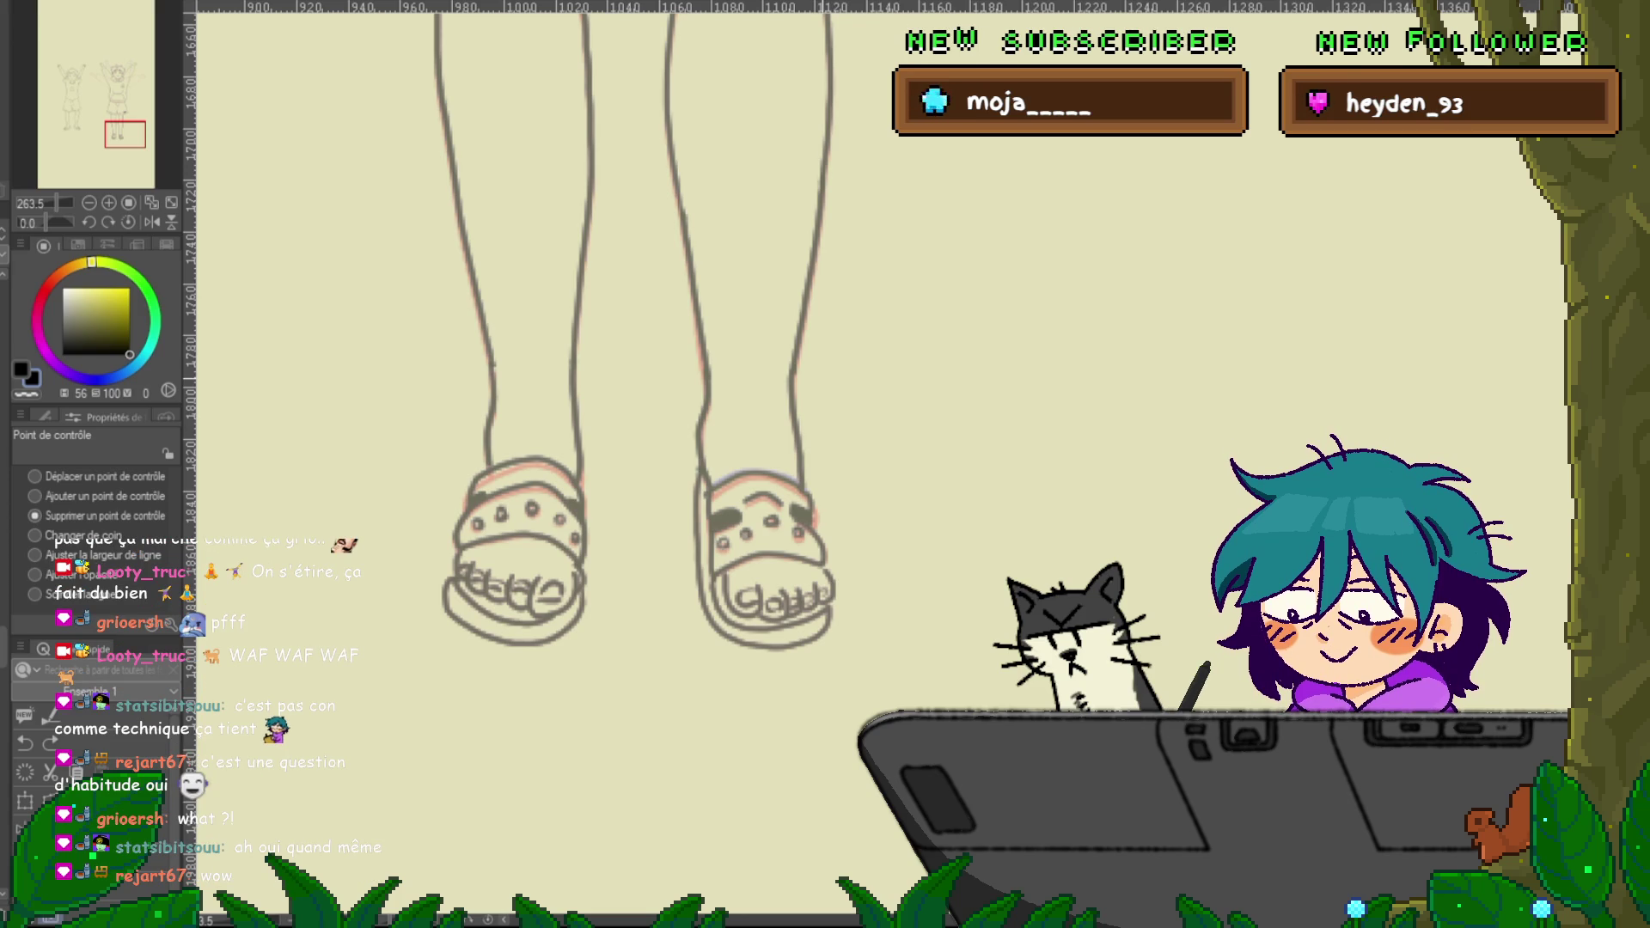
# Move the view onto blank canvas beside the legs and switch back to the round pen
pyautogui.click(755, 473)
pyautogui.moveTo(559, 344)
pyautogui.mouseDown()
pyautogui.moveTo(410, 362)
pyautogui.moveTo(393, 381)
pyautogui.mouseUp()
pyautogui.press('p')
pyautogui.moveTo(602, 343); pyautogui.dragTo(326, 356)
pyautogui.moveTo(515, 344); pyautogui.dragTo(358, 451)
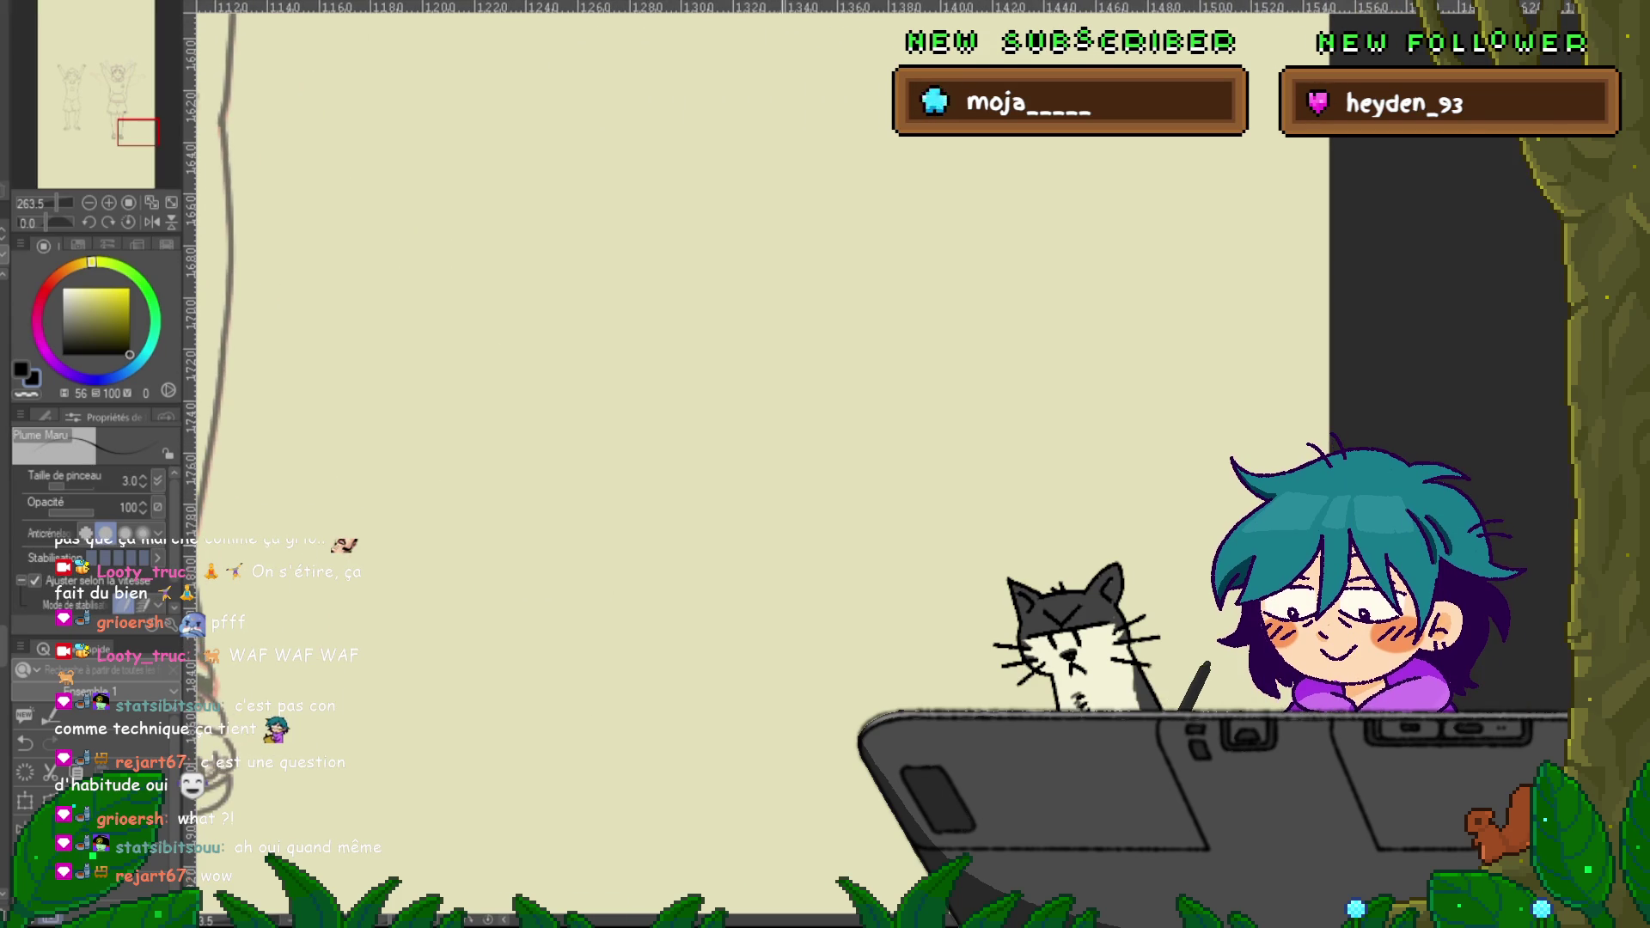
# Sketch a desk with a smiley-faced monitor, a keyboard and an arrow
pyautogui.moveTo(276, 384)
pyautogui.mouseDown()
pyautogui.moveTo(526, 397)
pyautogui.moveTo(261, 421)
pyautogui.moveTo(278, 534)
pyautogui.mouseUp()
pyautogui.moveTo(514, 440); pyautogui.dragTo(511, 537)
pyautogui.moveTo(342, 340)
pyautogui.mouseDown()
pyautogui.moveTo(423, 264)
pyautogui.moveTo(357, 354)
pyautogui.moveTo(418, 318)
pyautogui.moveTo(356, 327)
pyautogui.moveTo(449, 283)
pyautogui.moveTo(365, 282)
pyautogui.mouseUp()
pyautogui.click(387, 303)
pyautogui.click(410, 301)
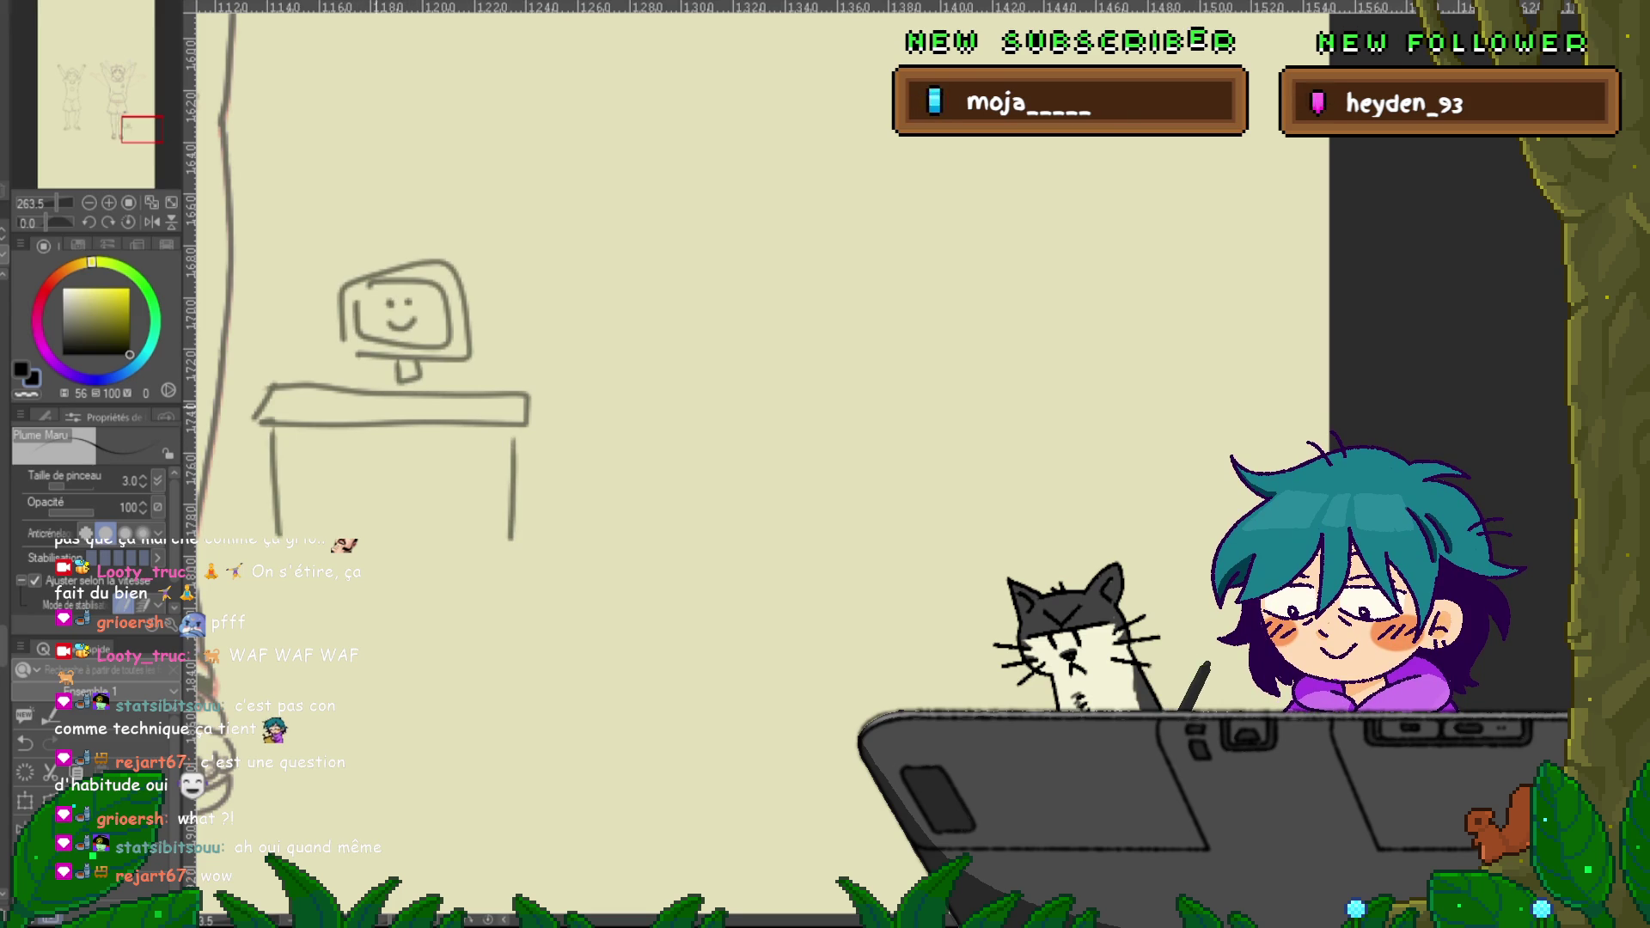
pyautogui.moveTo(438, 412); pyautogui.dragTo(348, 413)
pyautogui.moveTo(371, 571); pyautogui.dragTo(572, 565)
pyautogui.moveTo(546, 544); pyautogui.dragTo(565, 581)
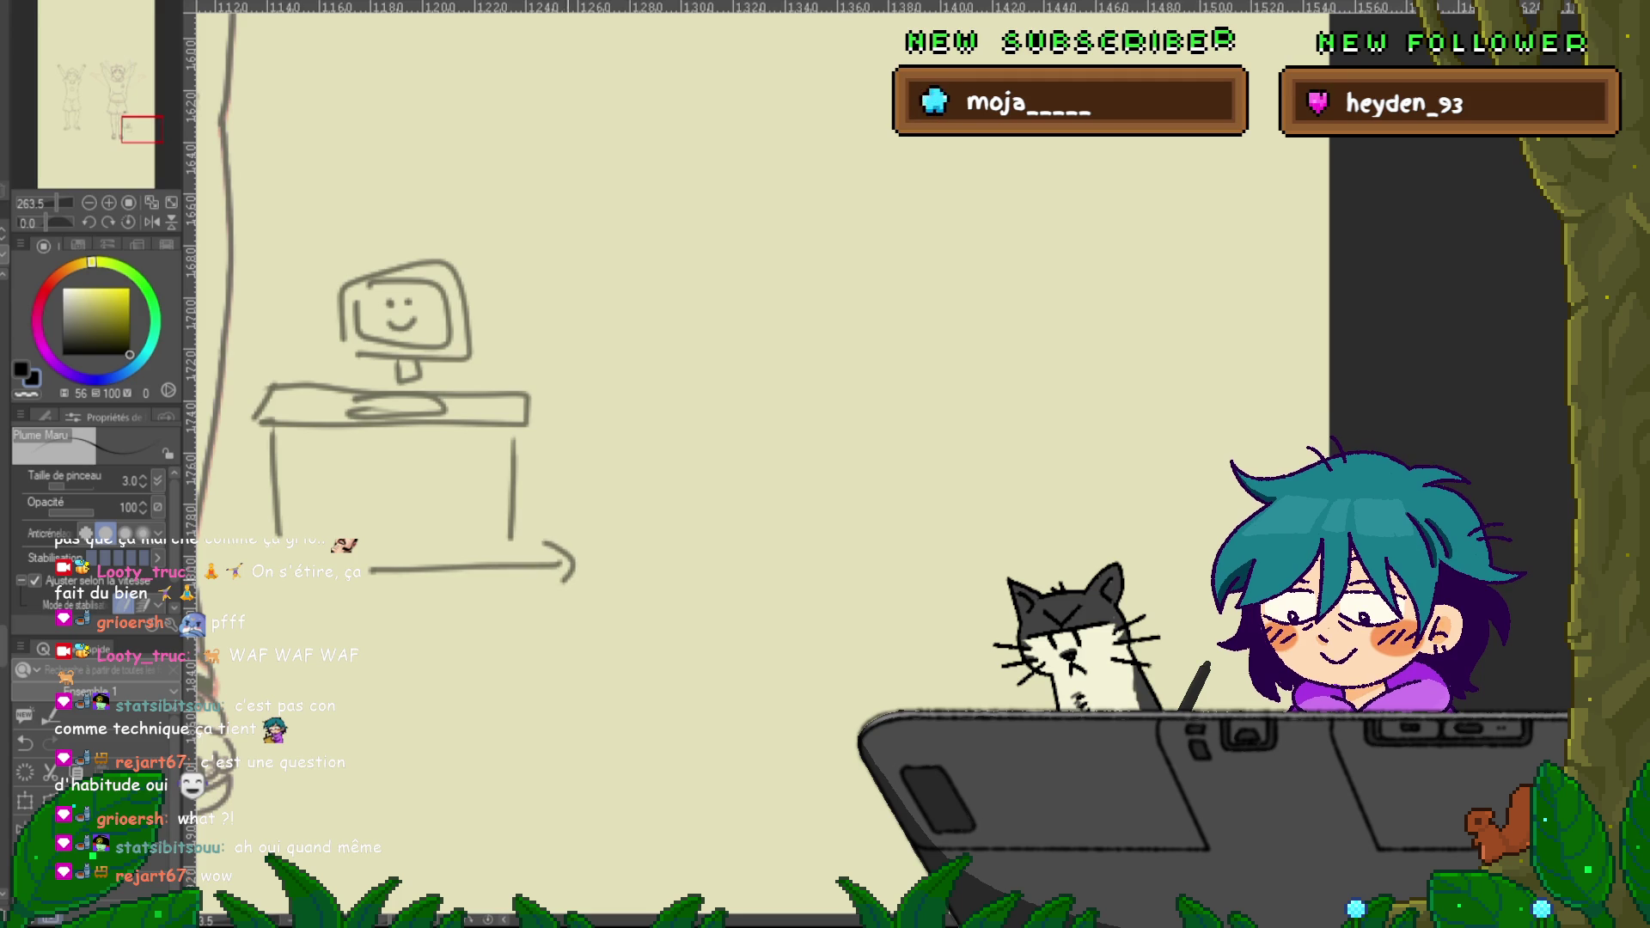
# Sketch a kettle on its base with steam lines and a small cup beside it
pyautogui.moveTo(773, 430); pyautogui.dragTo(709, 430)
pyautogui.moveTo(1038, 382)
pyautogui.mouseDown()
pyautogui.moveTo(1117, 416)
pyautogui.moveTo(1047, 372)
pyautogui.moveTo(1117, 279)
pyautogui.moveTo(1164, 380)
pyautogui.mouseUp()
pyautogui.moveTo(1167, 314)
pyautogui.mouseDown()
pyautogui.moveTo(1178, 349)
pyautogui.moveTo(1125, 356)
pyautogui.moveTo(1133, 335)
pyautogui.moveTo(1139, 359)
pyautogui.mouseUp()
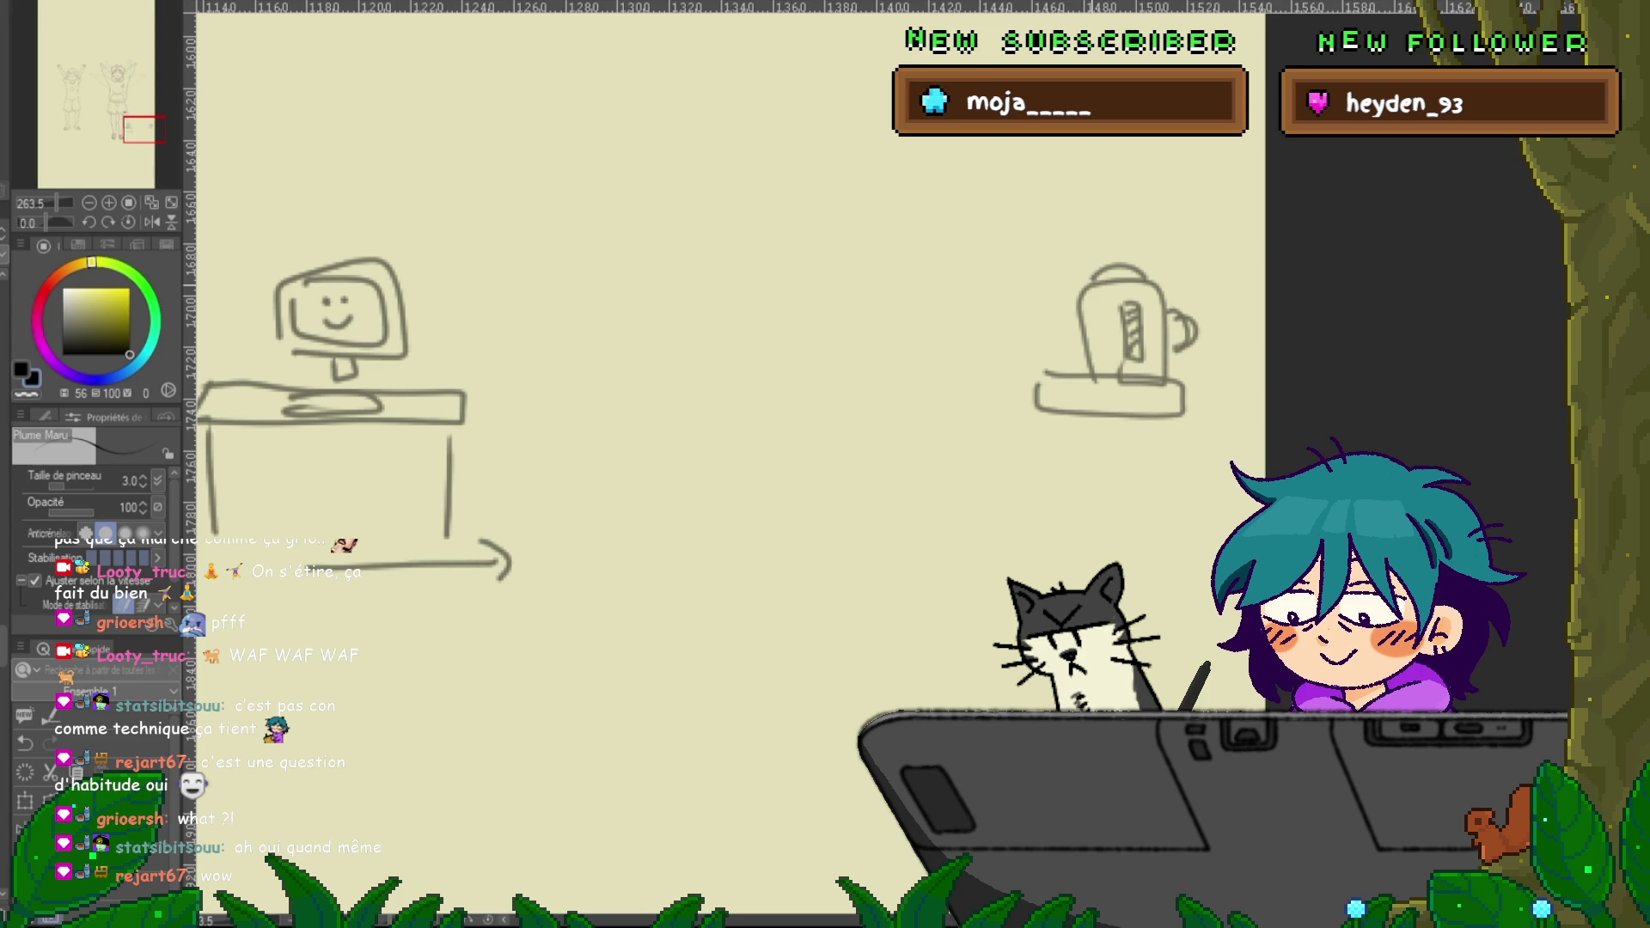
pyautogui.moveTo(1070, 273)
pyautogui.mouseDown()
pyautogui.moveTo(1037, 148)
pyautogui.moveTo(998, 250)
pyautogui.mouseUp()
pyautogui.moveTo(1028, 351)
pyautogui.mouseDown()
pyautogui.moveTo(1071, 347)
pyautogui.moveTo(1064, 380)
pyautogui.moveTo(1027, 378)
pyautogui.mouseUp()
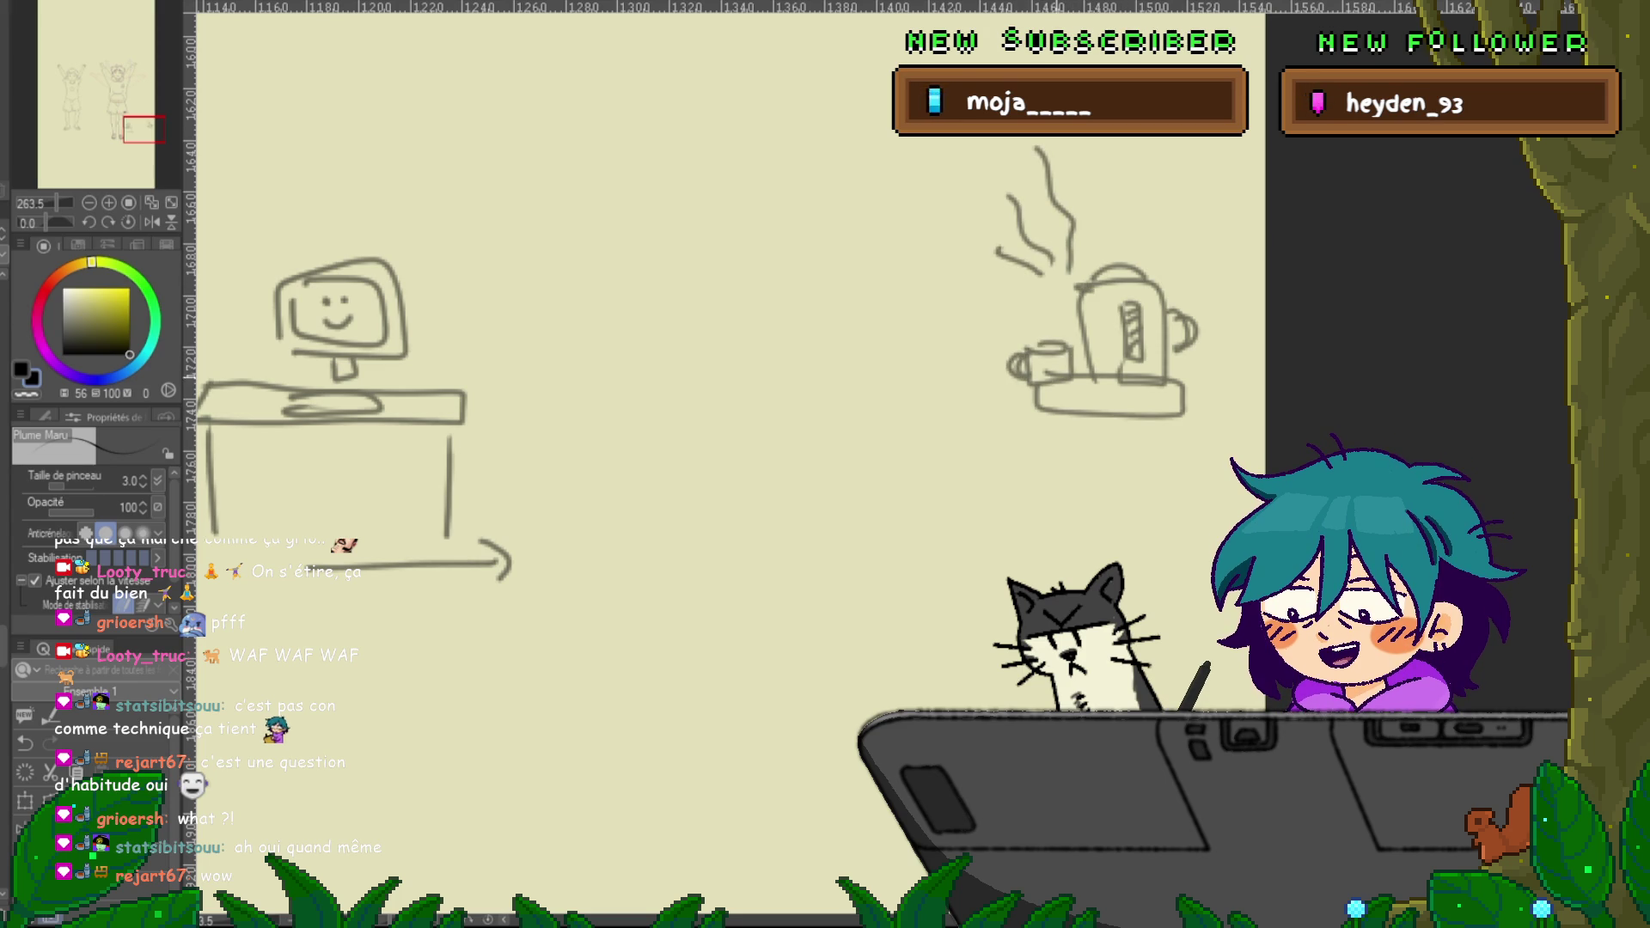
# Sketch a bed with an oval top, dome arc, sides and one pillow
pyautogui.moveTo(565, 403)
pyautogui.mouseDown()
pyautogui.moveTo(993, 378)
pyautogui.moveTo(516, 378)
pyautogui.moveTo(679, 419)
pyautogui.mouseUp()
pyautogui.moveTo(549, 368)
pyautogui.mouseDown()
pyautogui.moveTo(572, 257)
pyautogui.moveTo(937, 376)
pyautogui.mouseUp()
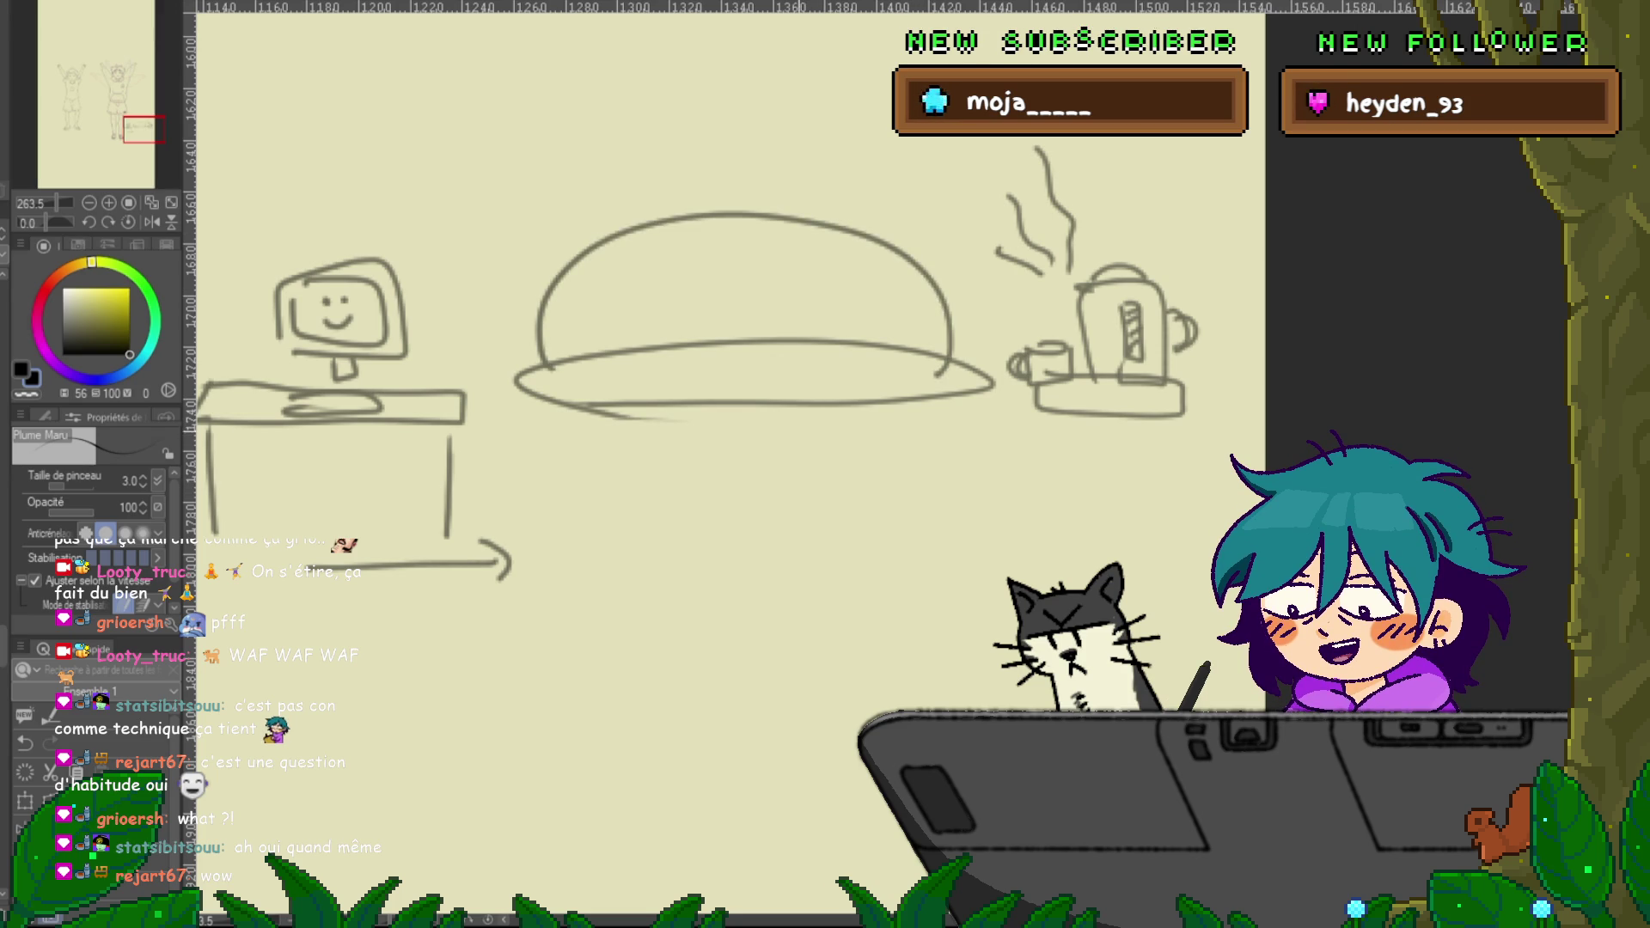
pyautogui.moveTo(556, 409); pyautogui.dragTo(559, 569)
pyautogui.moveTo(960, 436)
pyautogui.mouseDown()
pyautogui.moveTo(955, 557)
pyautogui.moveTo(612, 567)
pyautogui.mouseUp()
pyautogui.moveTo(550, 361)
pyautogui.mouseDown()
pyautogui.moveTo(671, 337)
pyautogui.moveTo(572, 378)
pyautogui.moveTo(609, 343)
pyautogui.moveTo(669, 354)
pyautogui.mouseUp()
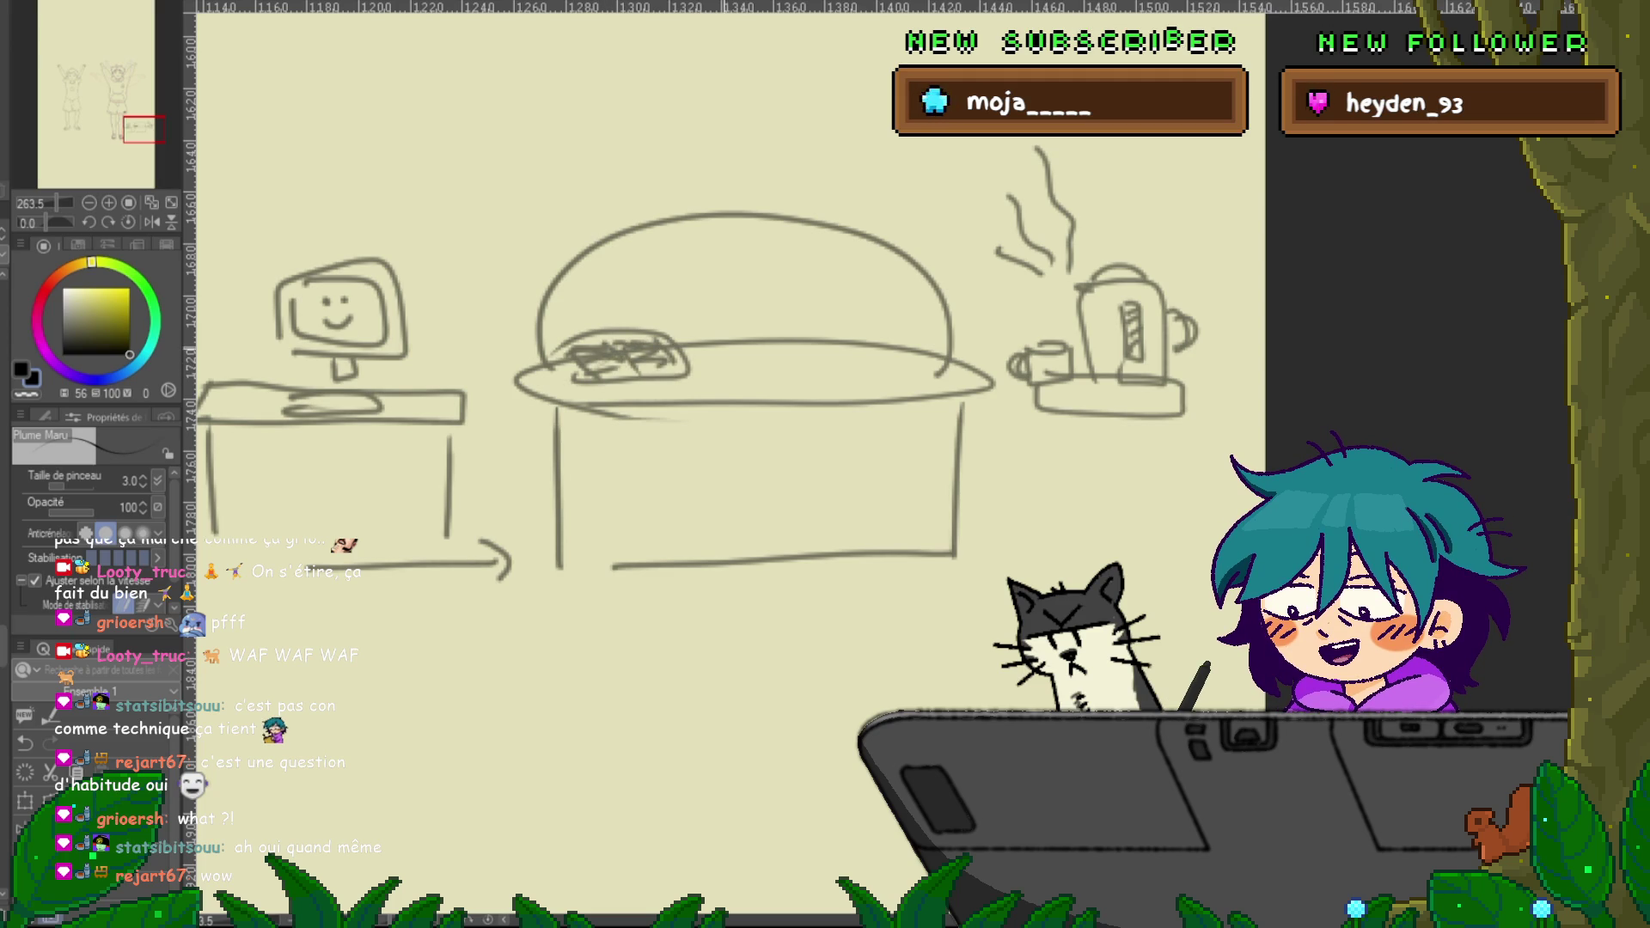
# Add two hatched pillows to the bed
pyautogui.moveTo(793, 339)
pyautogui.mouseDown()
pyautogui.moveTo(698, 372)
pyautogui.moveTo(730, 338)
pyautogui.mouseUp()
pyautogui.moveTo(729, 359); pyautogui.dragTo(760, 325)
pyautogui.moveTo(741, 352); pyautogui.dragTo(768, 336)
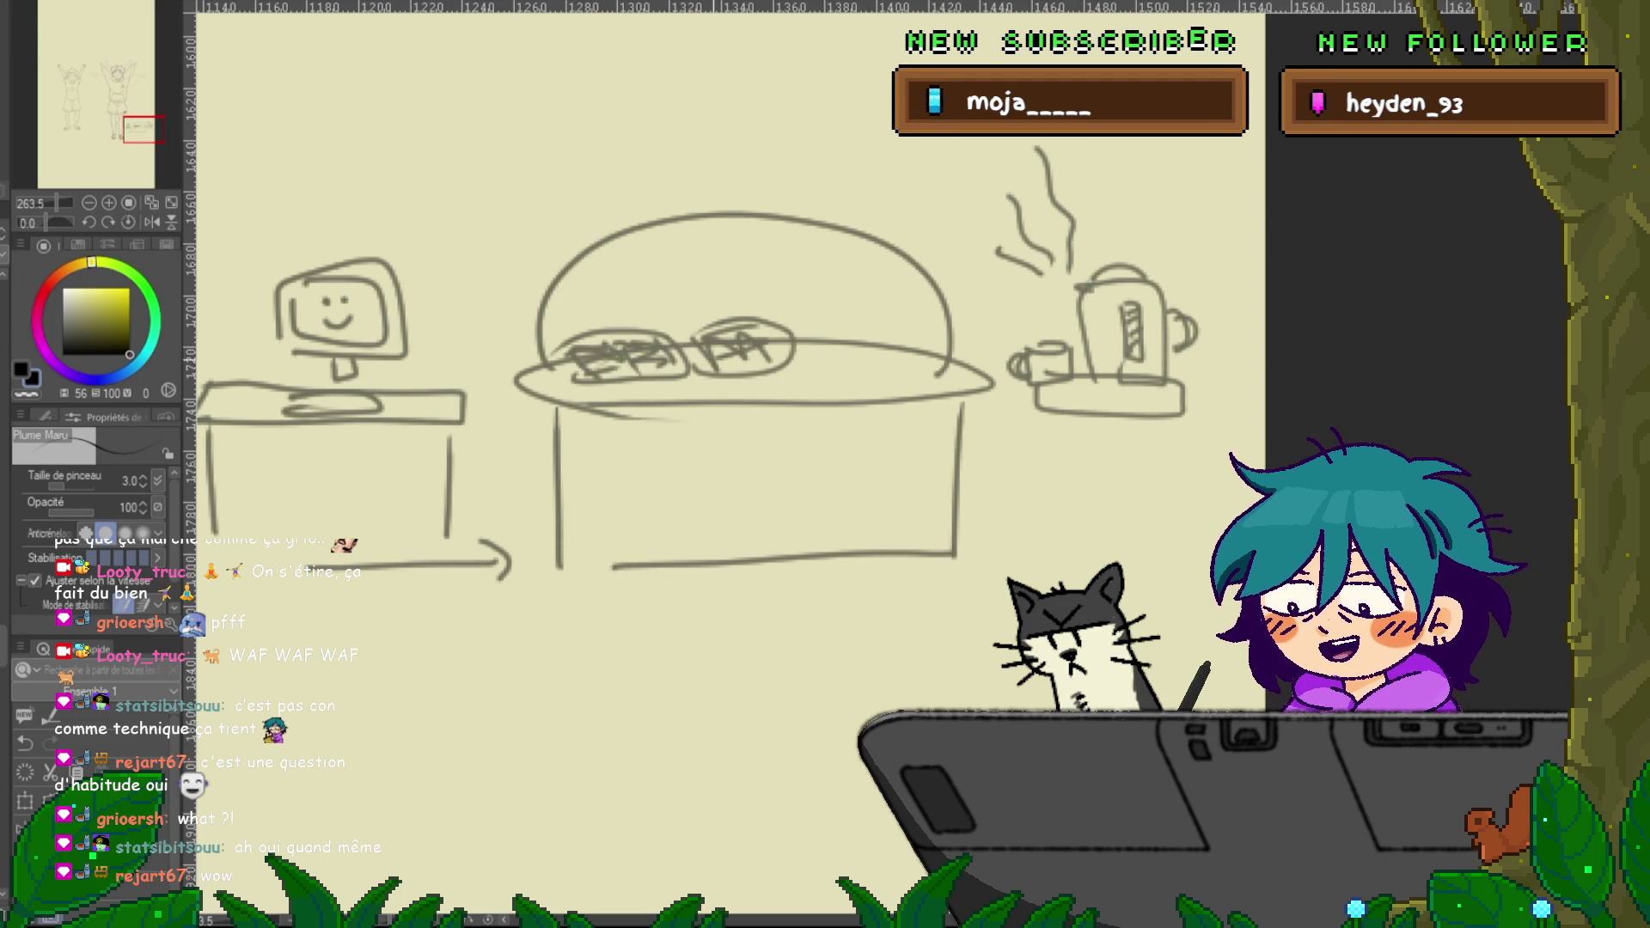
pyautogui.moveTo(893, 325); pyautogui.dragTo(902, 375)
pyautogui.moveTo(808, 342); pyautogui.dragTo(898, 320)
pyautogui.moveTo(834, 370); pyautogui.dragTo(898, 331)
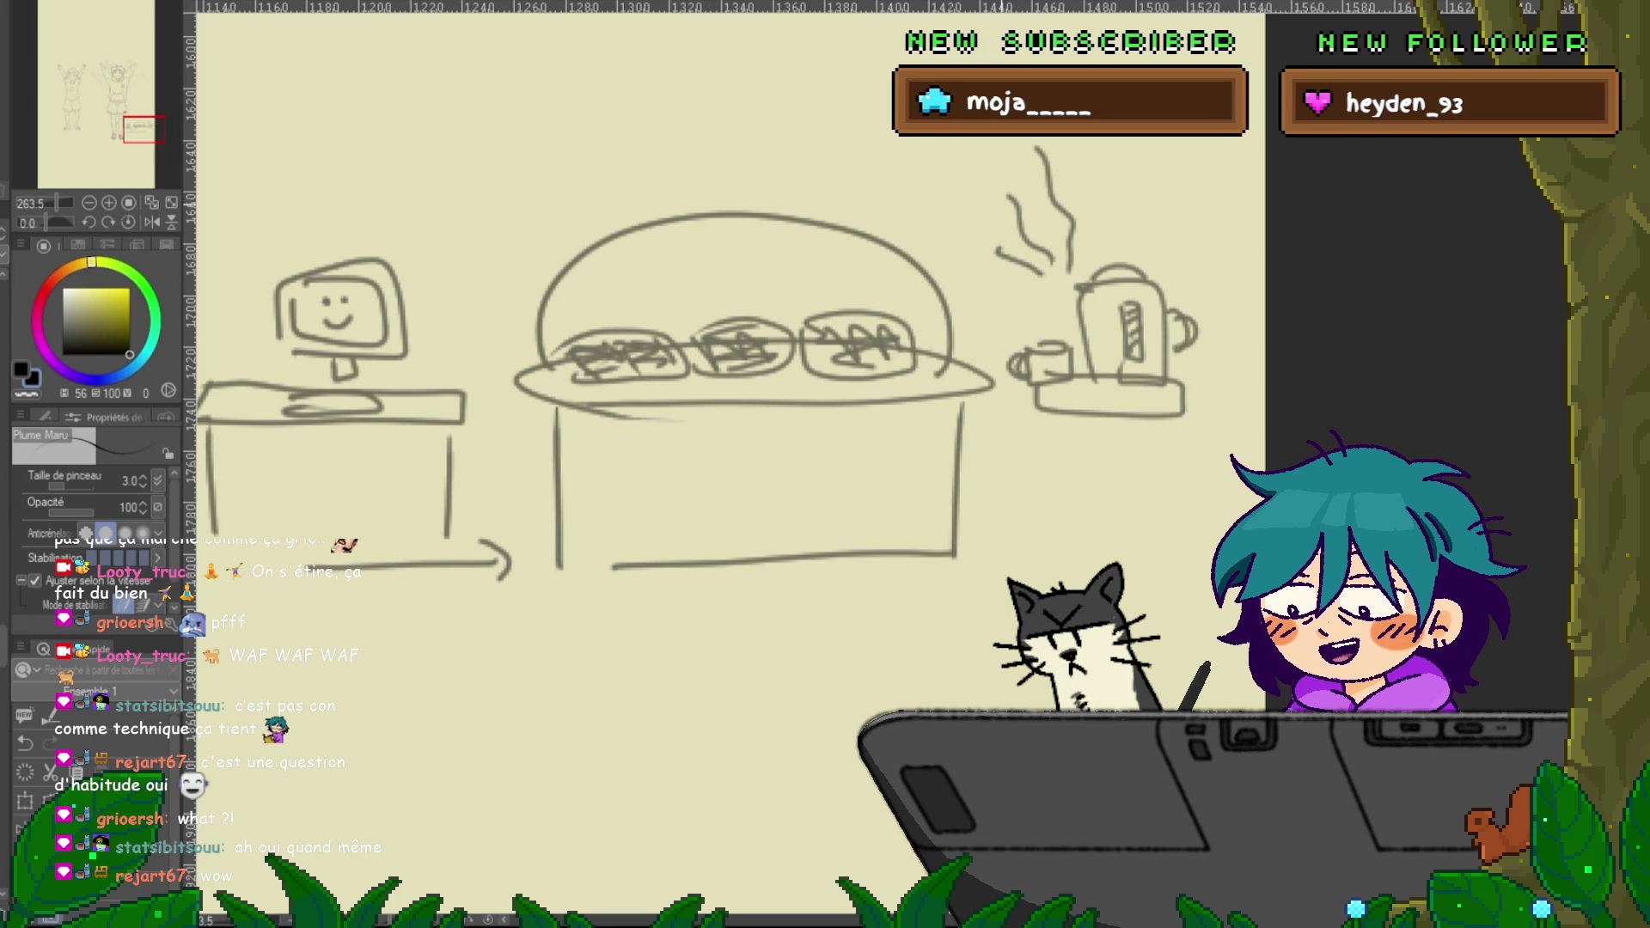
# Draw a large rounded rectangle with an inner one, then jump the view back to the legs
pyautogui.moveTo(788, 307)
pyautogui.mouseDown()
pyautogui.moveTo(800, 86)
pyautogui.moveTo(1023, 307)
pyautogui.moveTo(838, 520)
pyautogui.moveTo(791, 211)
pyautogui.mouseUp()
pyautogui.moveTo(856, 125)
pyautogui.mouseDown()
pyautogui.moveTo(946, 516)
pyautogui.moveTo(984, 138)
pyautogui.moveTo(848, 99)
pyautogui.mouseUp()
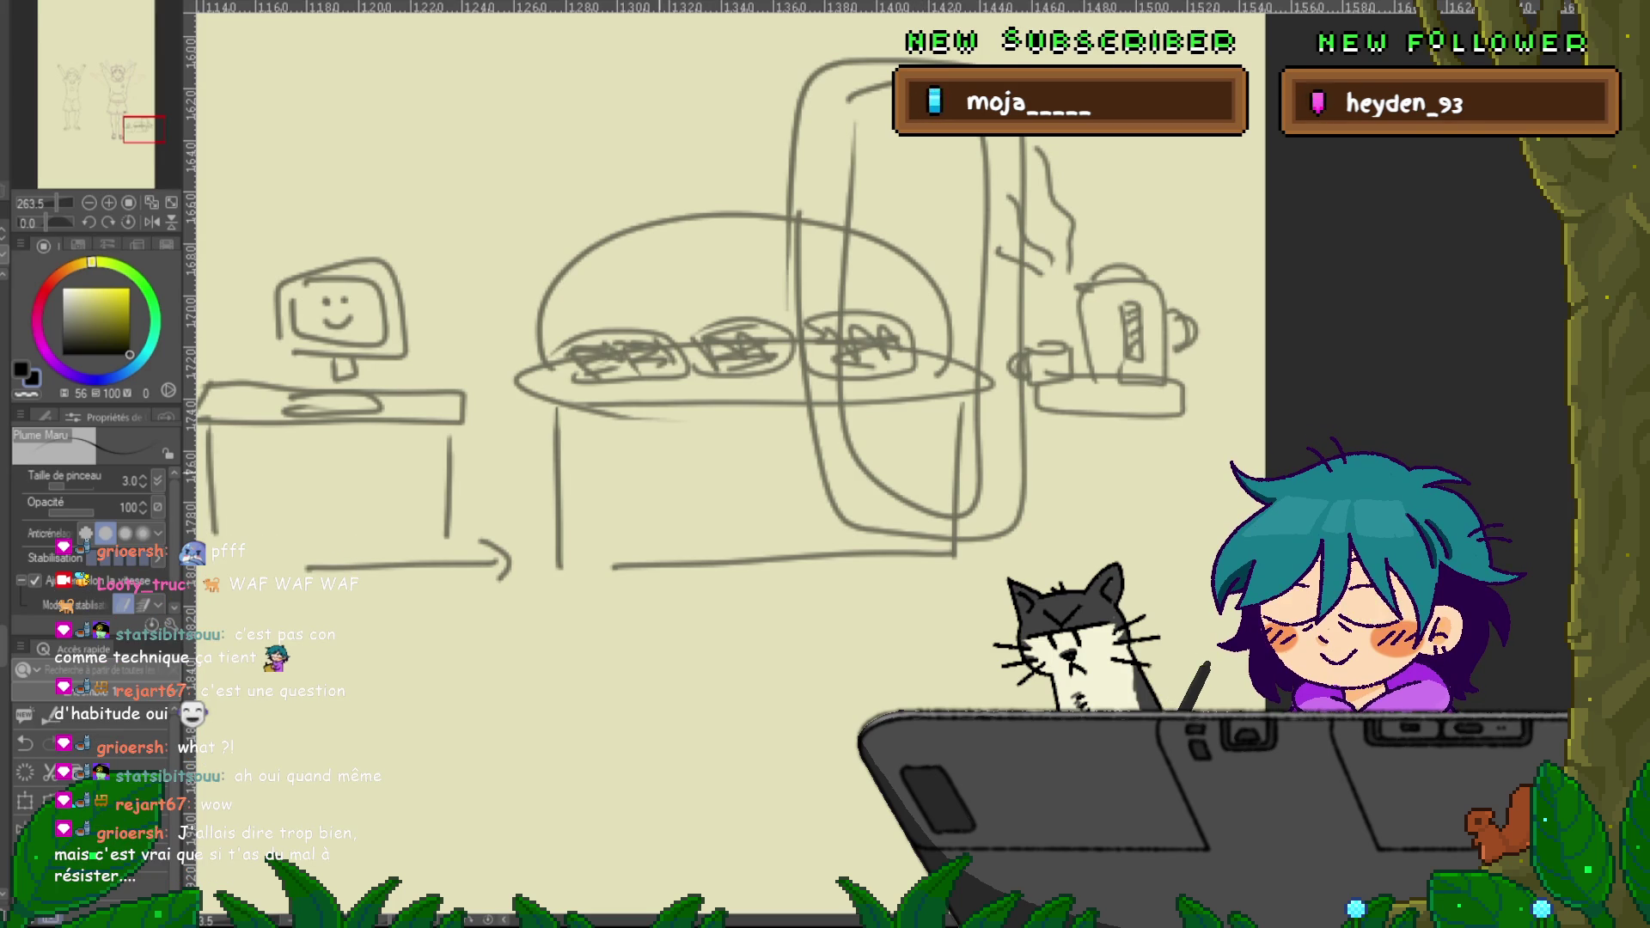
pyautogui.click(130, 130)
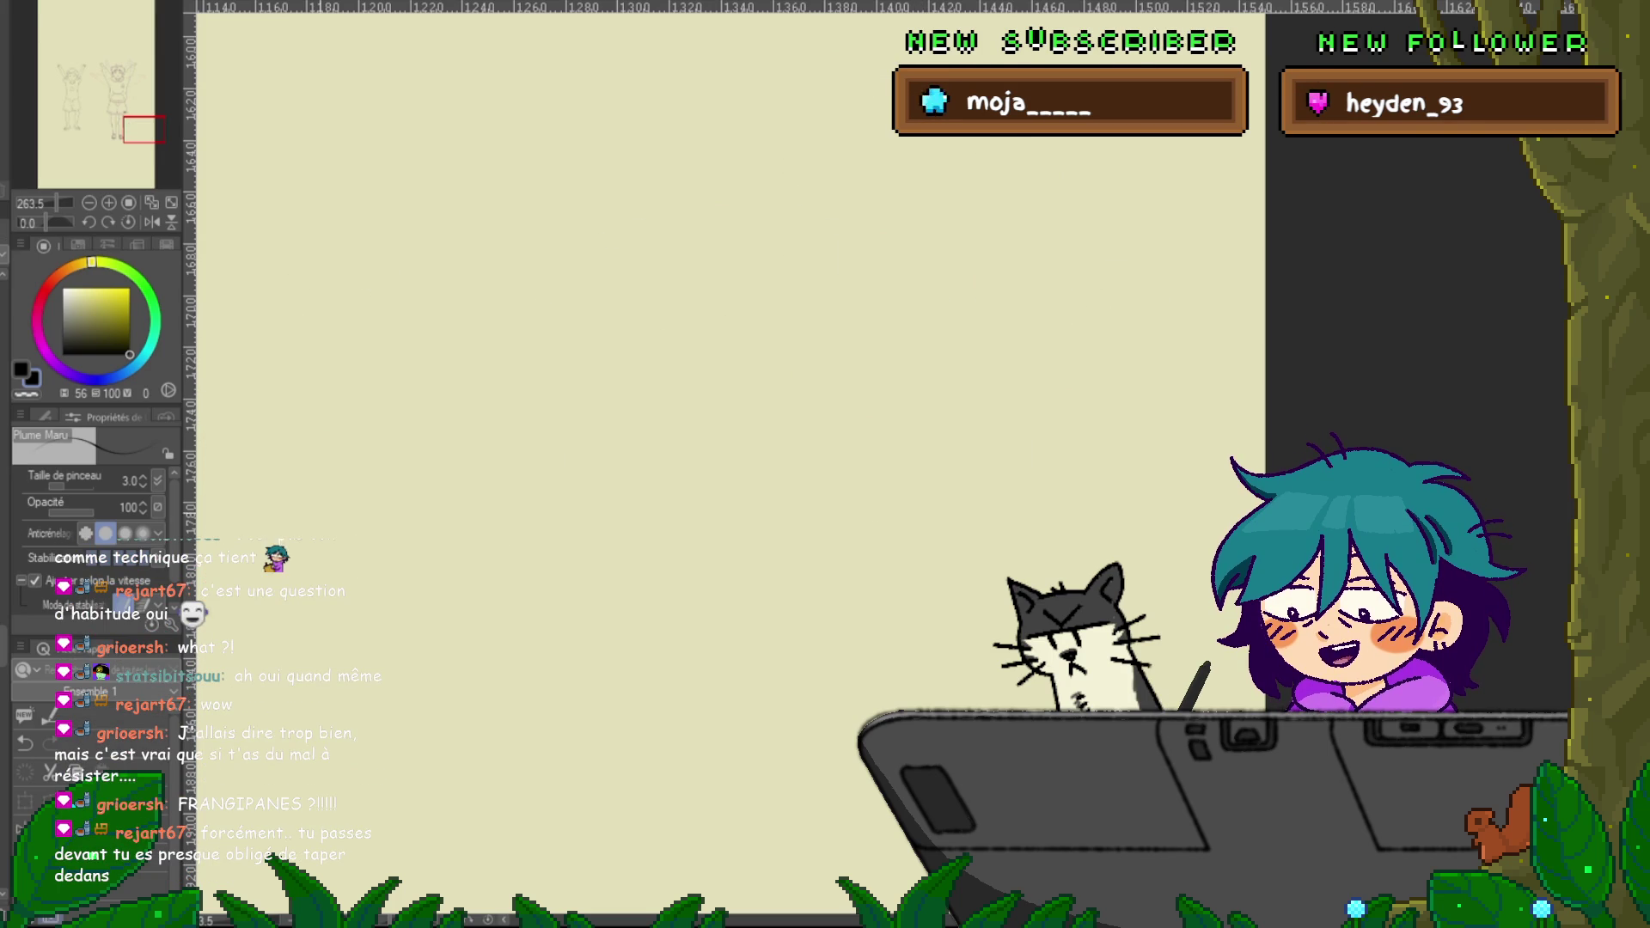
# Move the left sandal's strap line lower with Correct Line Control Point, trying and undoing a deletion
pyautogui.moveTo(130, 130); pyautogui.dragTo(127, 135)
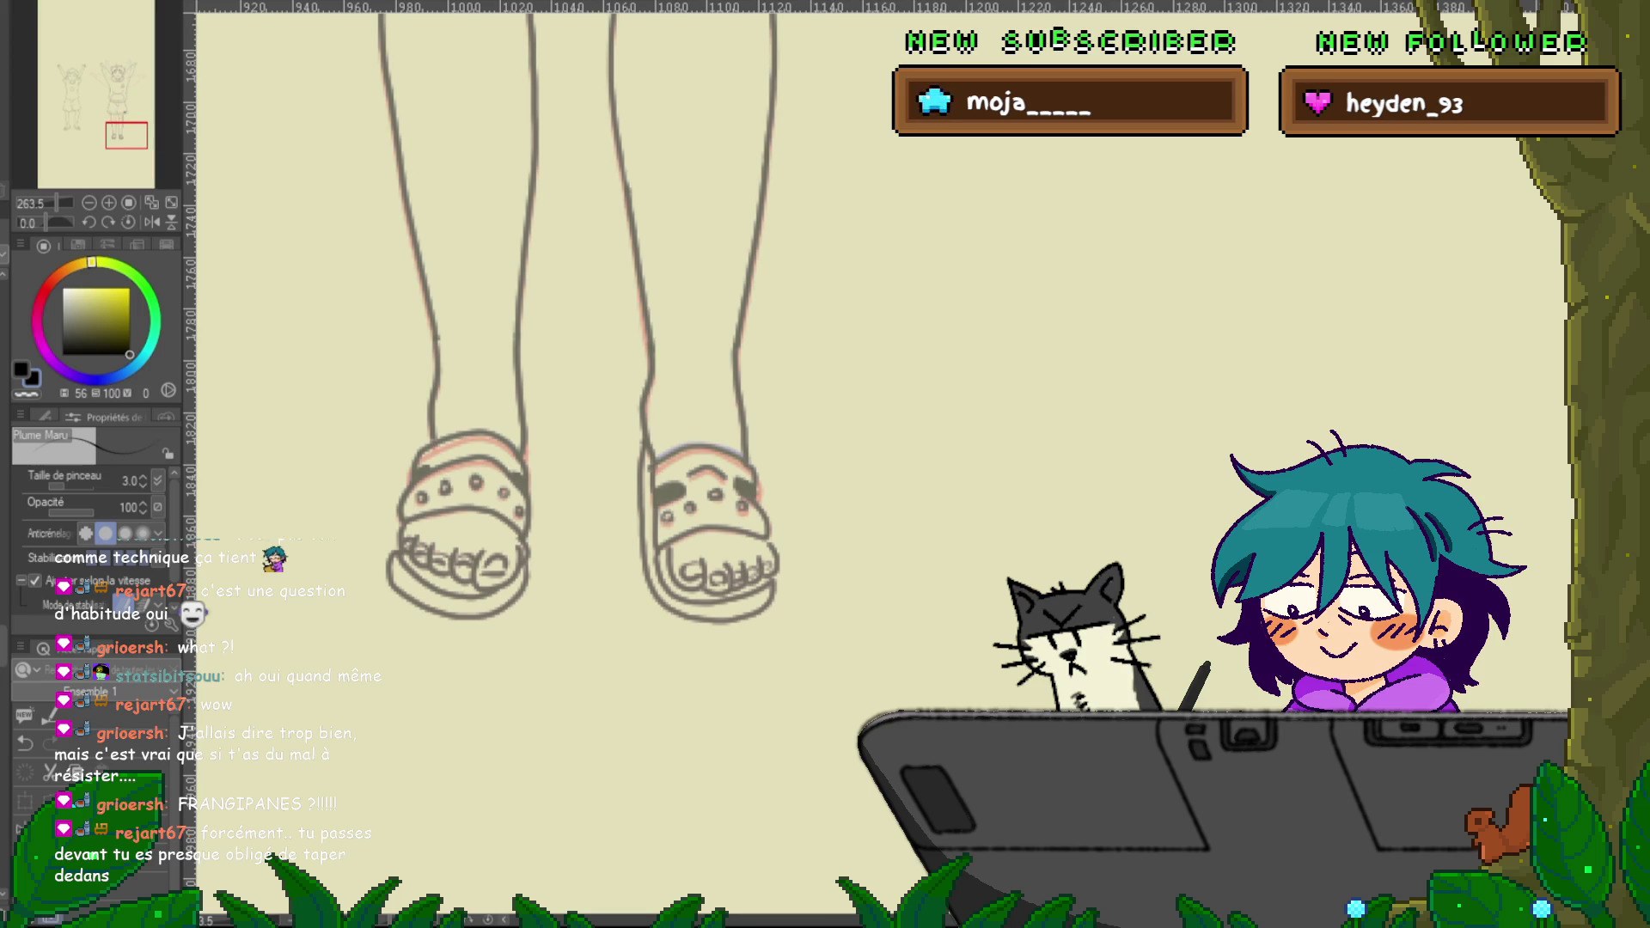
pyautogui.press('y')
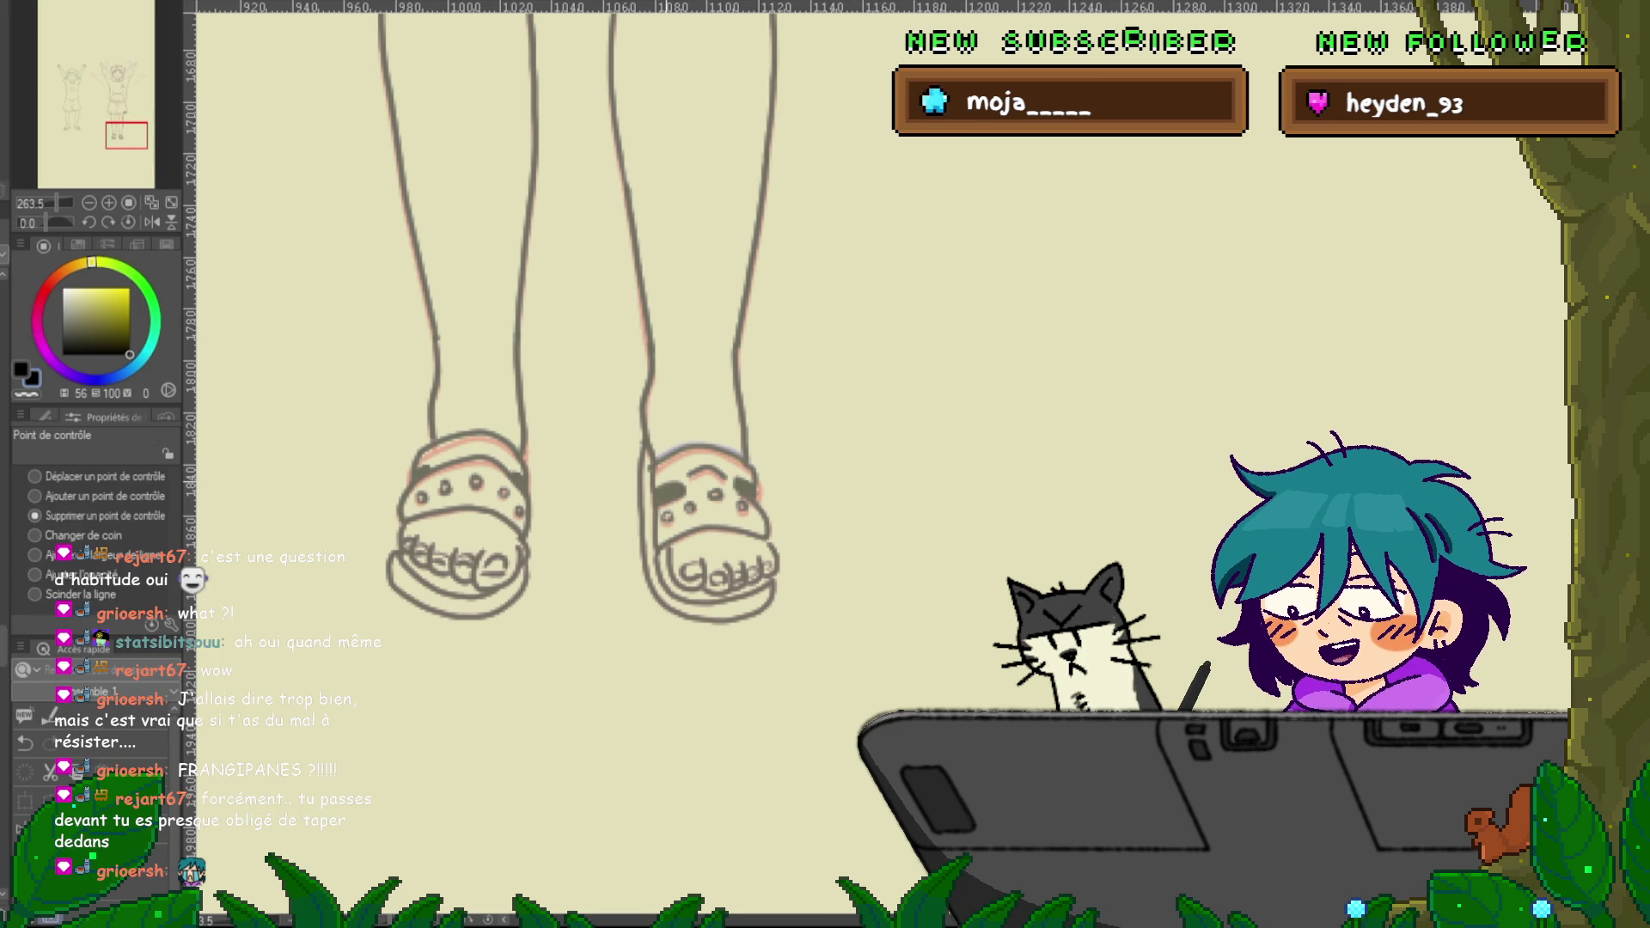
pyautogui.press('p')
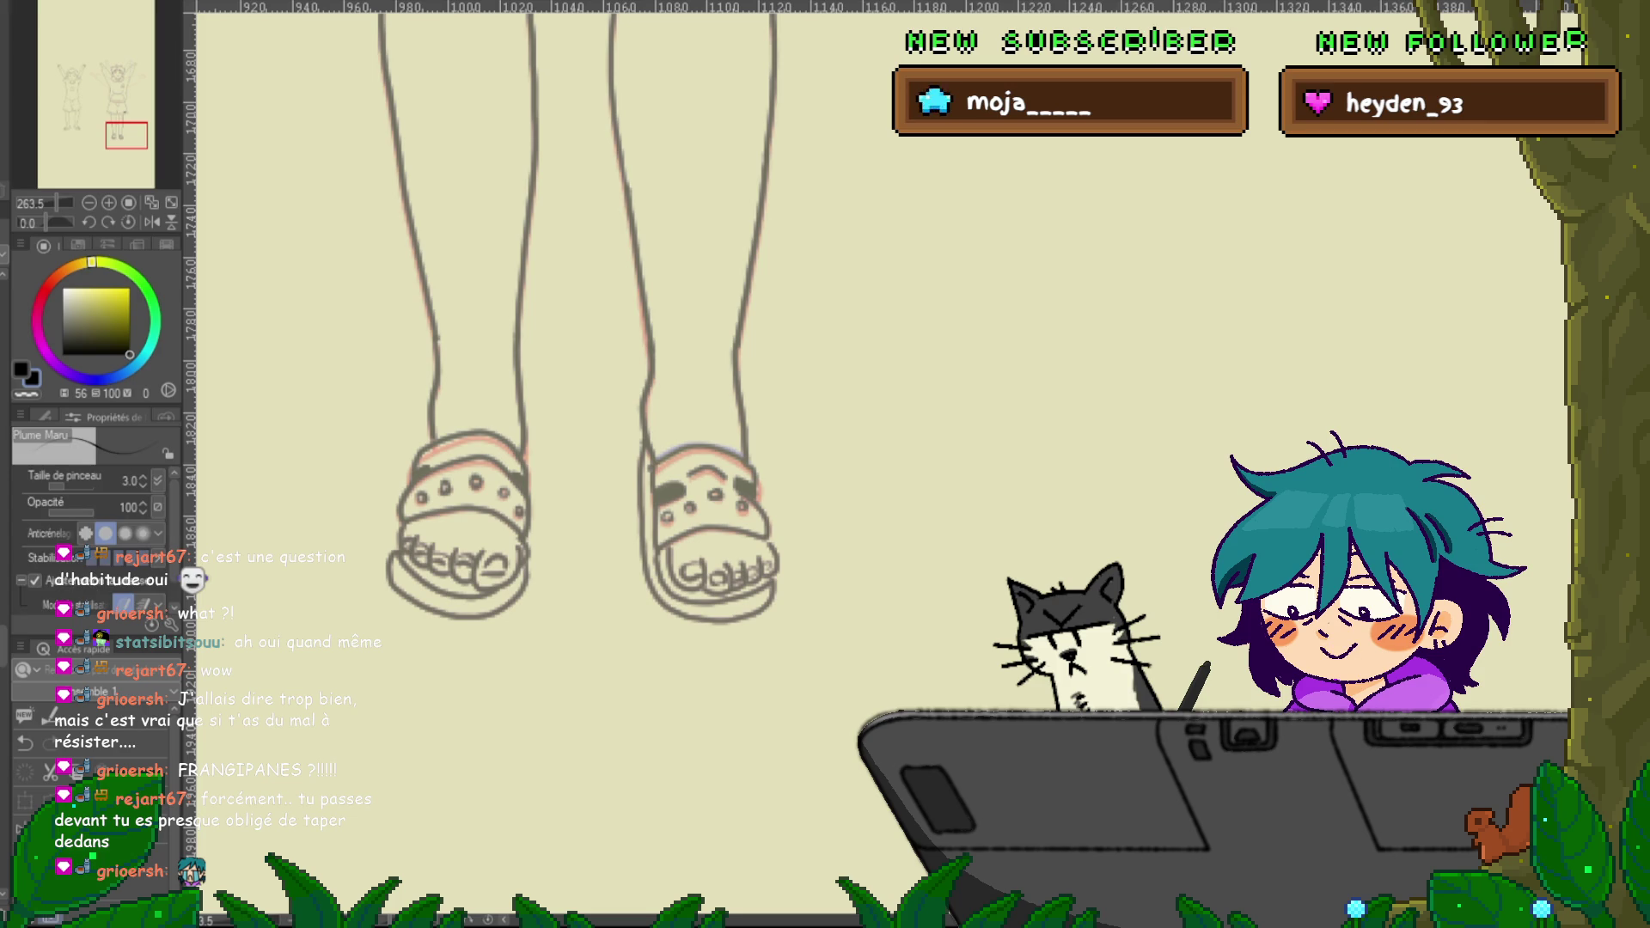
pyautogui.press('y')
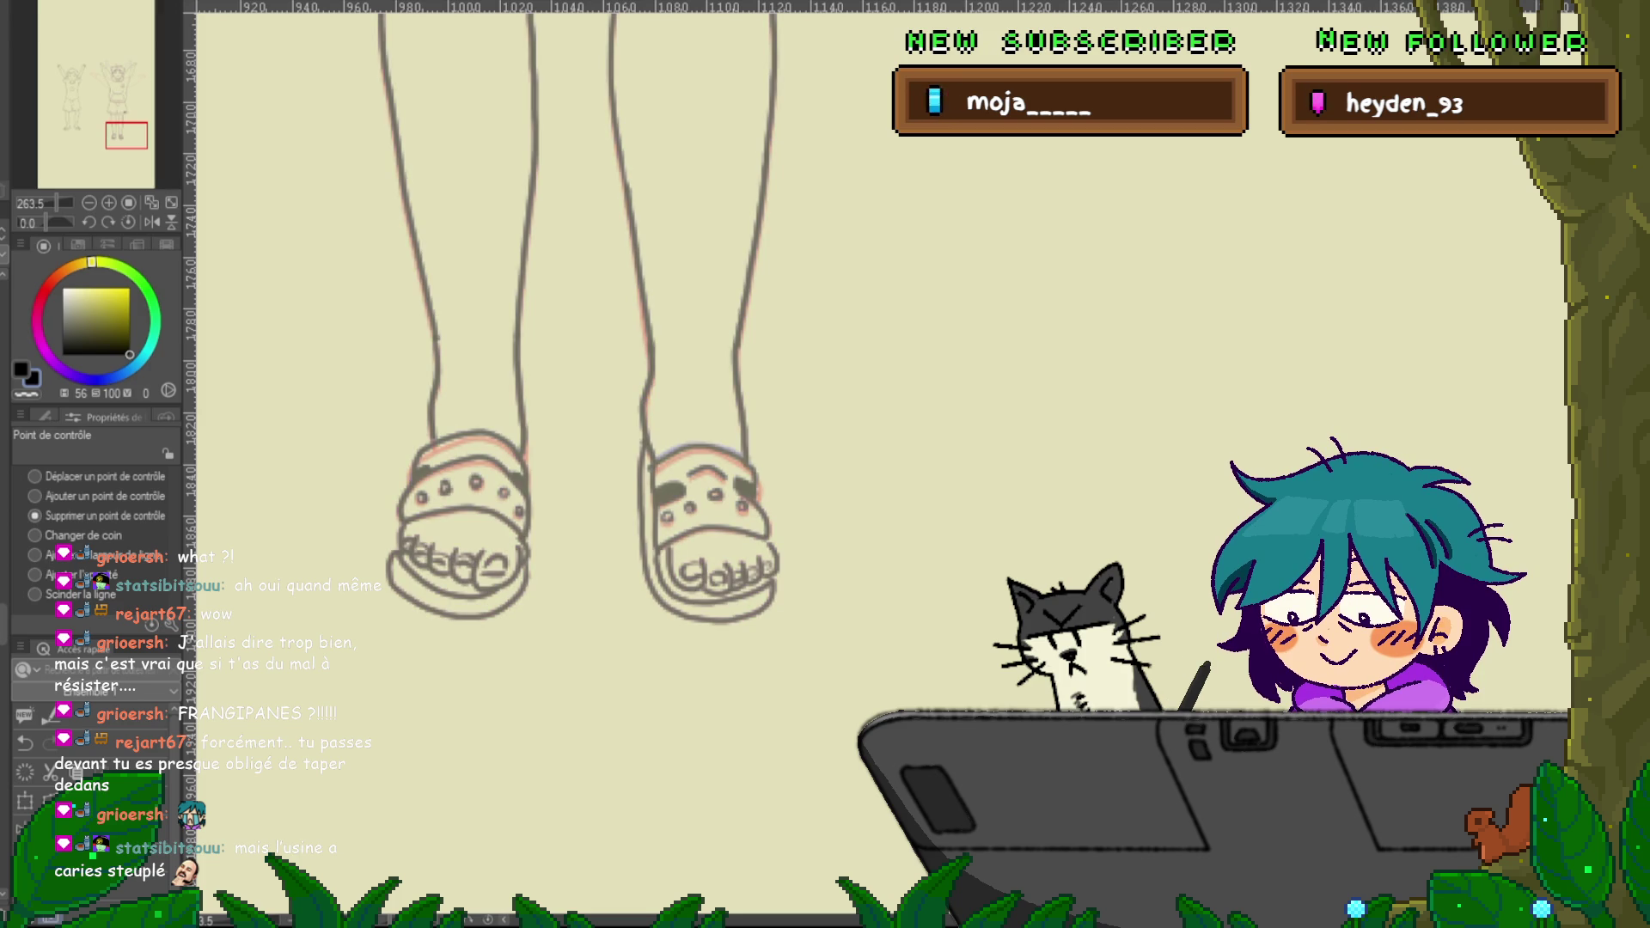
pyautogui.hscroll(-1, 602, 310)
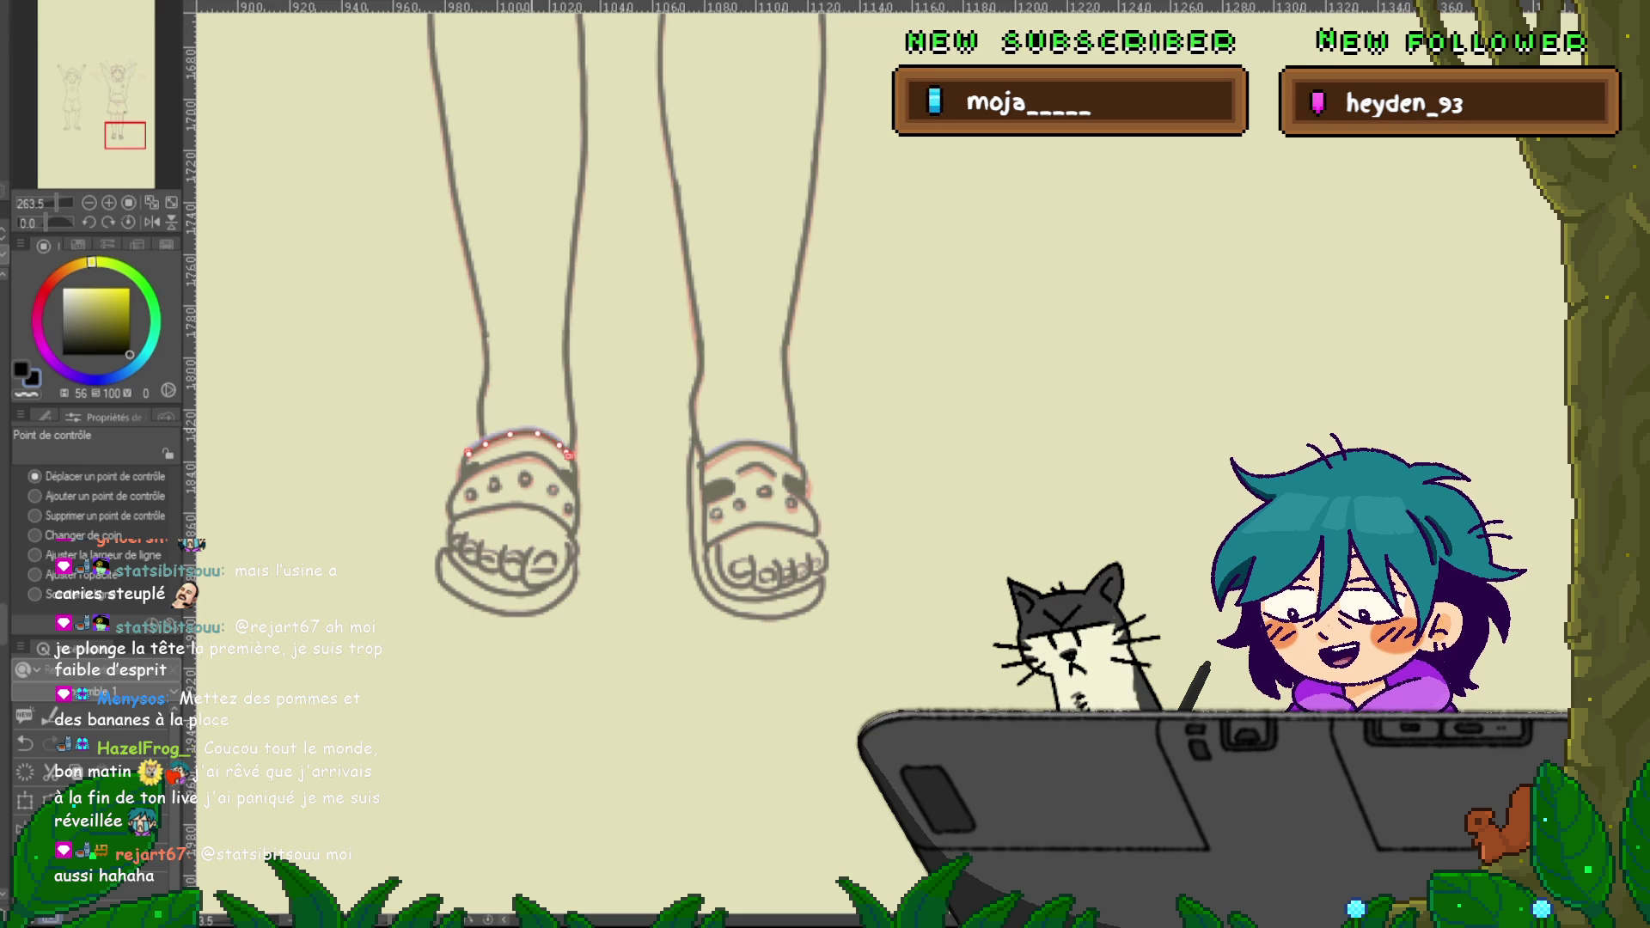
pyautogui.moveTo(510, 434); pyautogui.dragTo(528, 456)
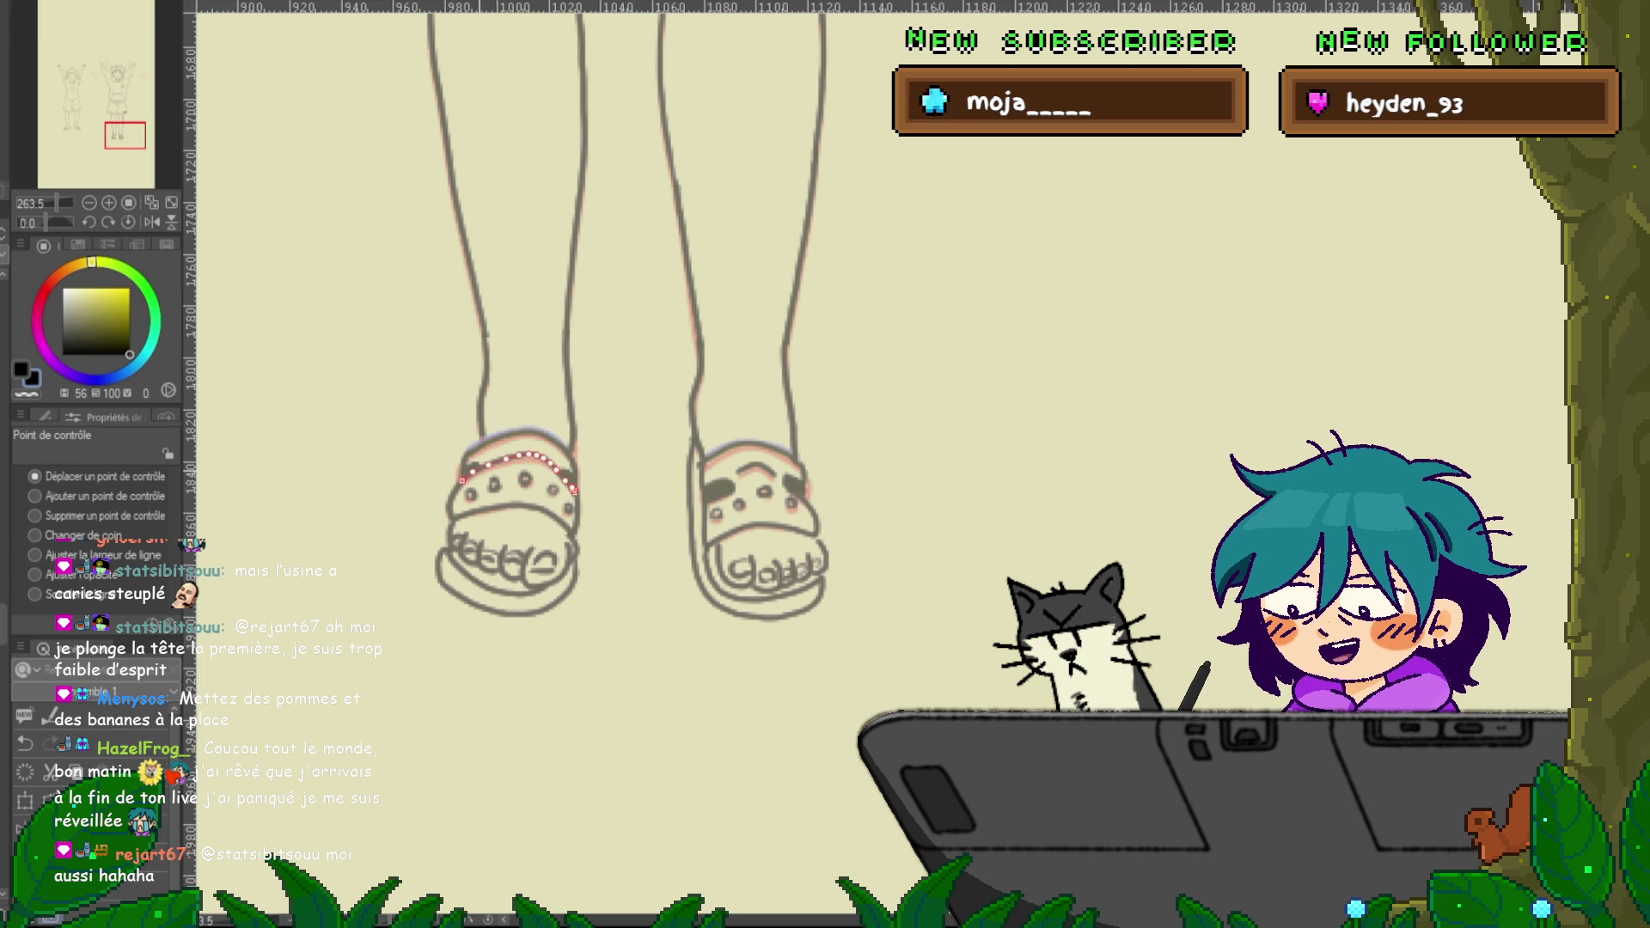
pyautogui.click(35, 516)
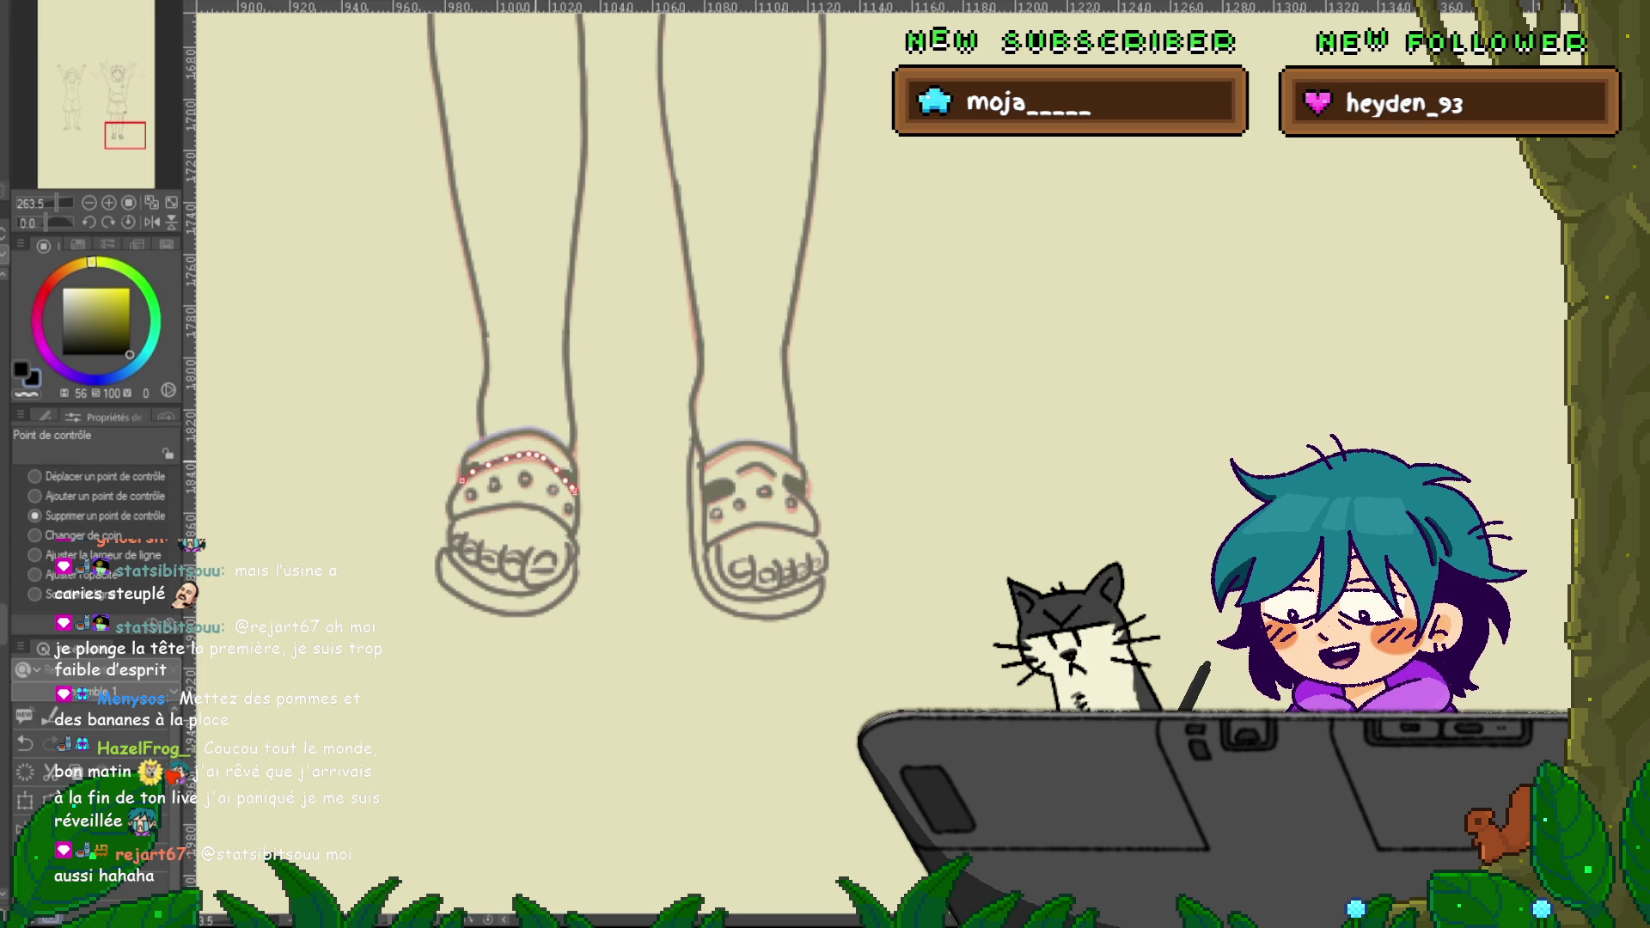
pyautogui.click(568, 476)
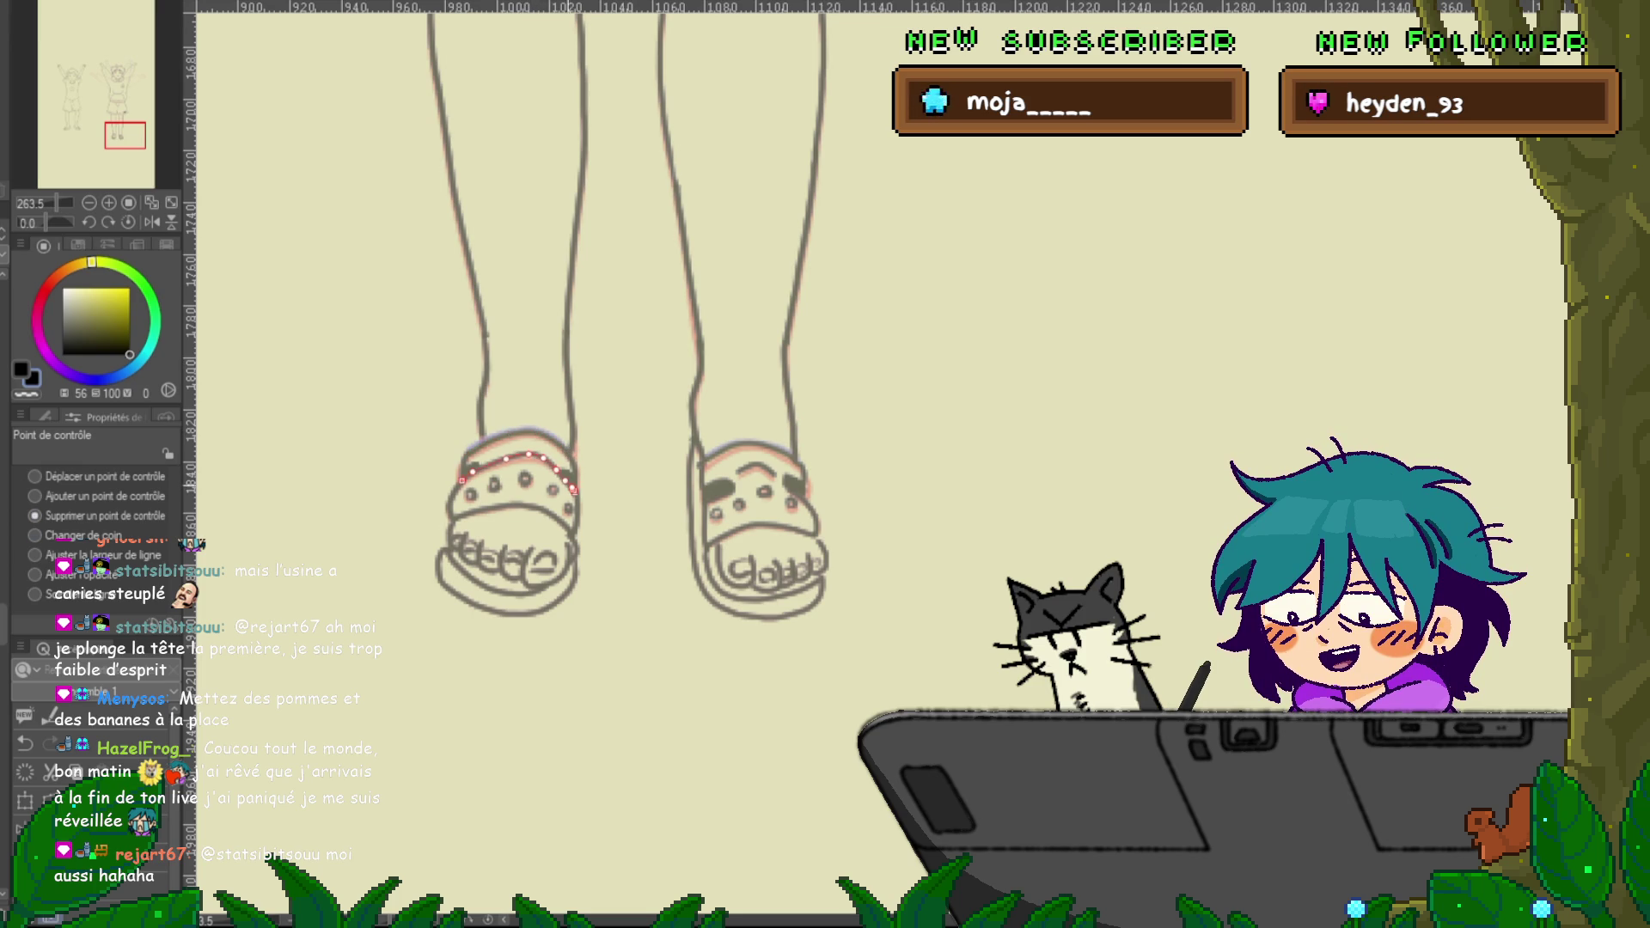
pyautogui.hotkey('ctrl', 'z')
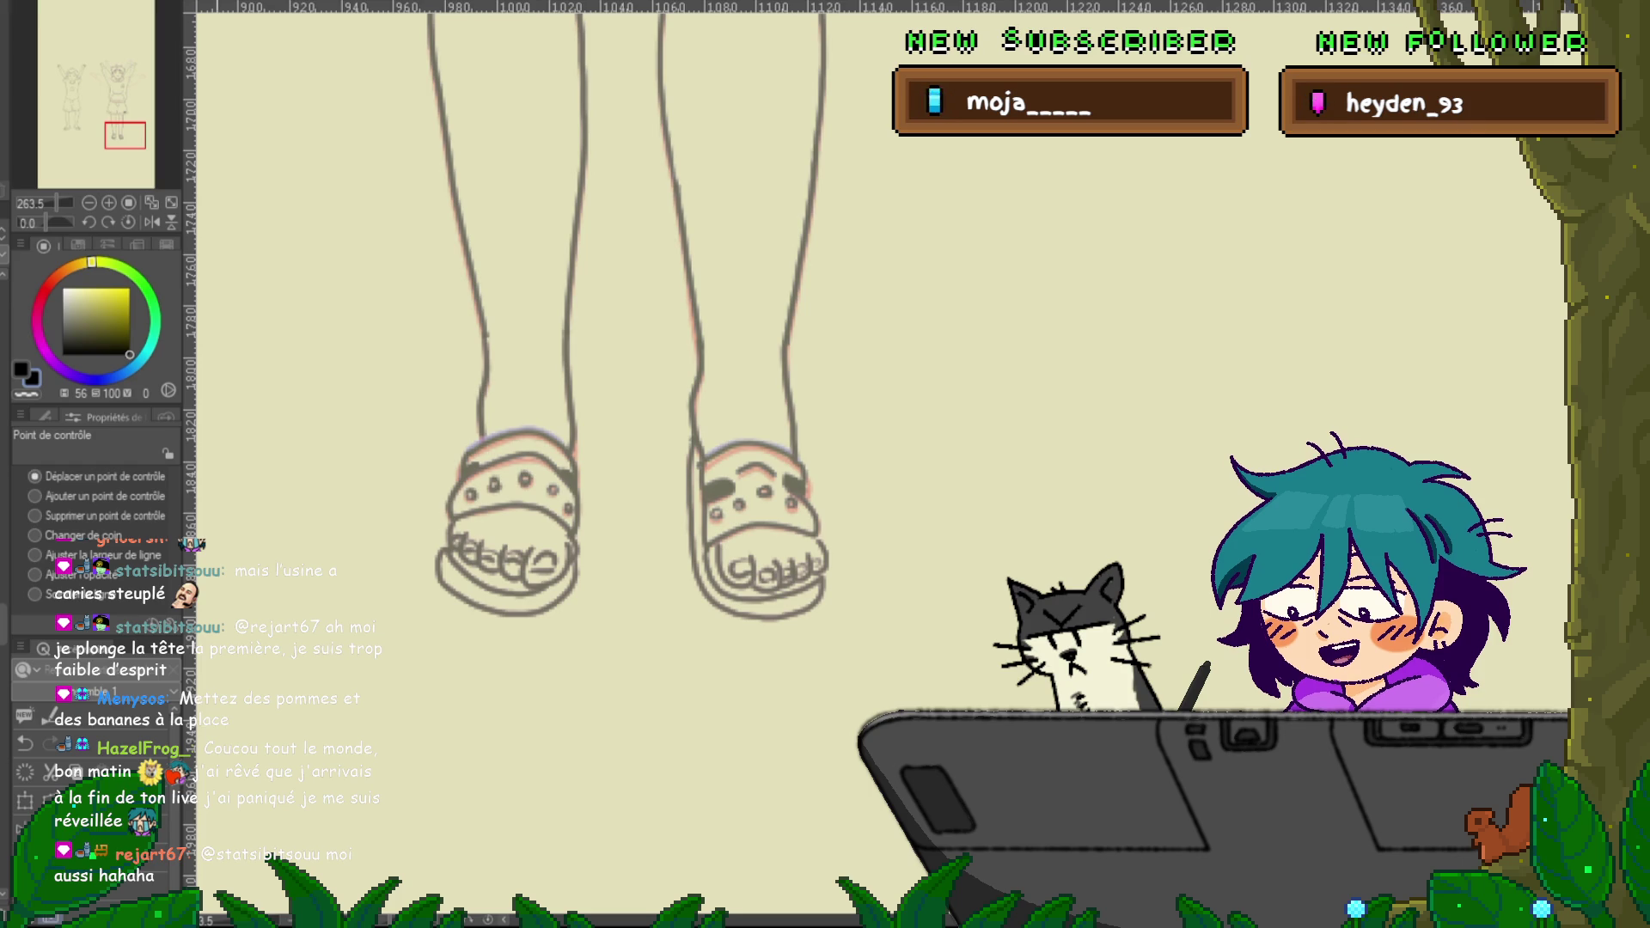
pyautogui.click(35, 476)
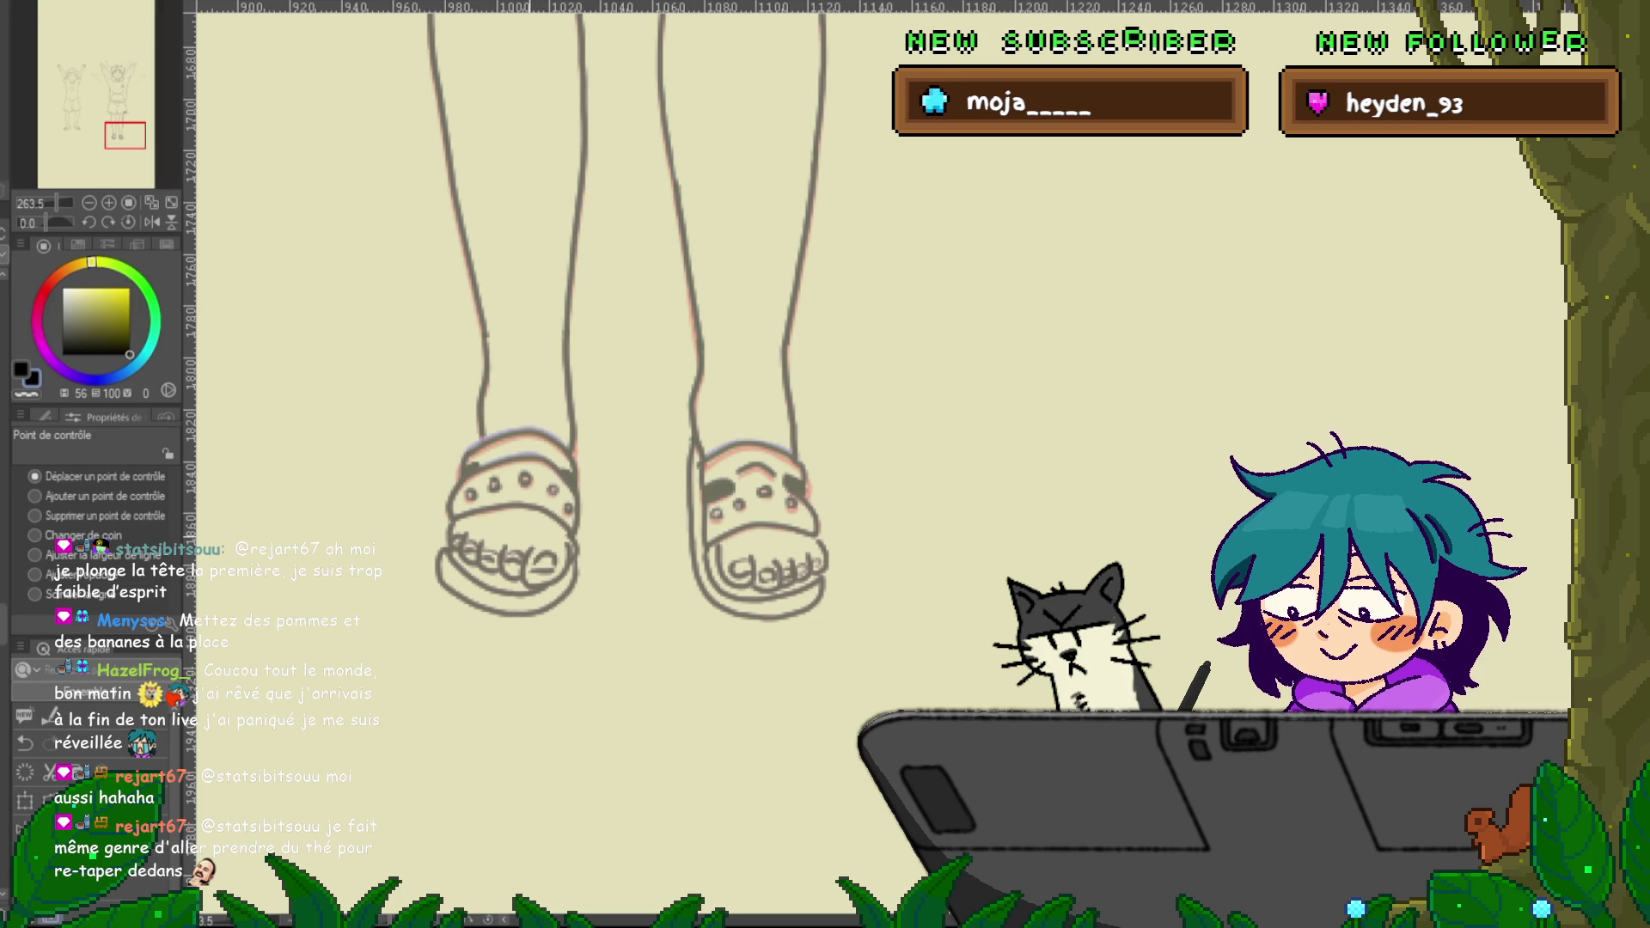
# Transform a small selected area of the right sandal and clear the selection
pyautogui.hscroll(2, 558, 310)
pyautogui.hotkey('ctrl', 't')
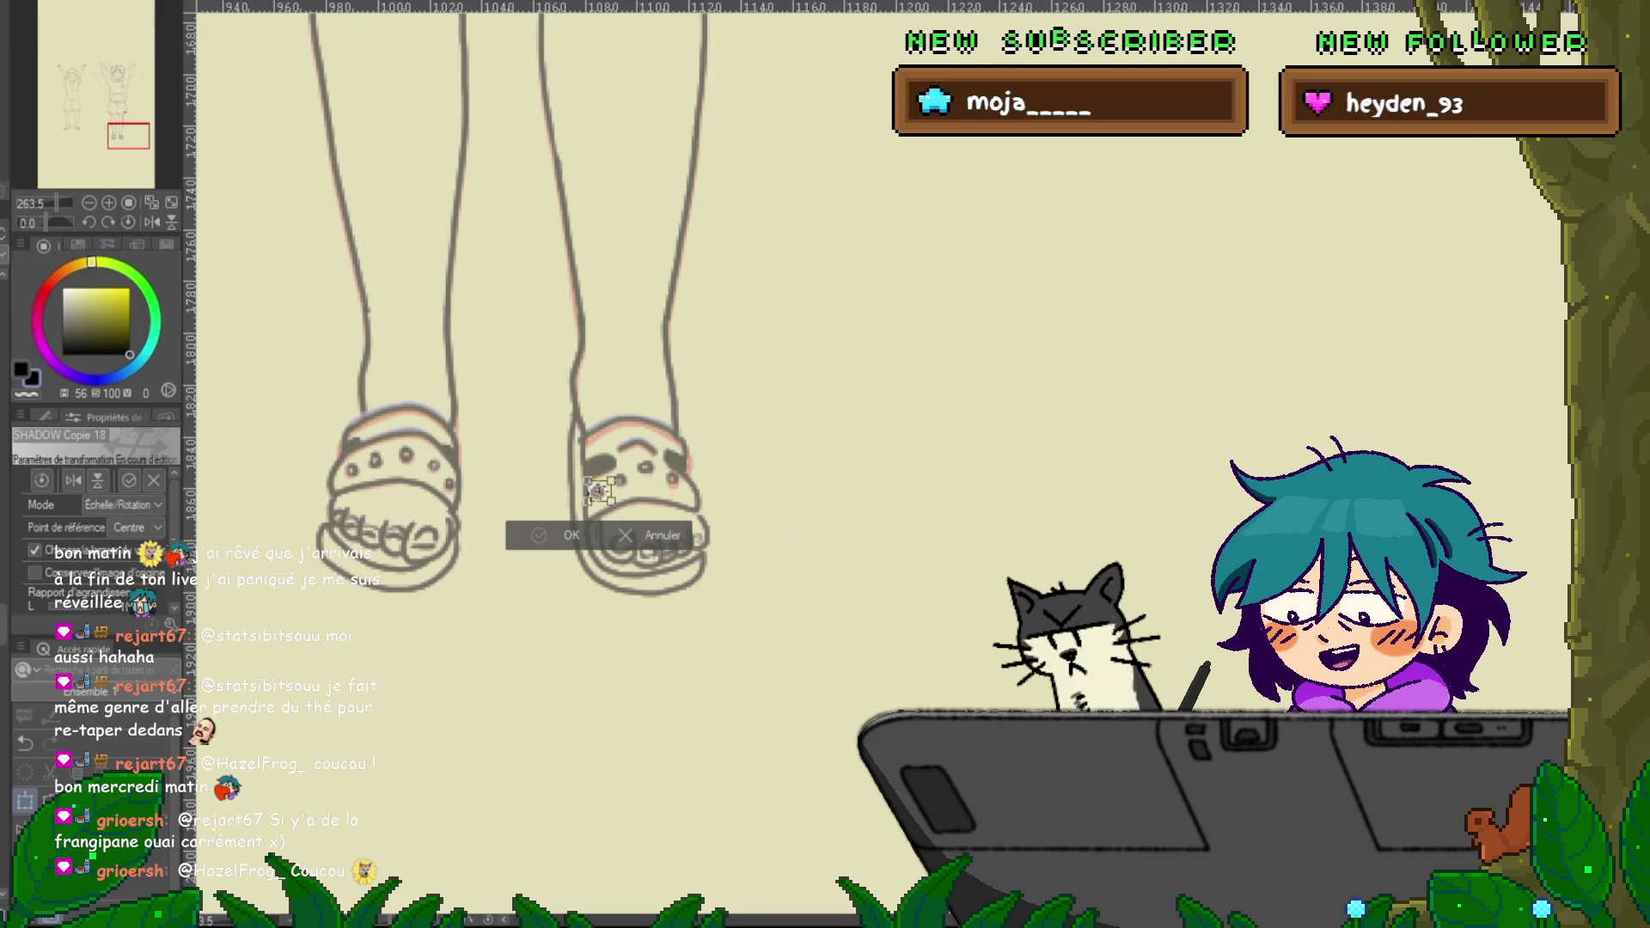
pyautogui.press('Return')
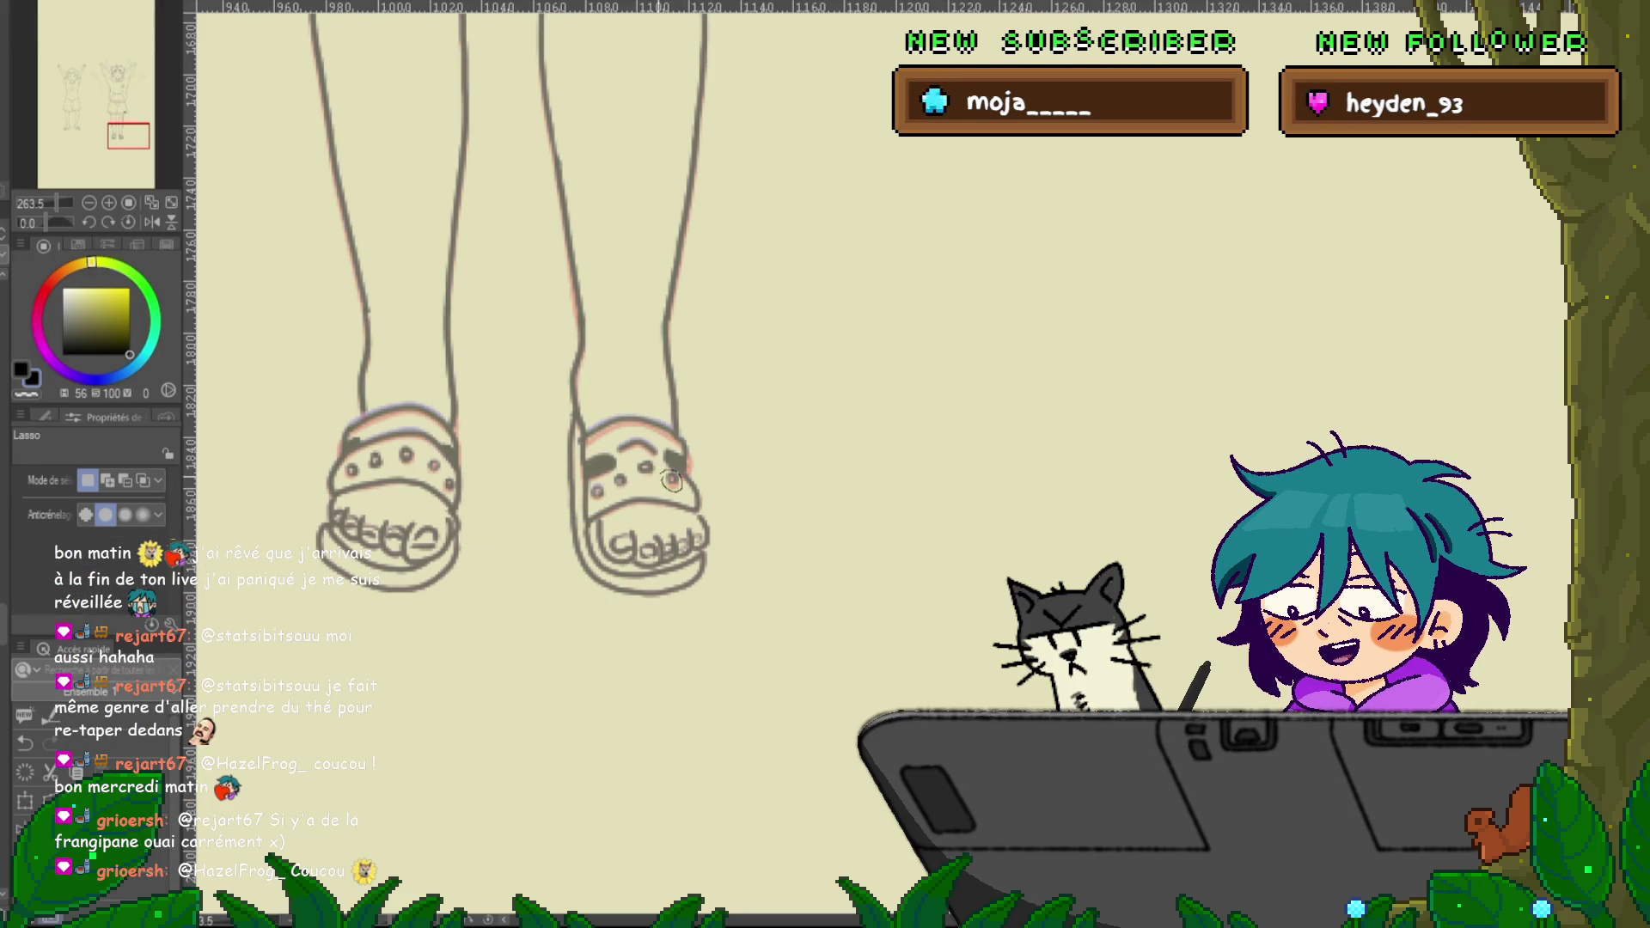
pyautogui.moveTo(665, 471); pyautogui.dragTo(672, 481)
pyautogui.click(671, 482)
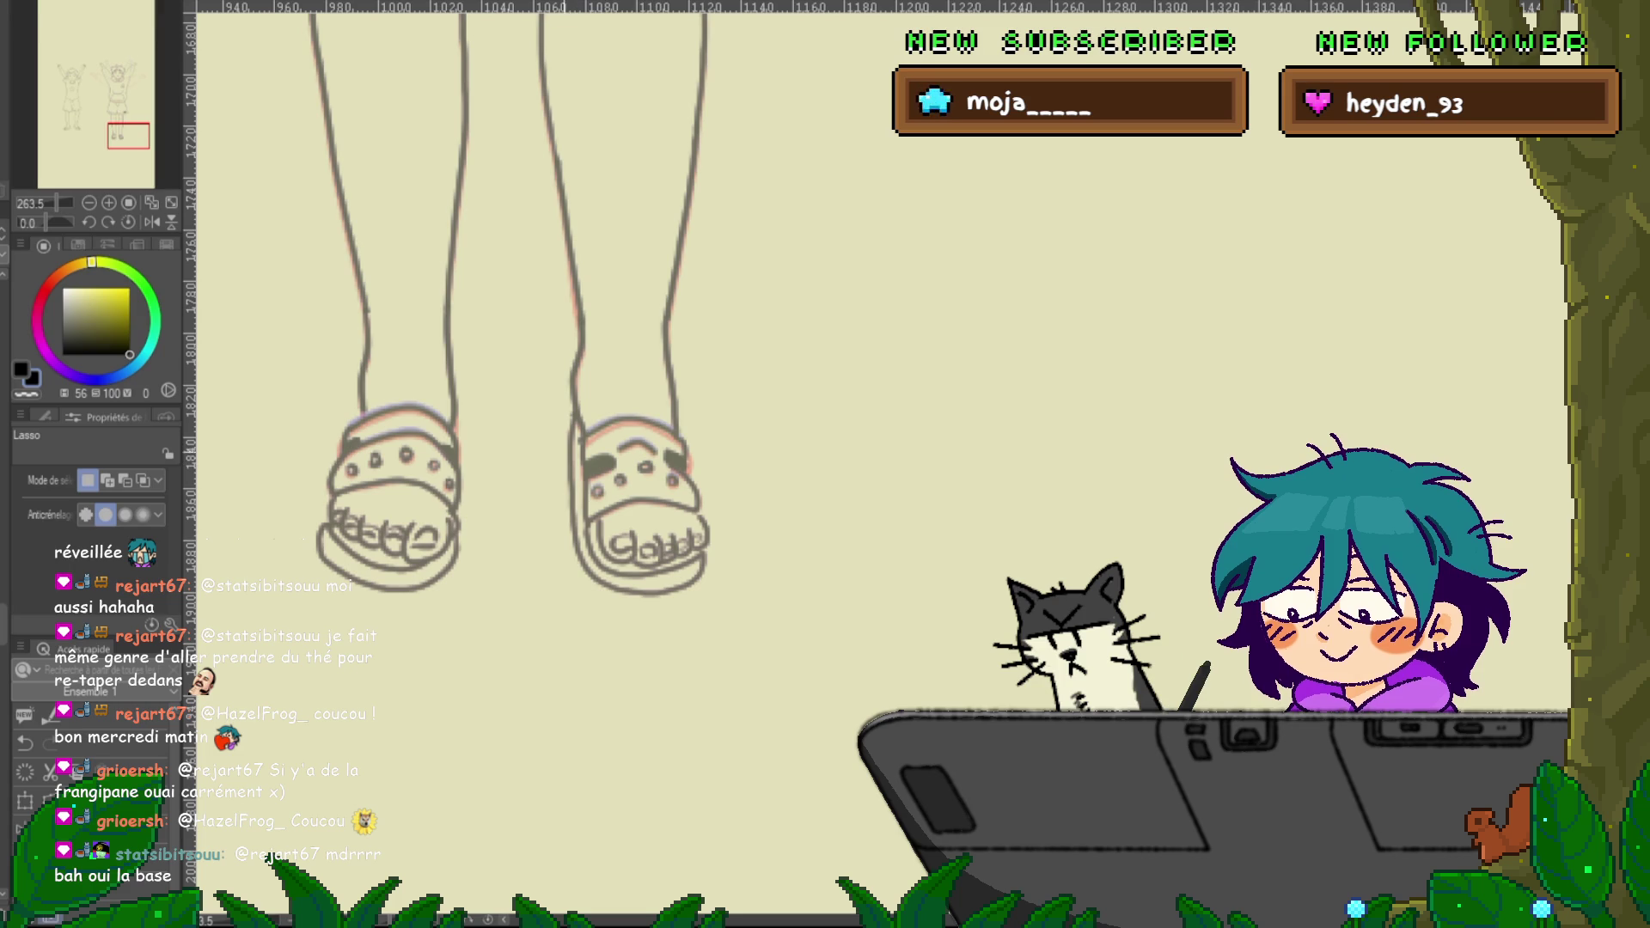
# Delete the extra strap line on the right sandal, then close off a small rectangle with the round pen
pyautogui.press('y')
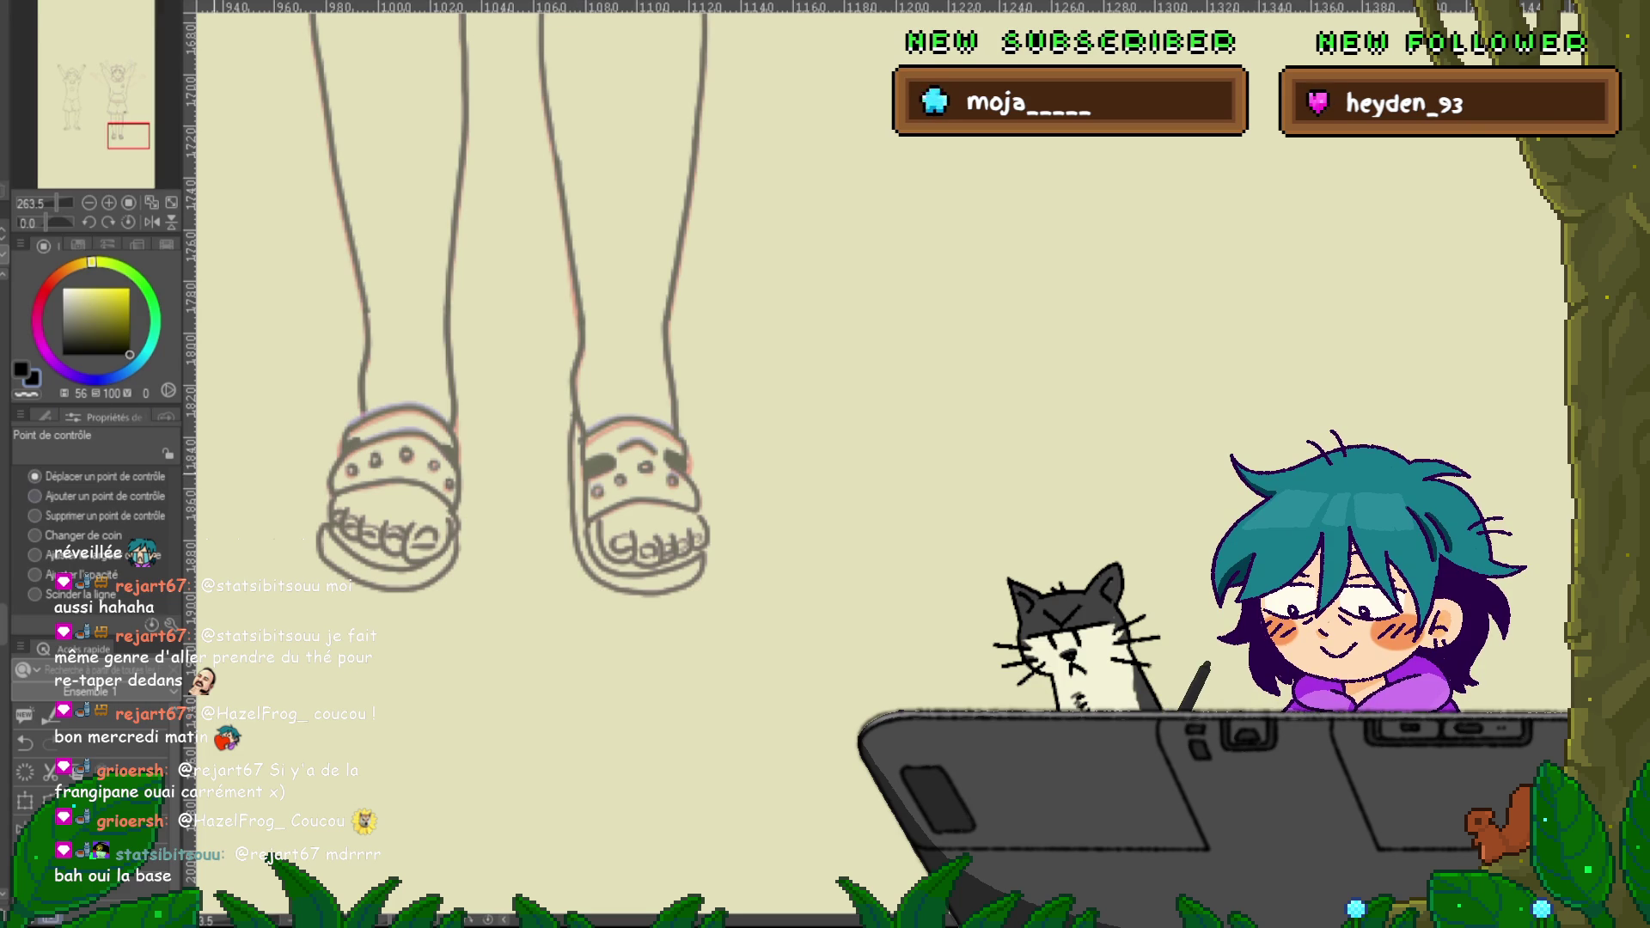
pyautogui.click(35, 516)
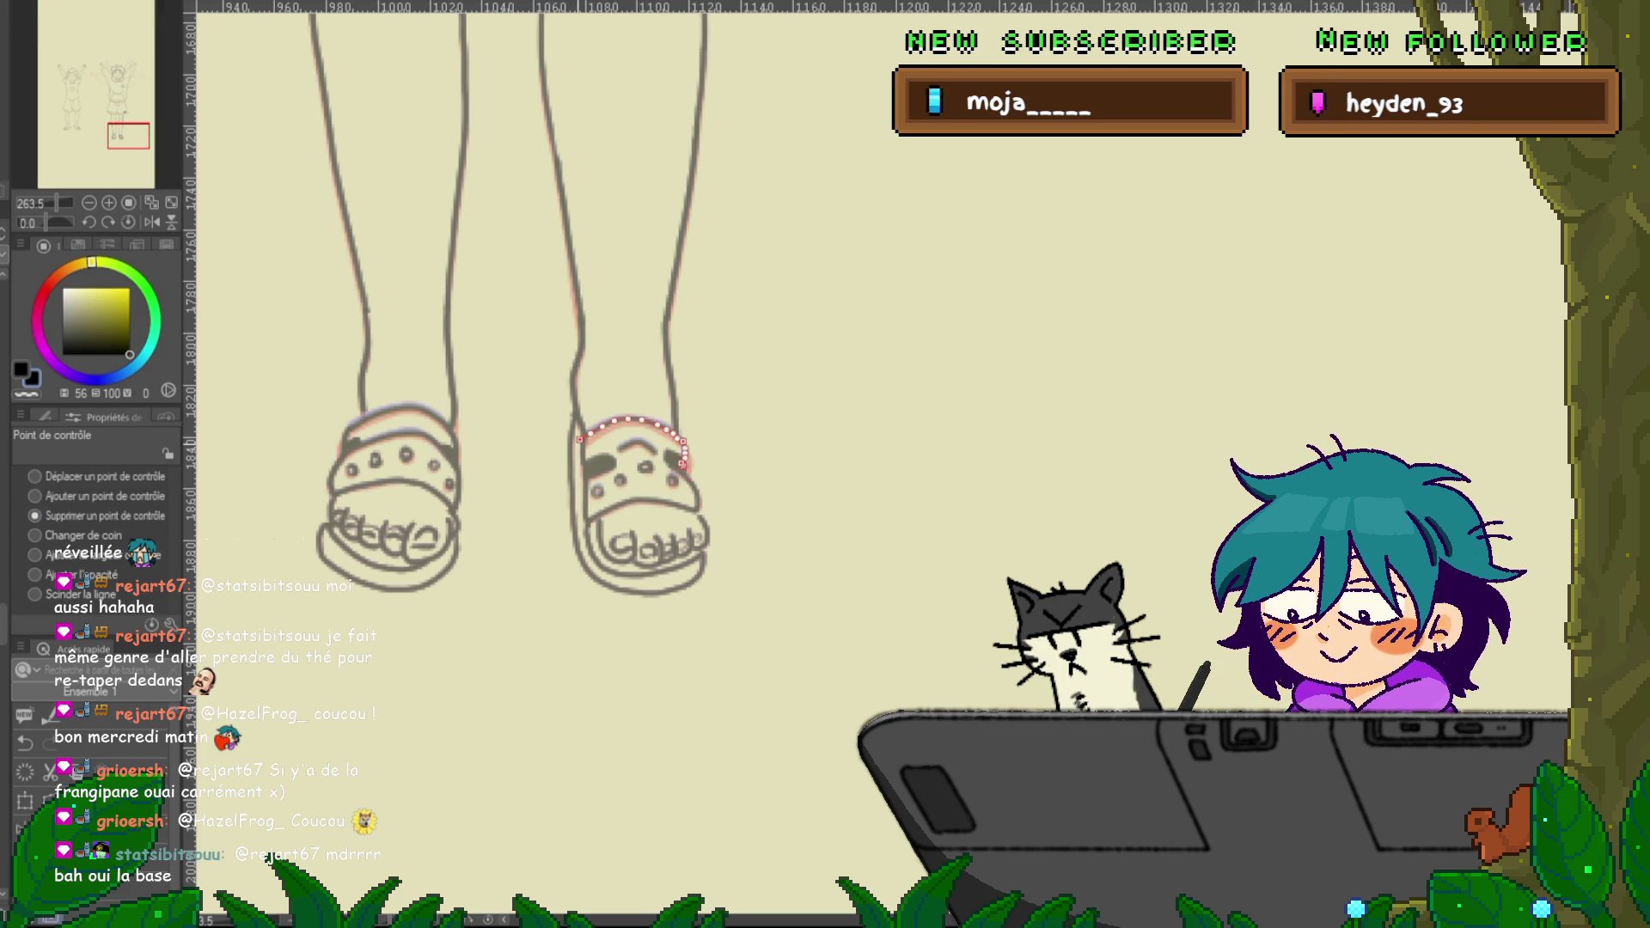
pyautogui.click(640, 501)
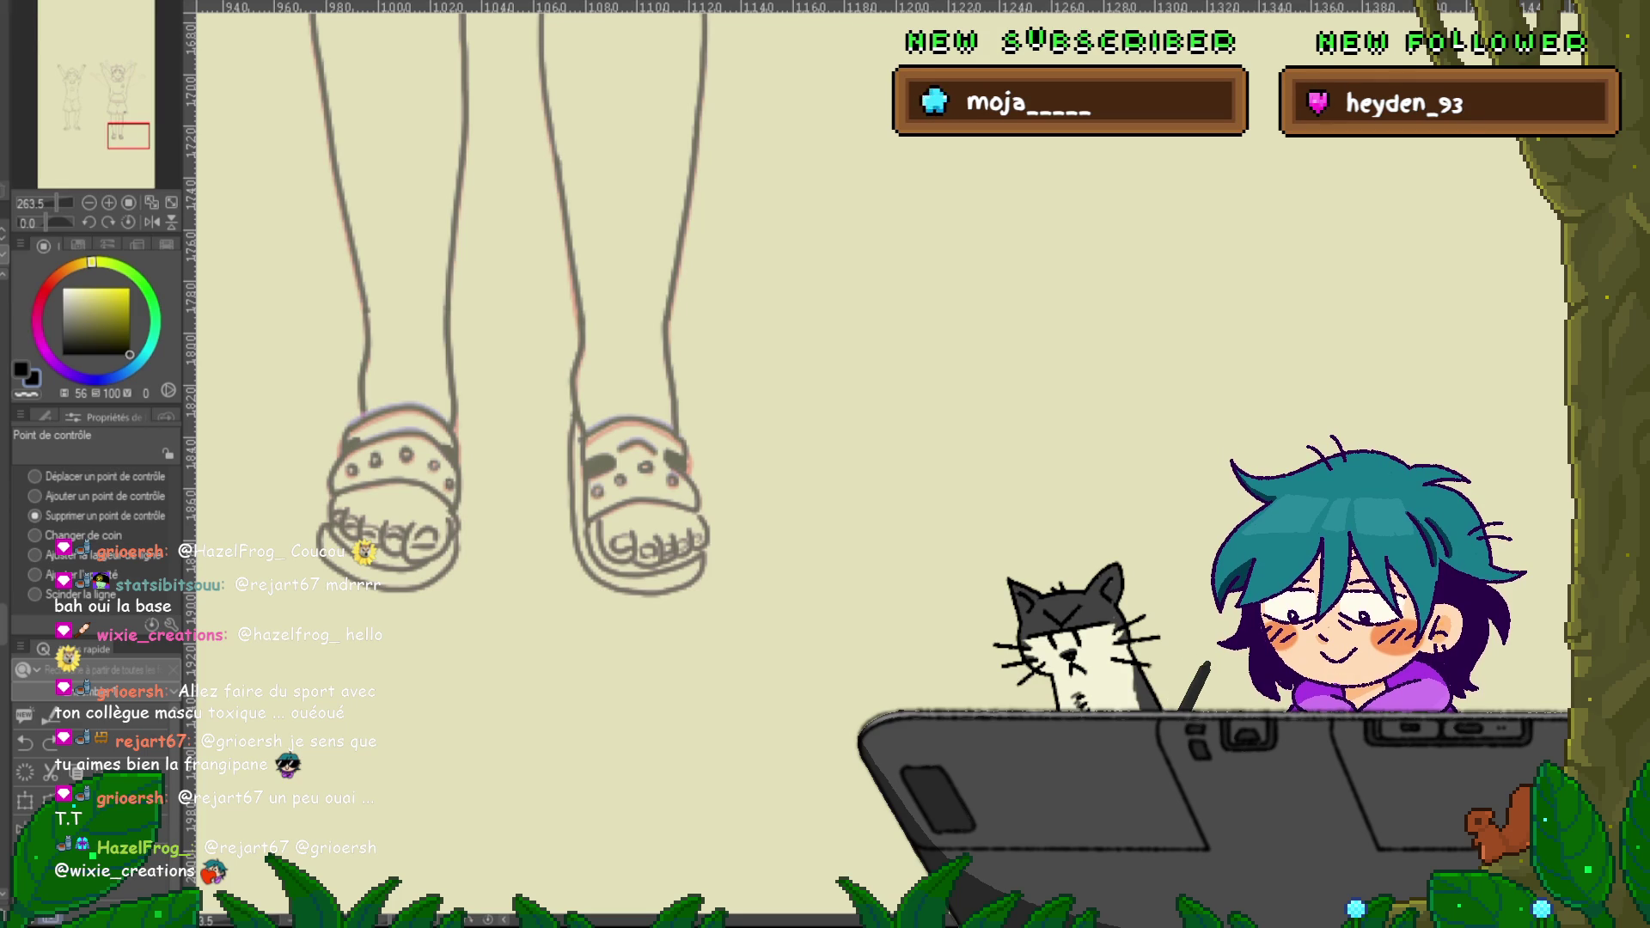
pyautogui.press('p')
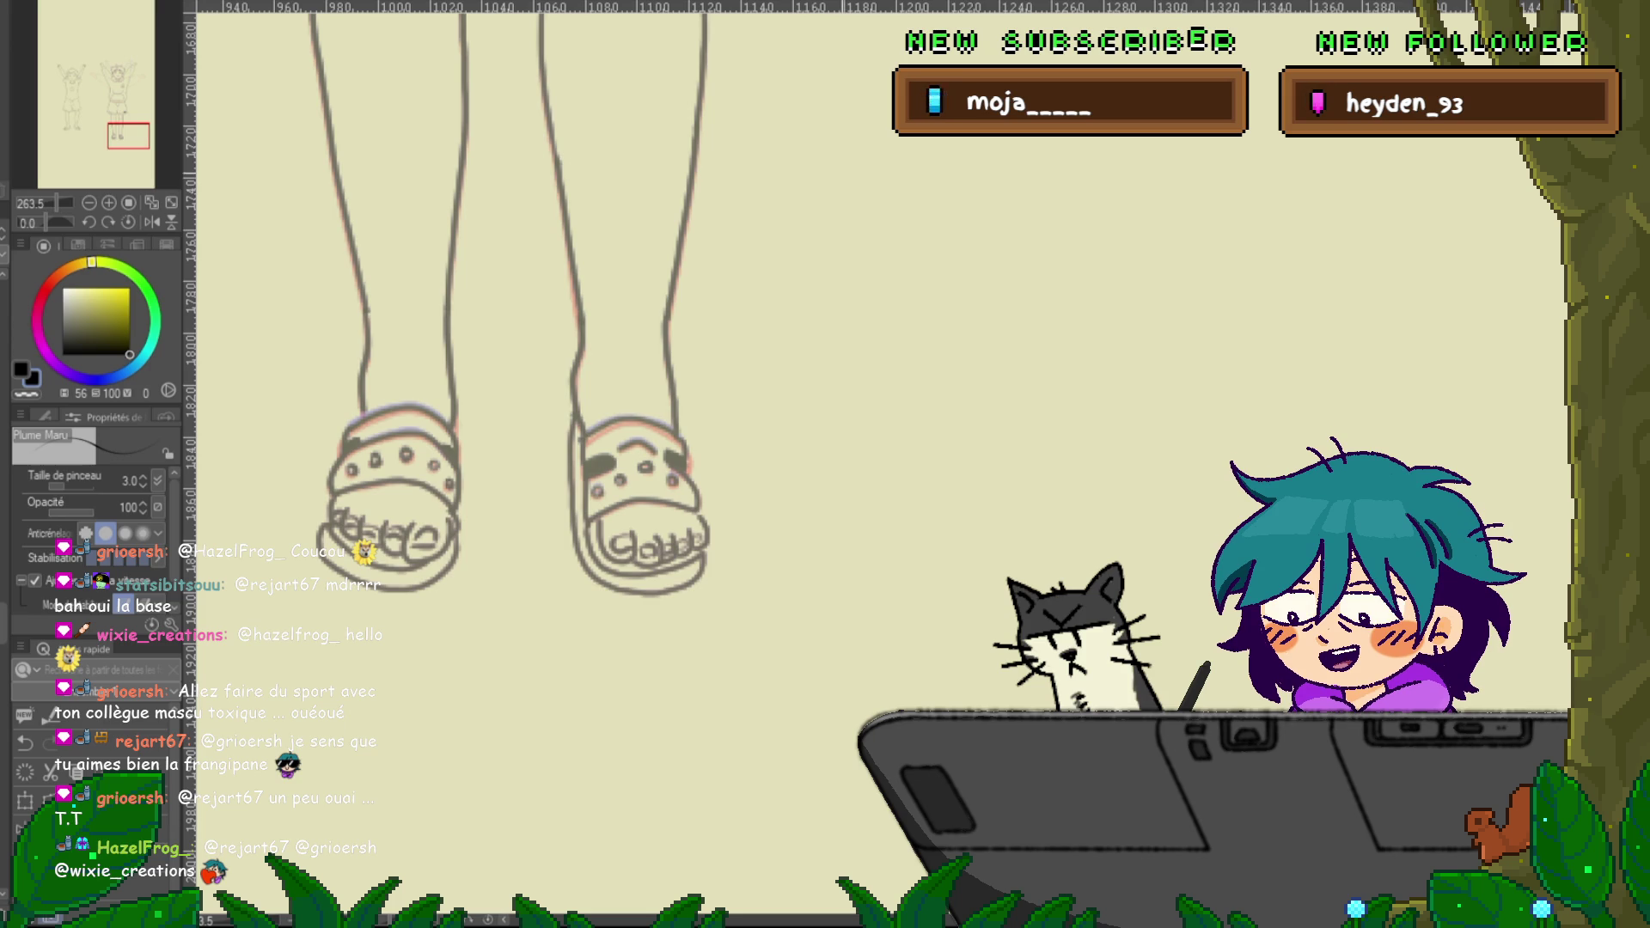
pyautogui.moveTo(885, 230)
pyautogui.mouseDown()
pyautogui.moveTo(1100, 164)
pyautogui.moveTo(844, 157)
pyautogui.mouseUp()
pyautogui.moveTo(844, 263)
pyautogui.mouseDown()
pyautogui.moveTo(838, 567)
pyautogui.moveTo(1019, 643)
pyautogui.moveTo(1113, 273)
pyautogui.moveTo(852, 257)
pyautogui.mouseUp()
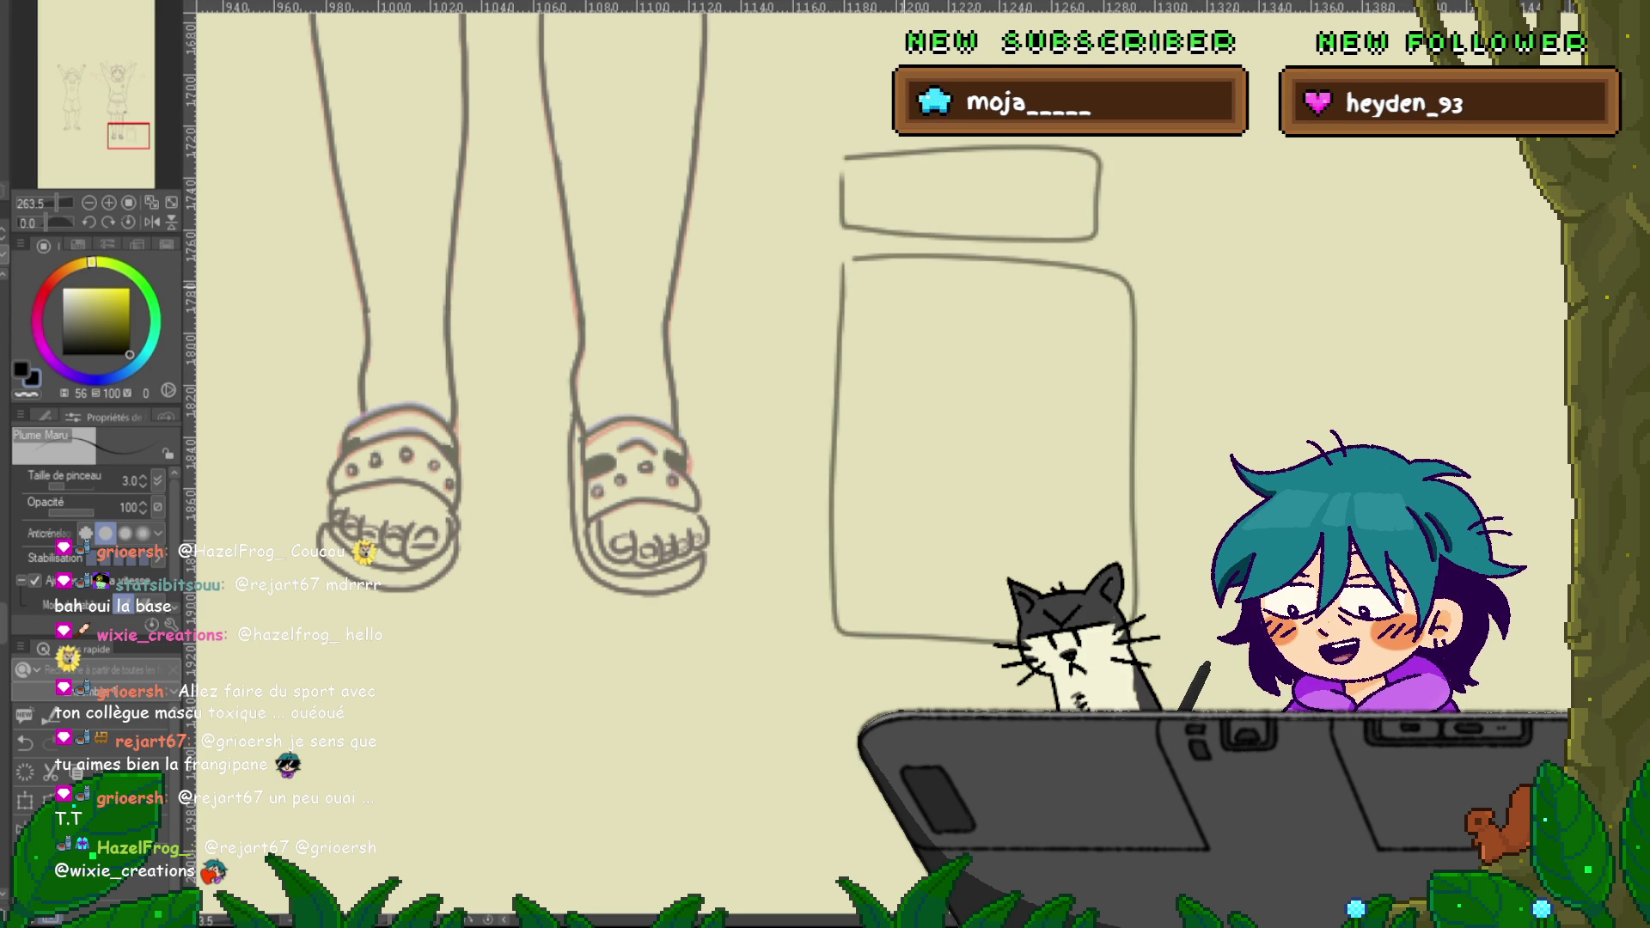
pyautogui.hscroll(3, 640, 324)
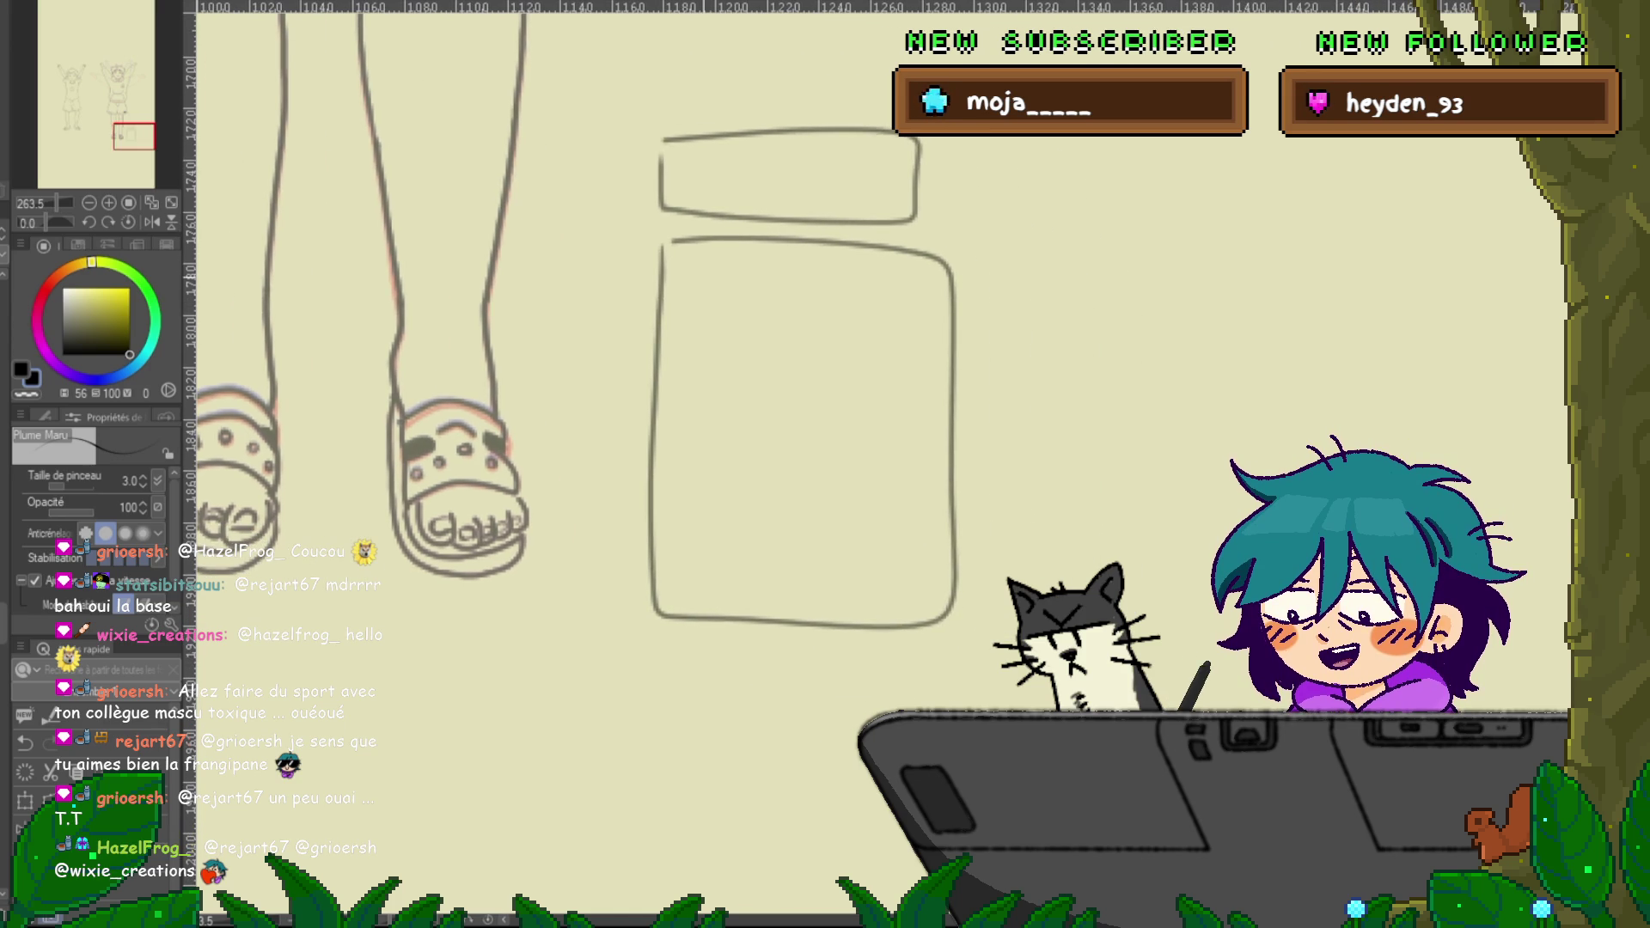
pyautogui.moveTo(729, 261); pyautogui.dragTo(690, 297)
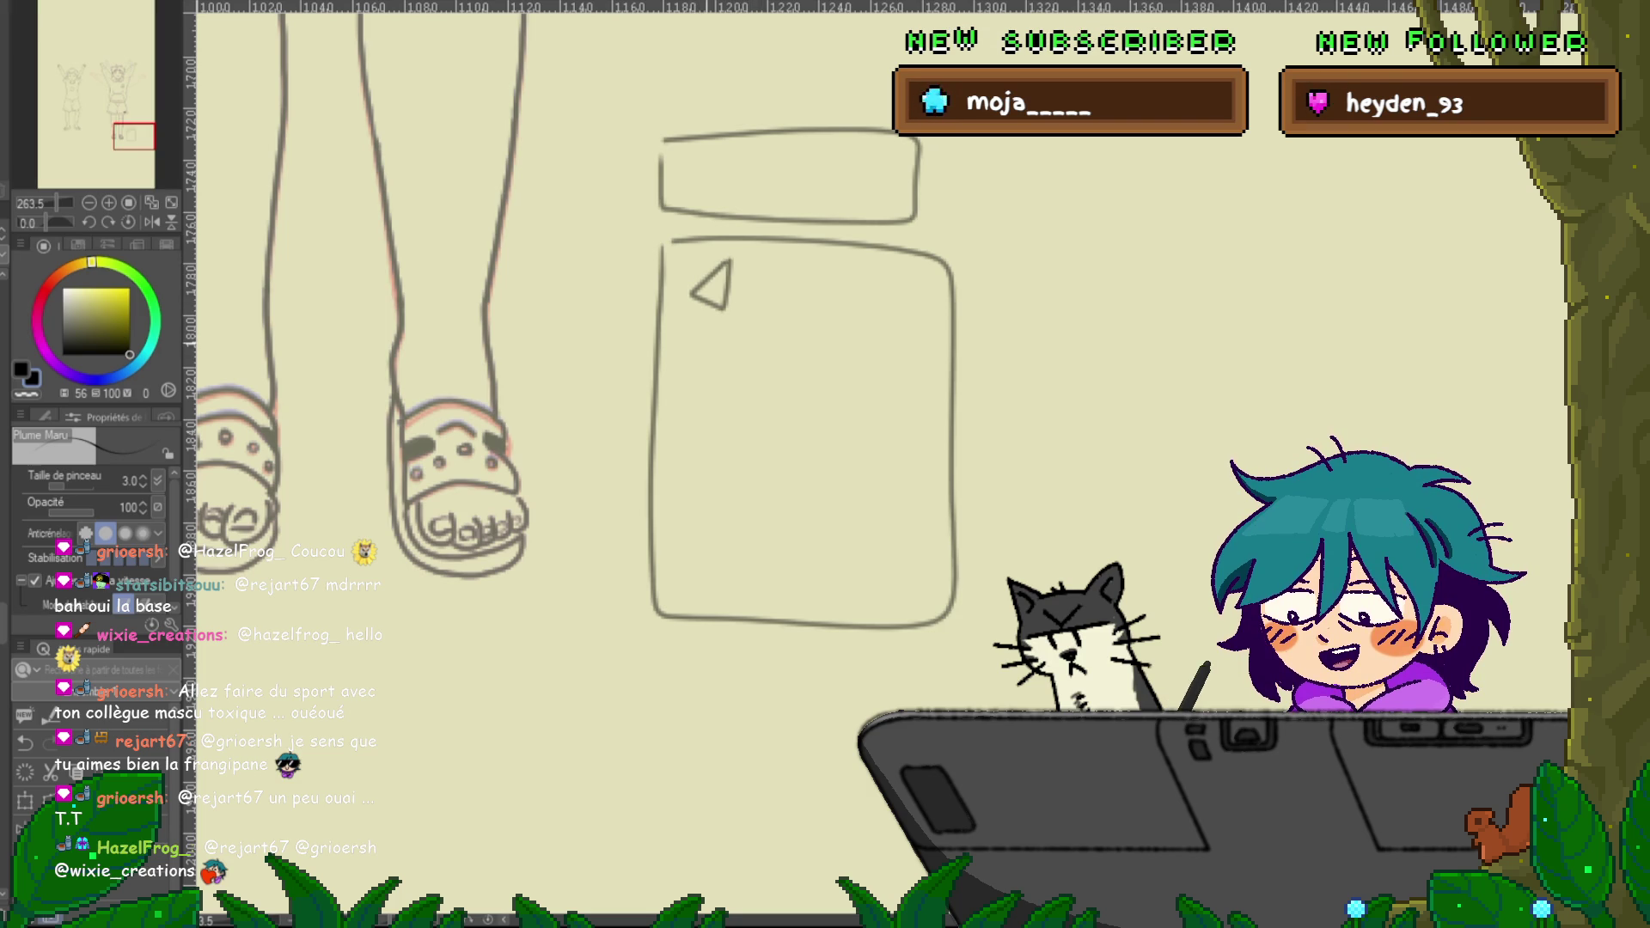
pyautogui.moveTo(710, 334)
pyautogui.mouseDown()
pyautogui.moveTo(701, 360)
pyautogui.moveTo(722, 356)
pyautogui.moveTo(720, 330)
pyautogui.mouseUp()
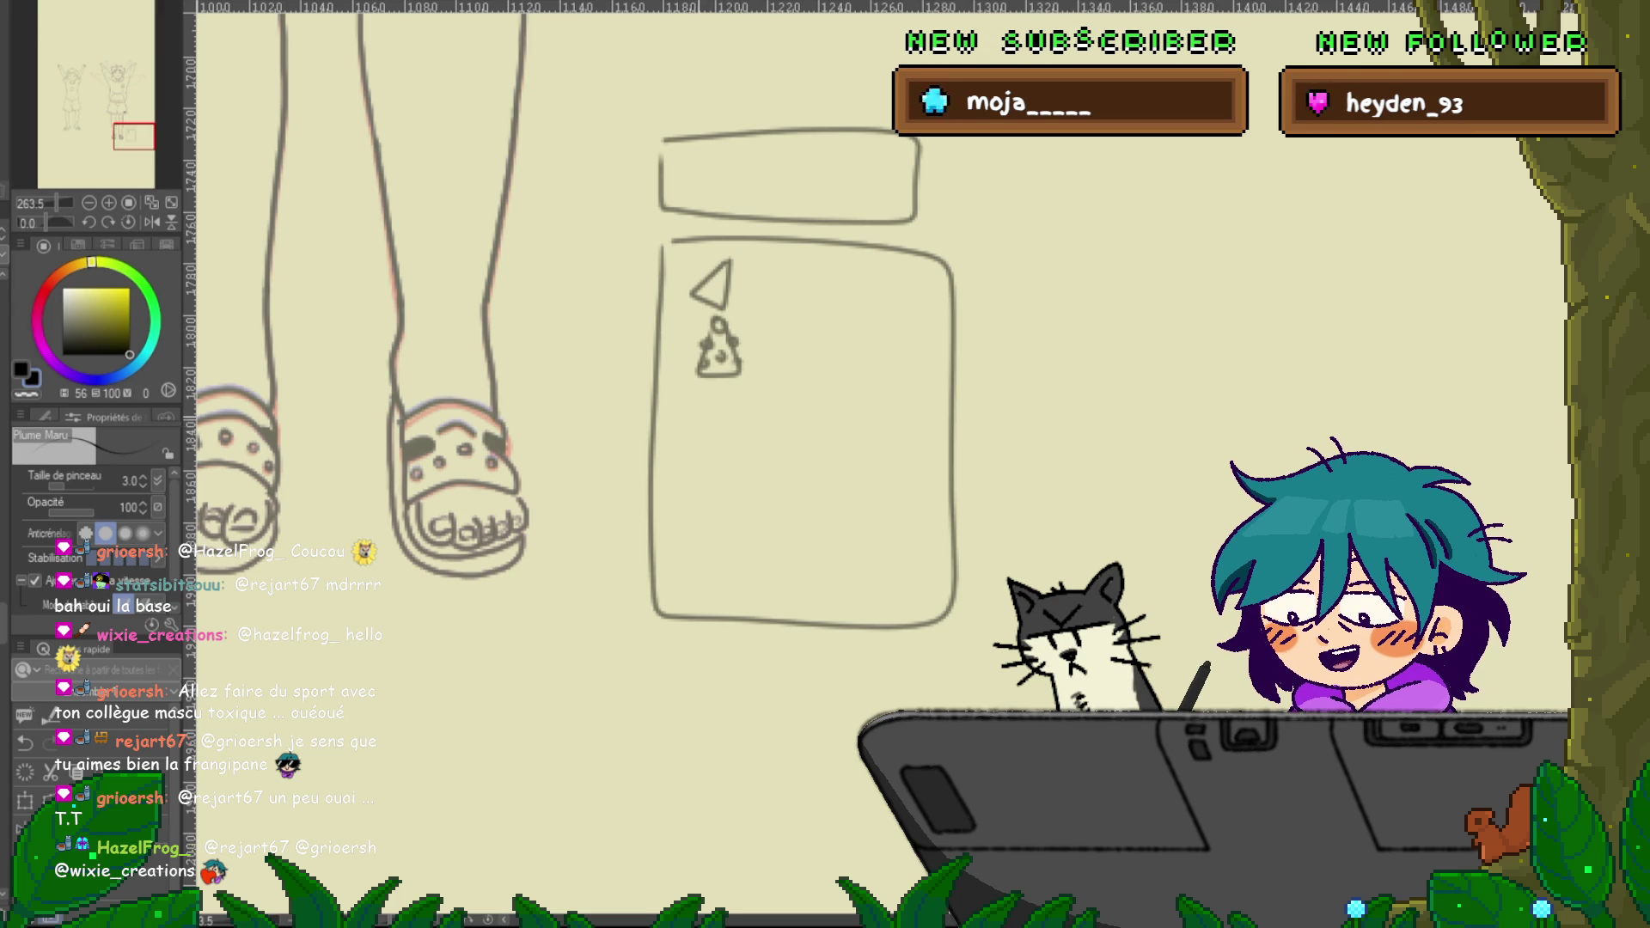
pyautogui.moveTo(693, 401); pyautogui.dragTo(720, 444)
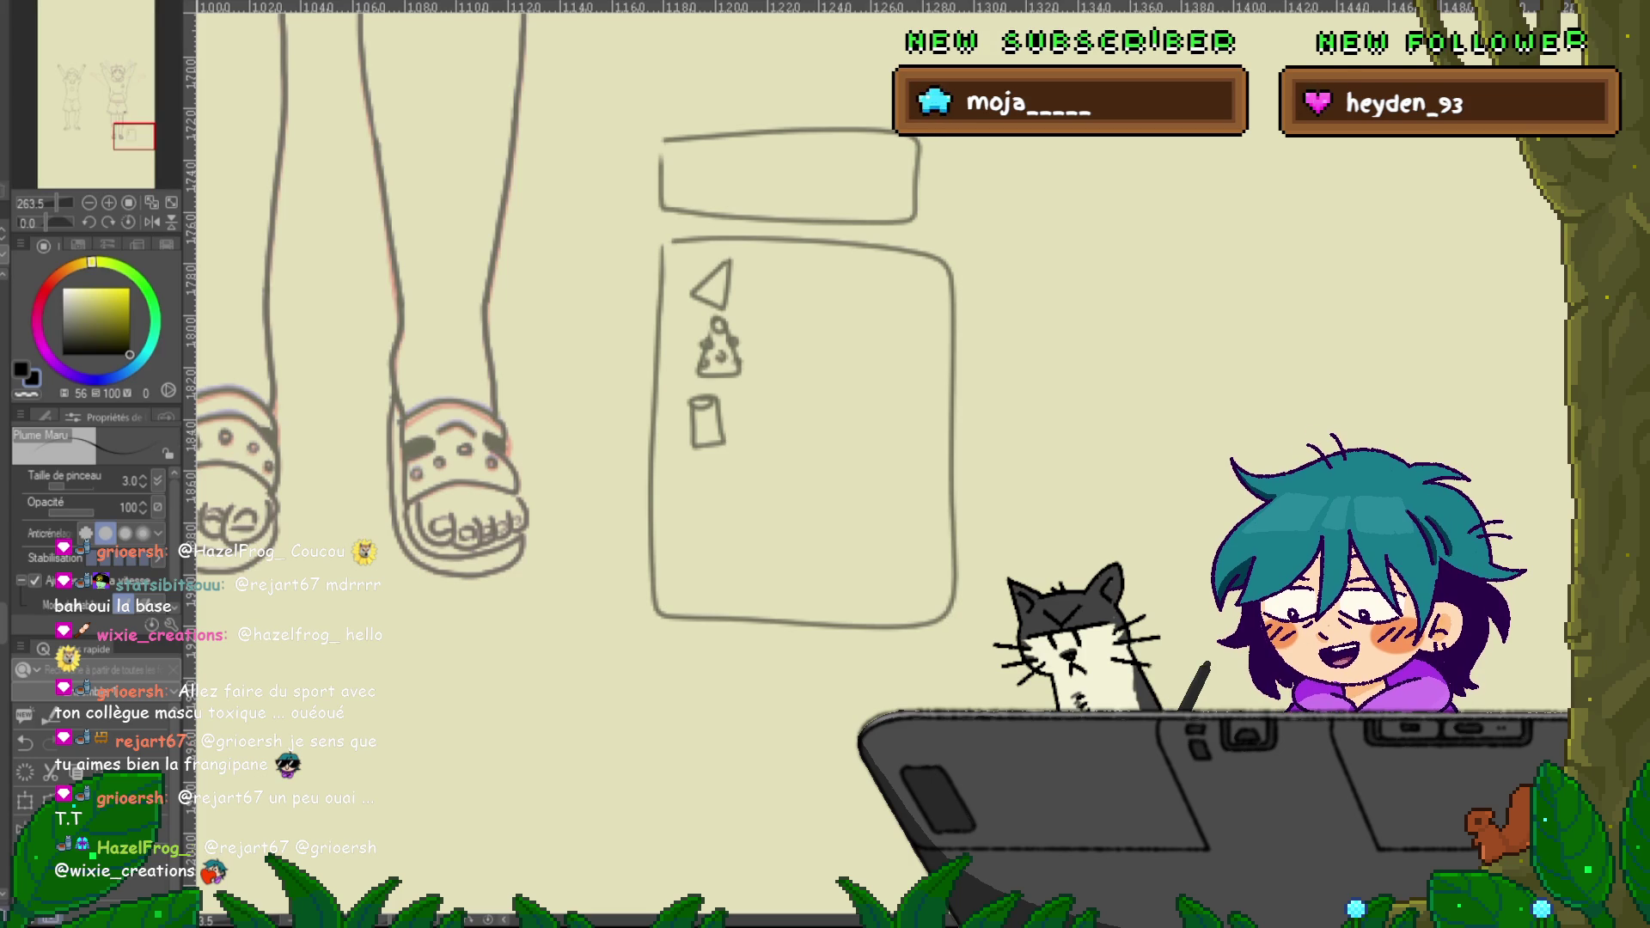
pyautogui.press('Delete')
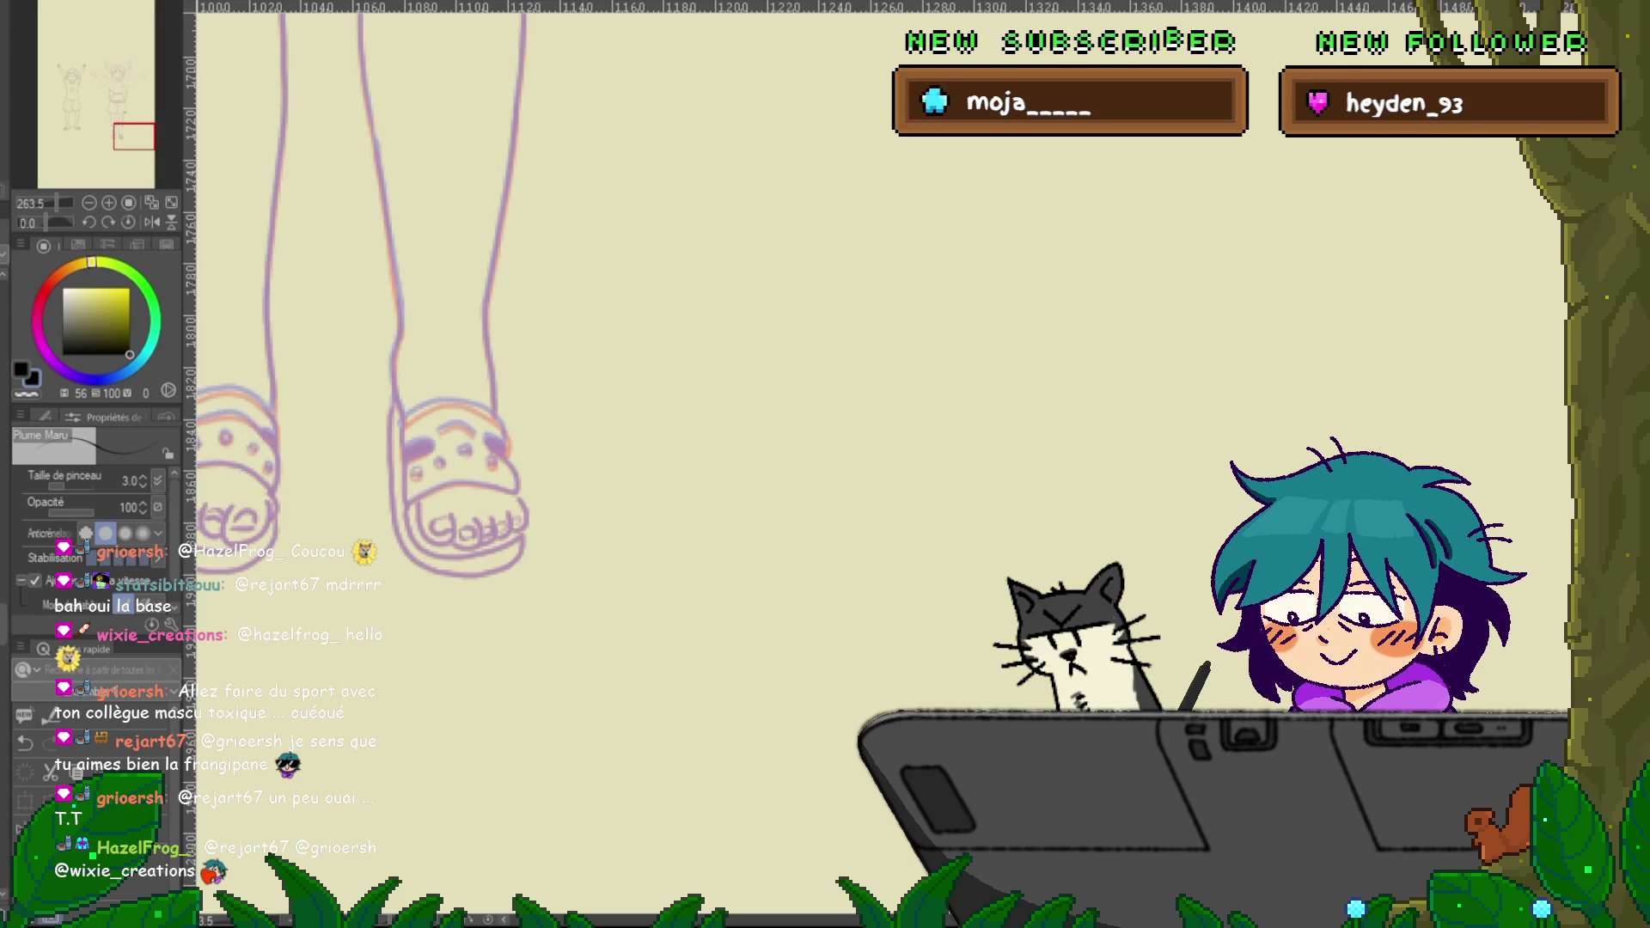
# Delete extra control points from the right sandal strap, adjust the rest, then return to the pen
pyautogui.hscroll(-3, 447, 292)
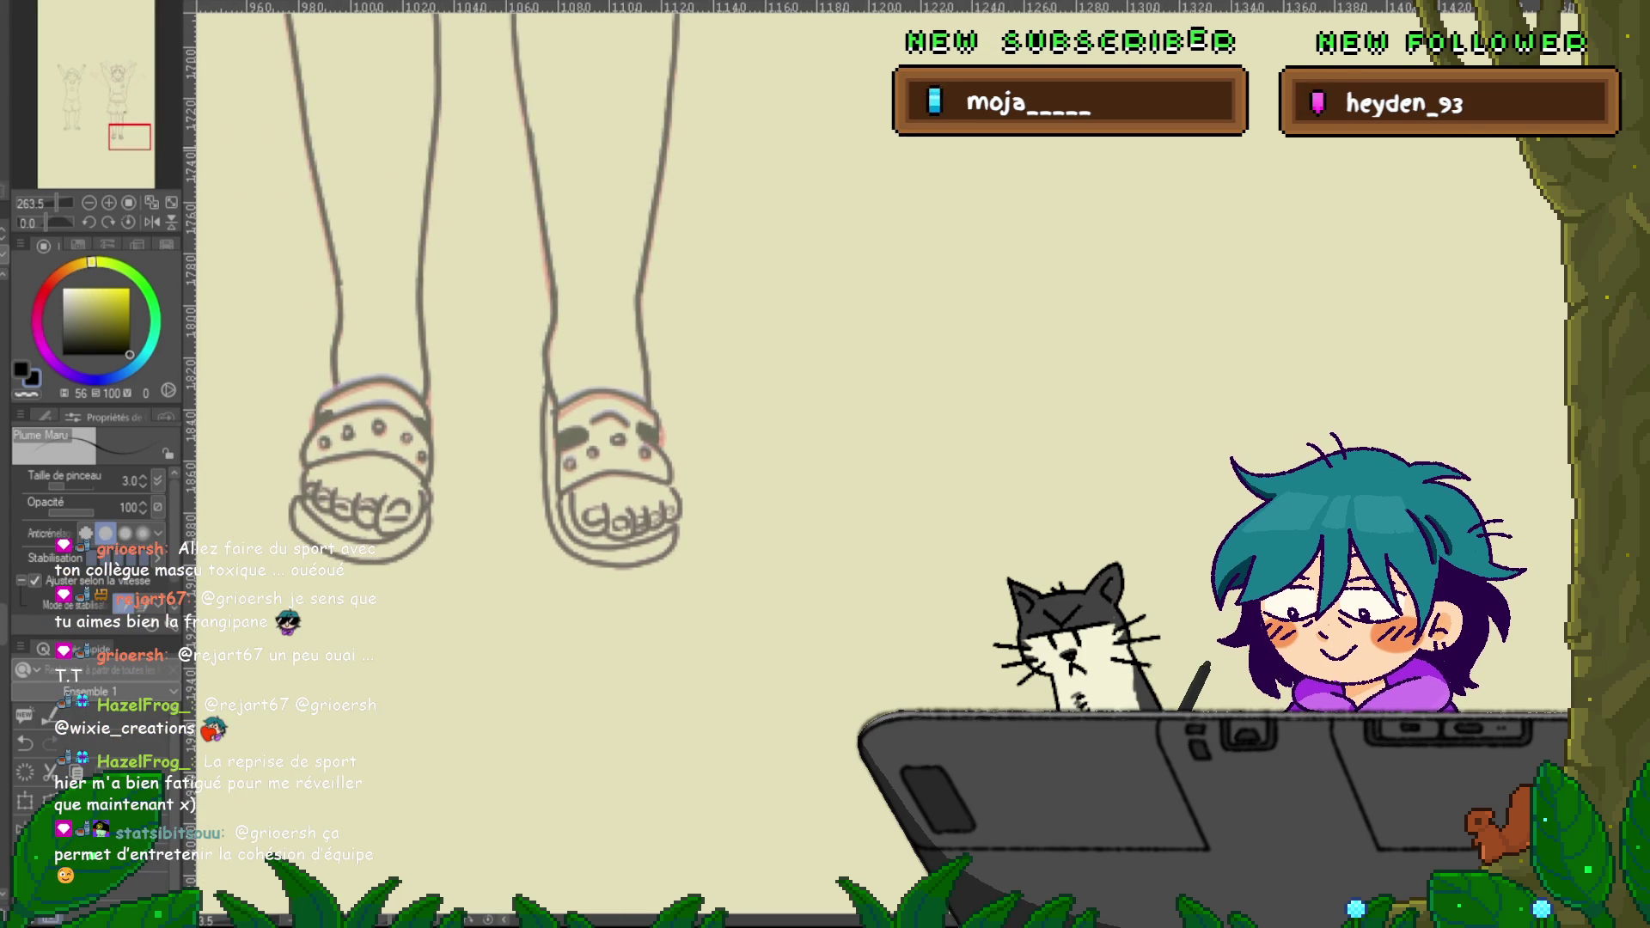
pyautogui.press('y')
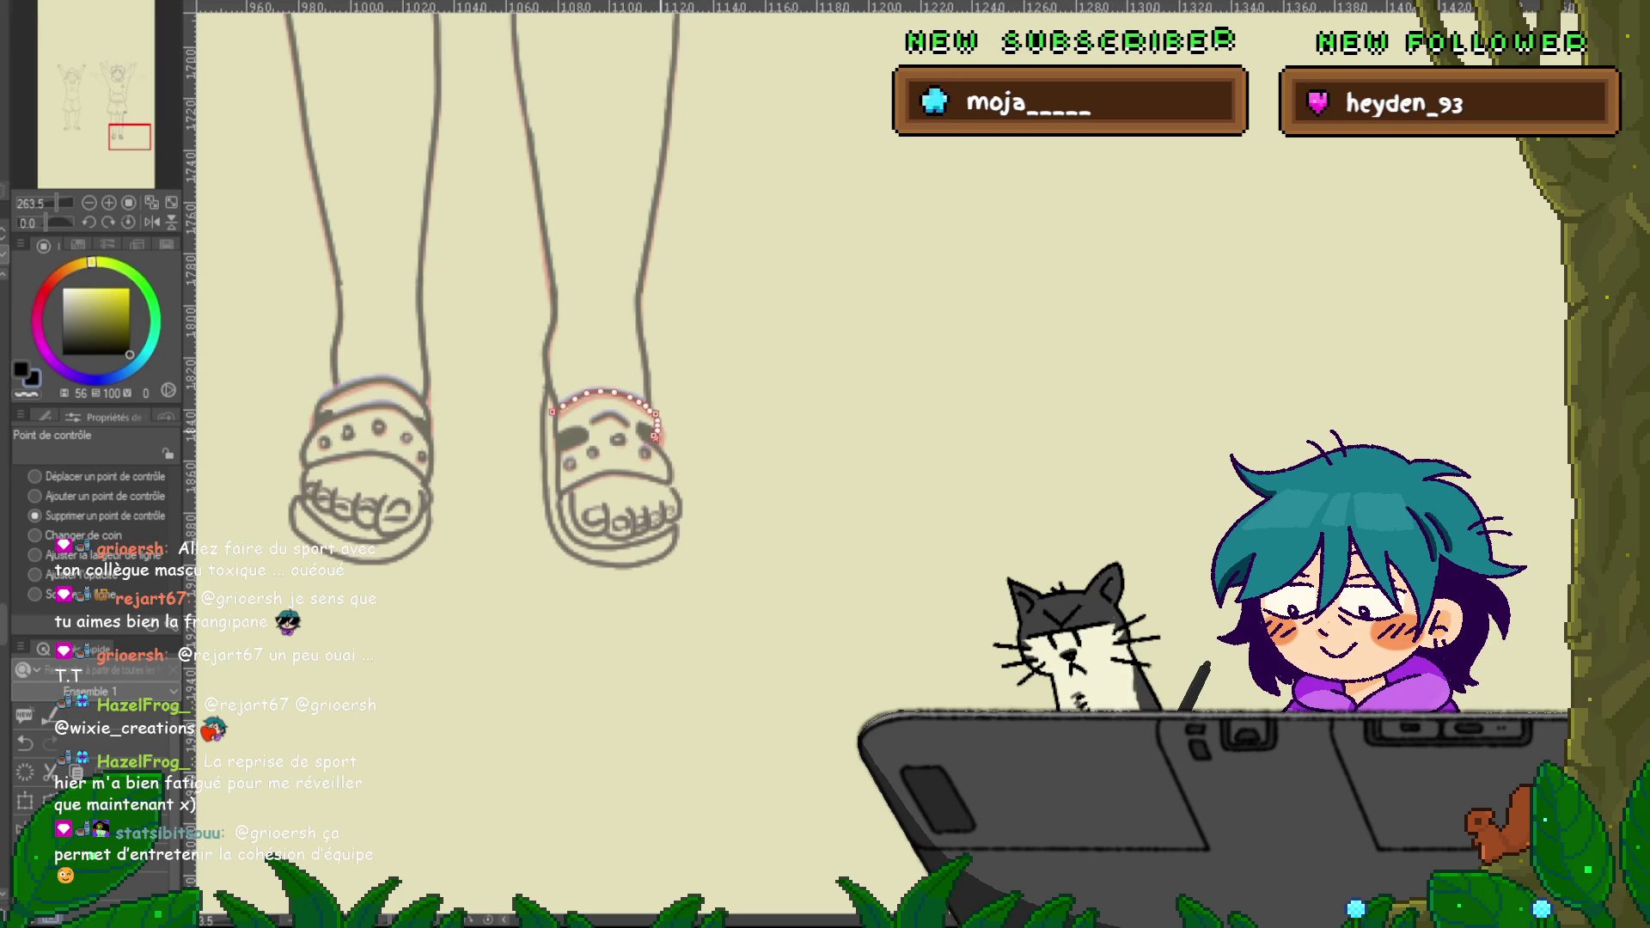
pyautogui.moveTo(640, 426); pyautogui.dragTo(659, 440)
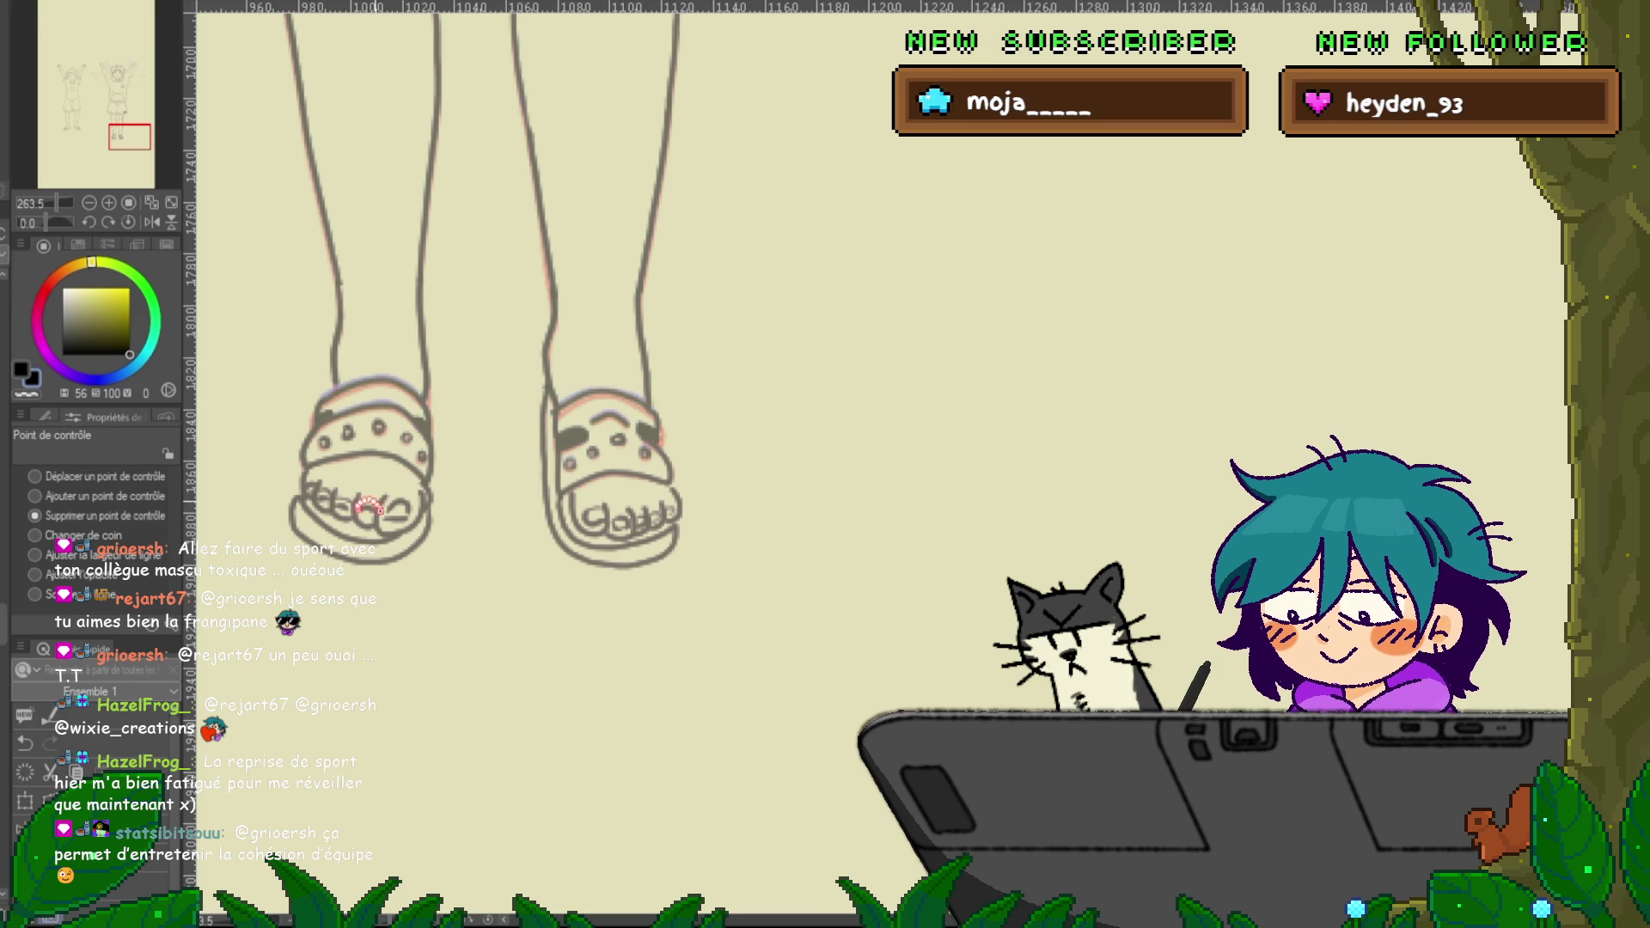
pyautogui.click(35, 475)
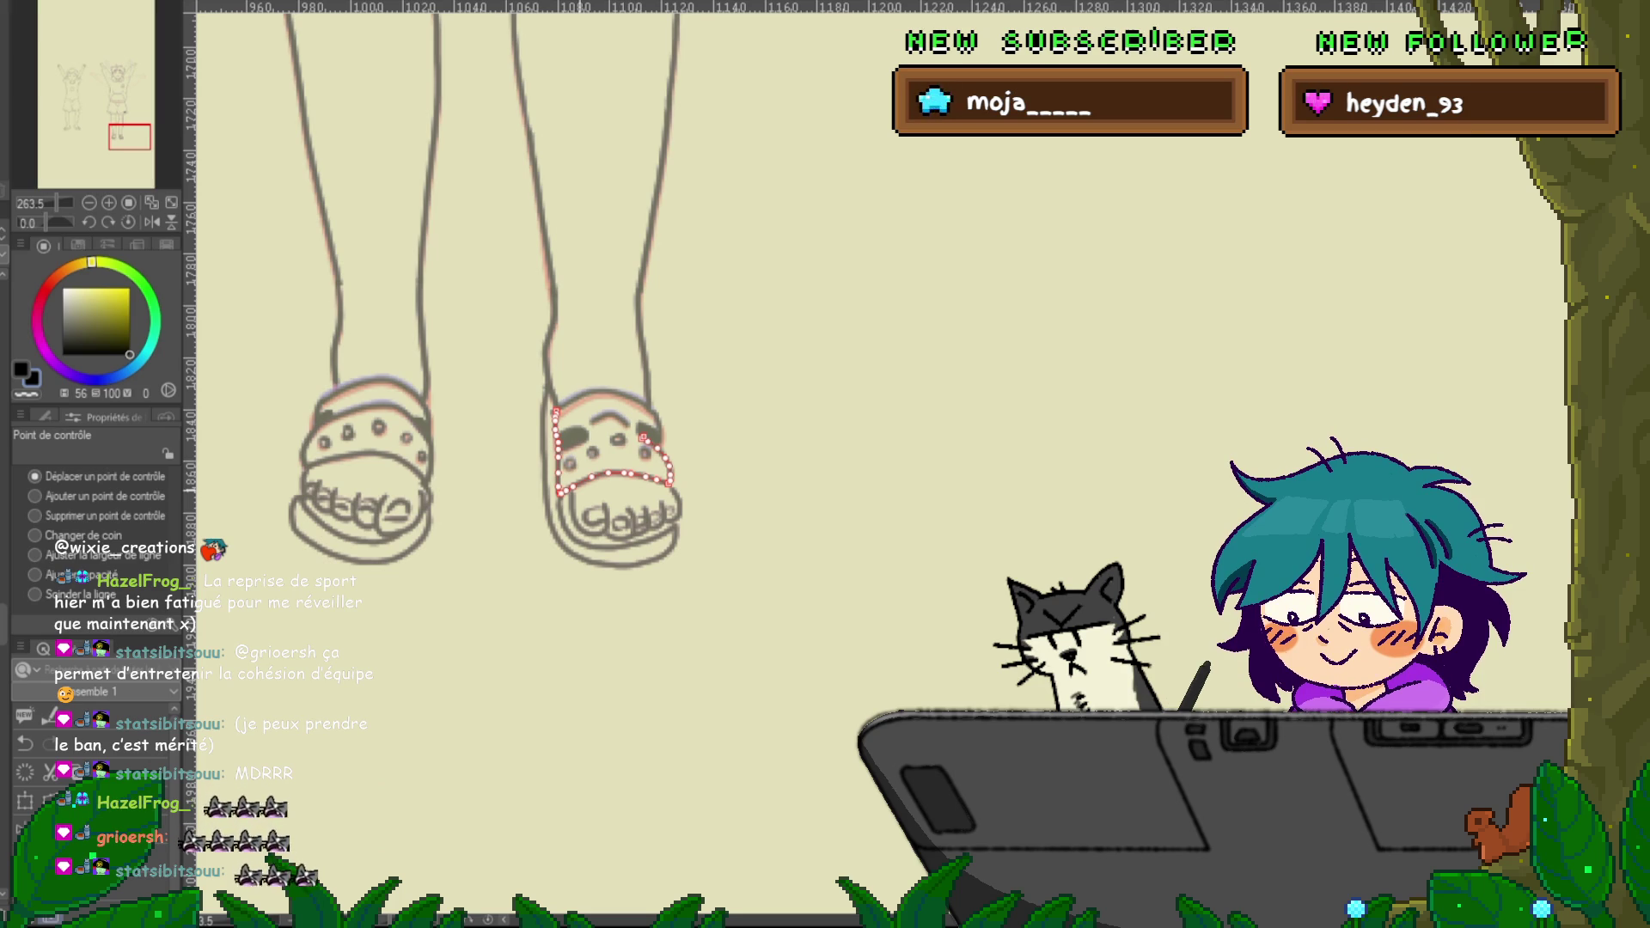
pyautogui.hotkey('ctrl', 'd')
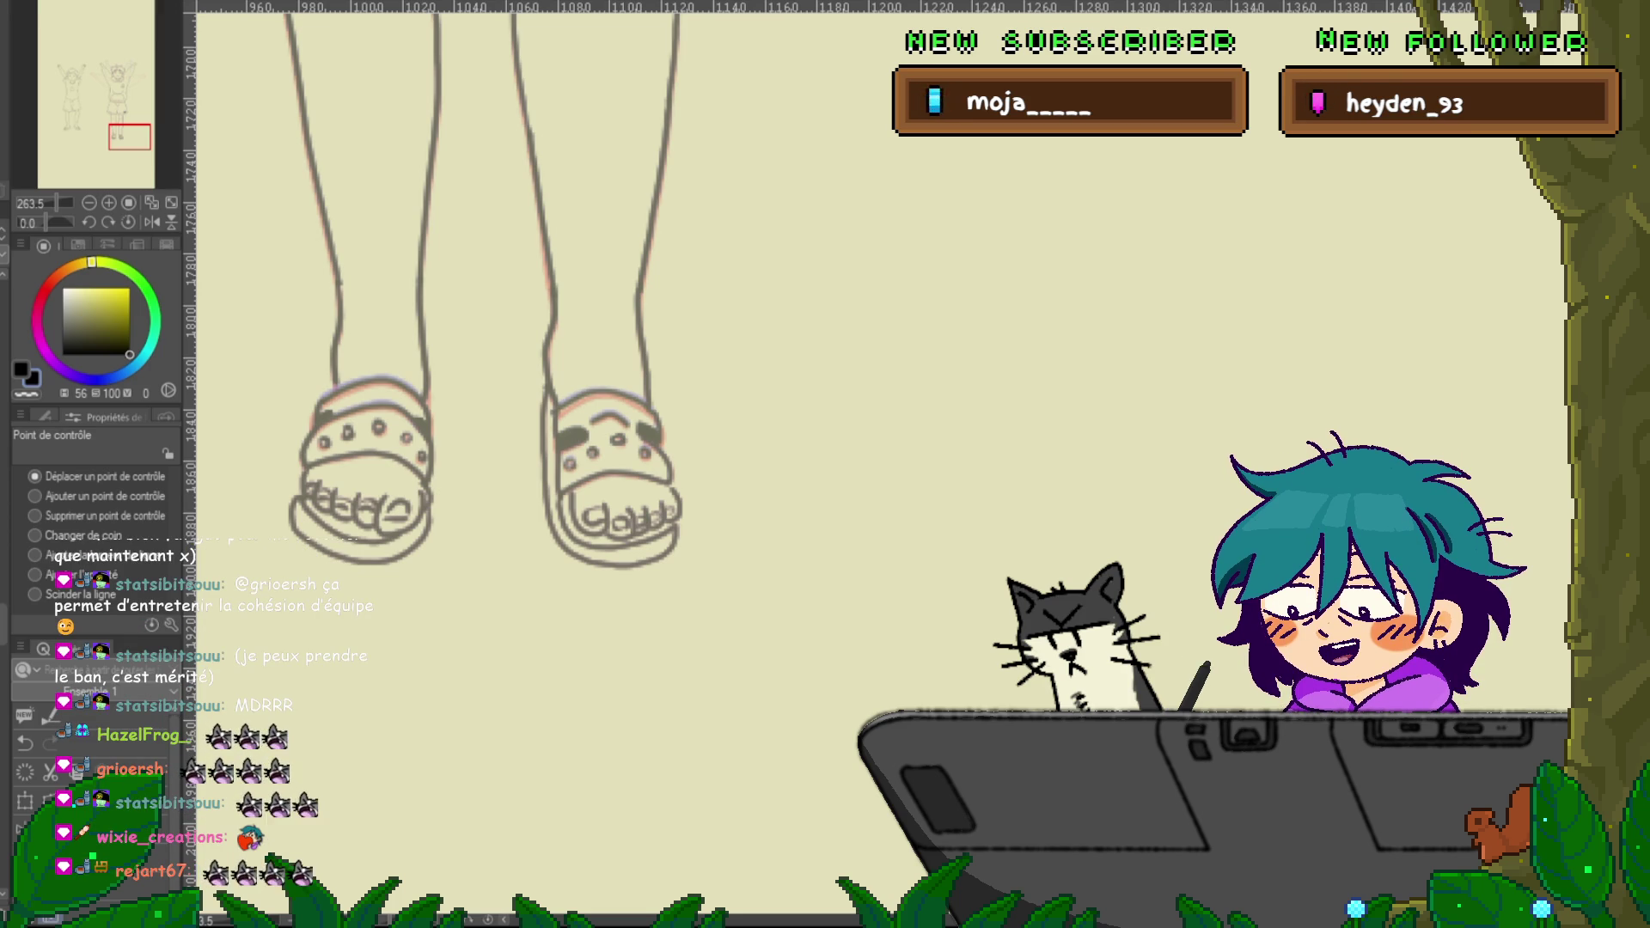
pyautogui.press('p')
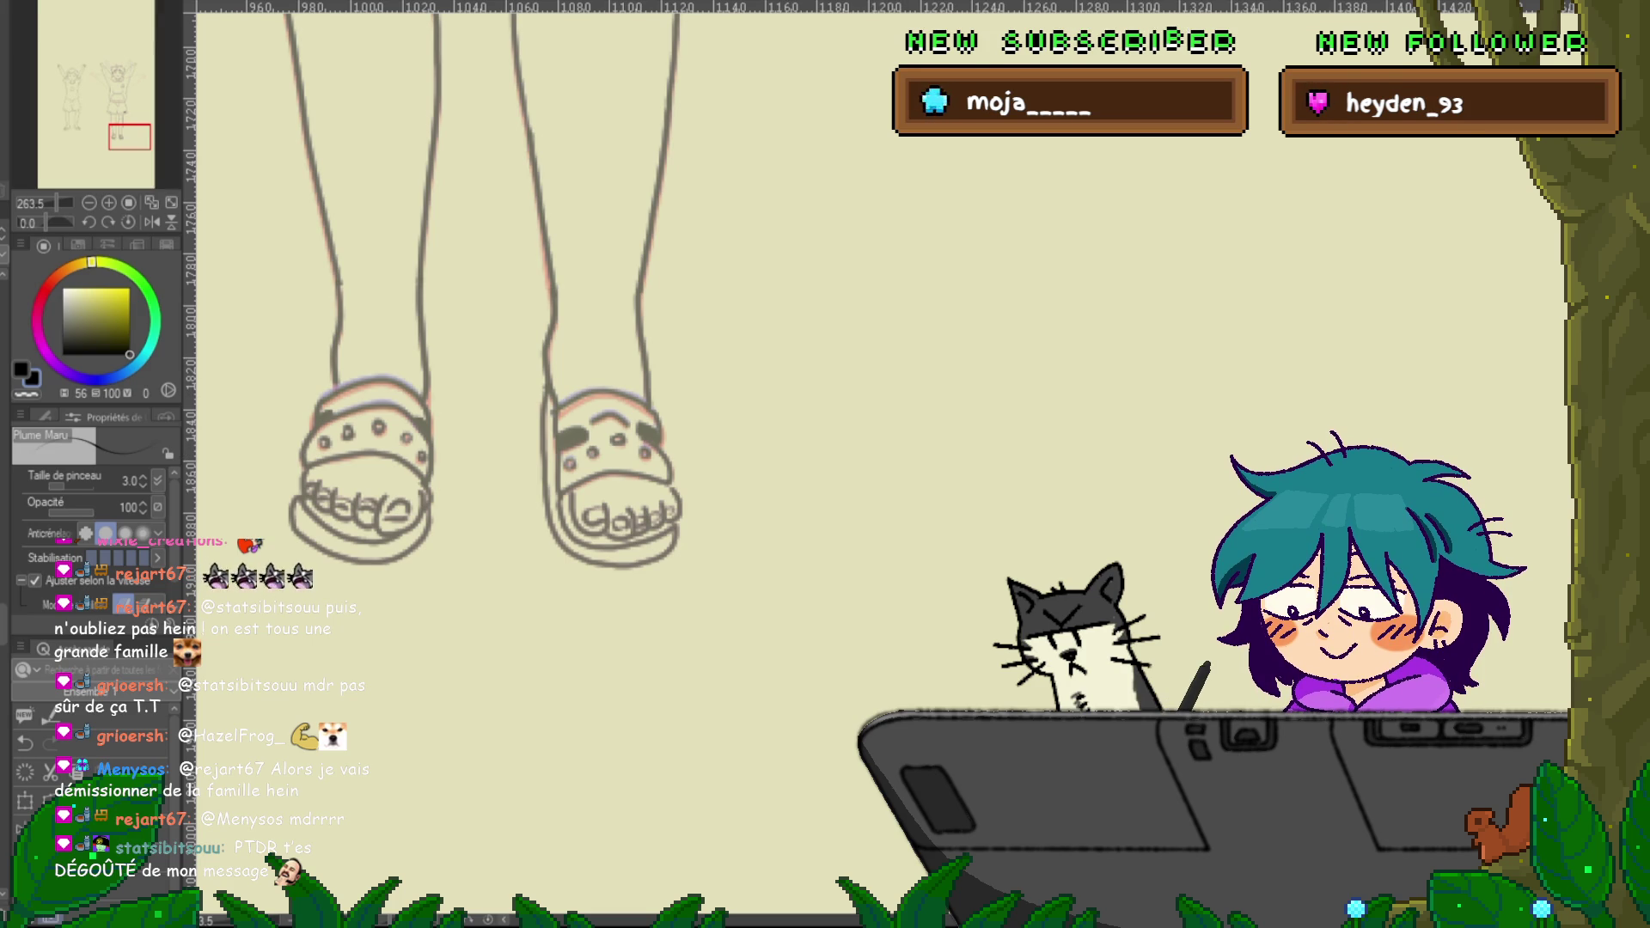
# Zoom out to 121.5% to frame the boy and inspect the raised arm's control points
pyautogui.scroll(10, 516, 464)
pyautogui.scroll(-4, 516, 464)
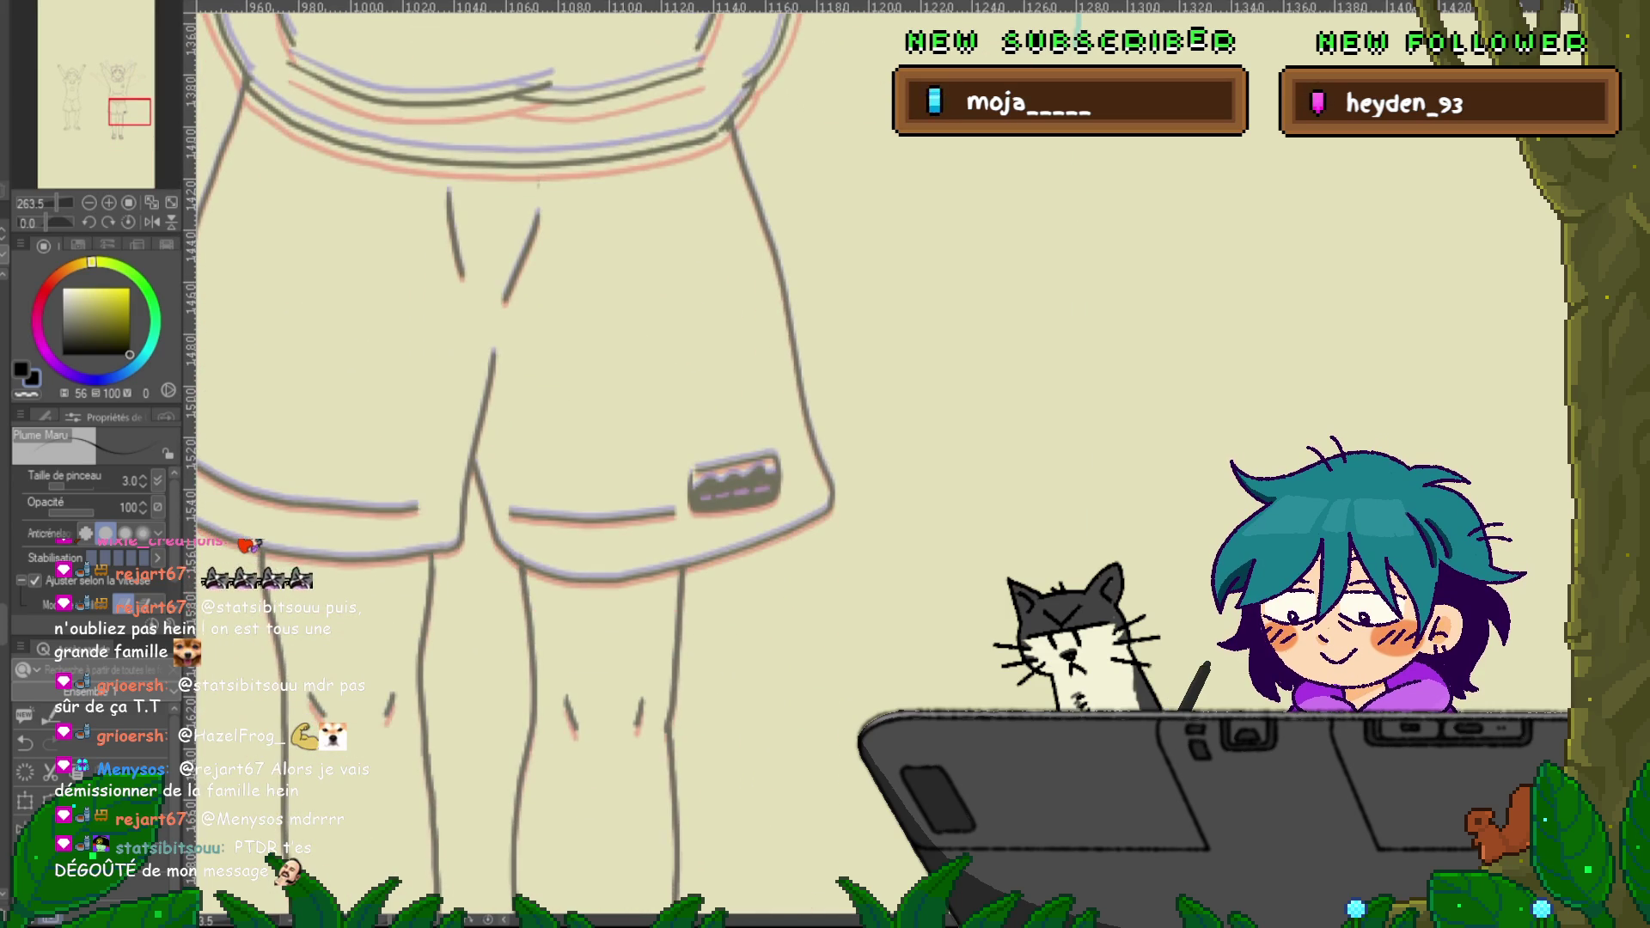
pyautogui.scroll(11, 515, 464)
pyautogui.scroll(-3, 516, 464)
pyautogui.scroll(2, 516, 464)
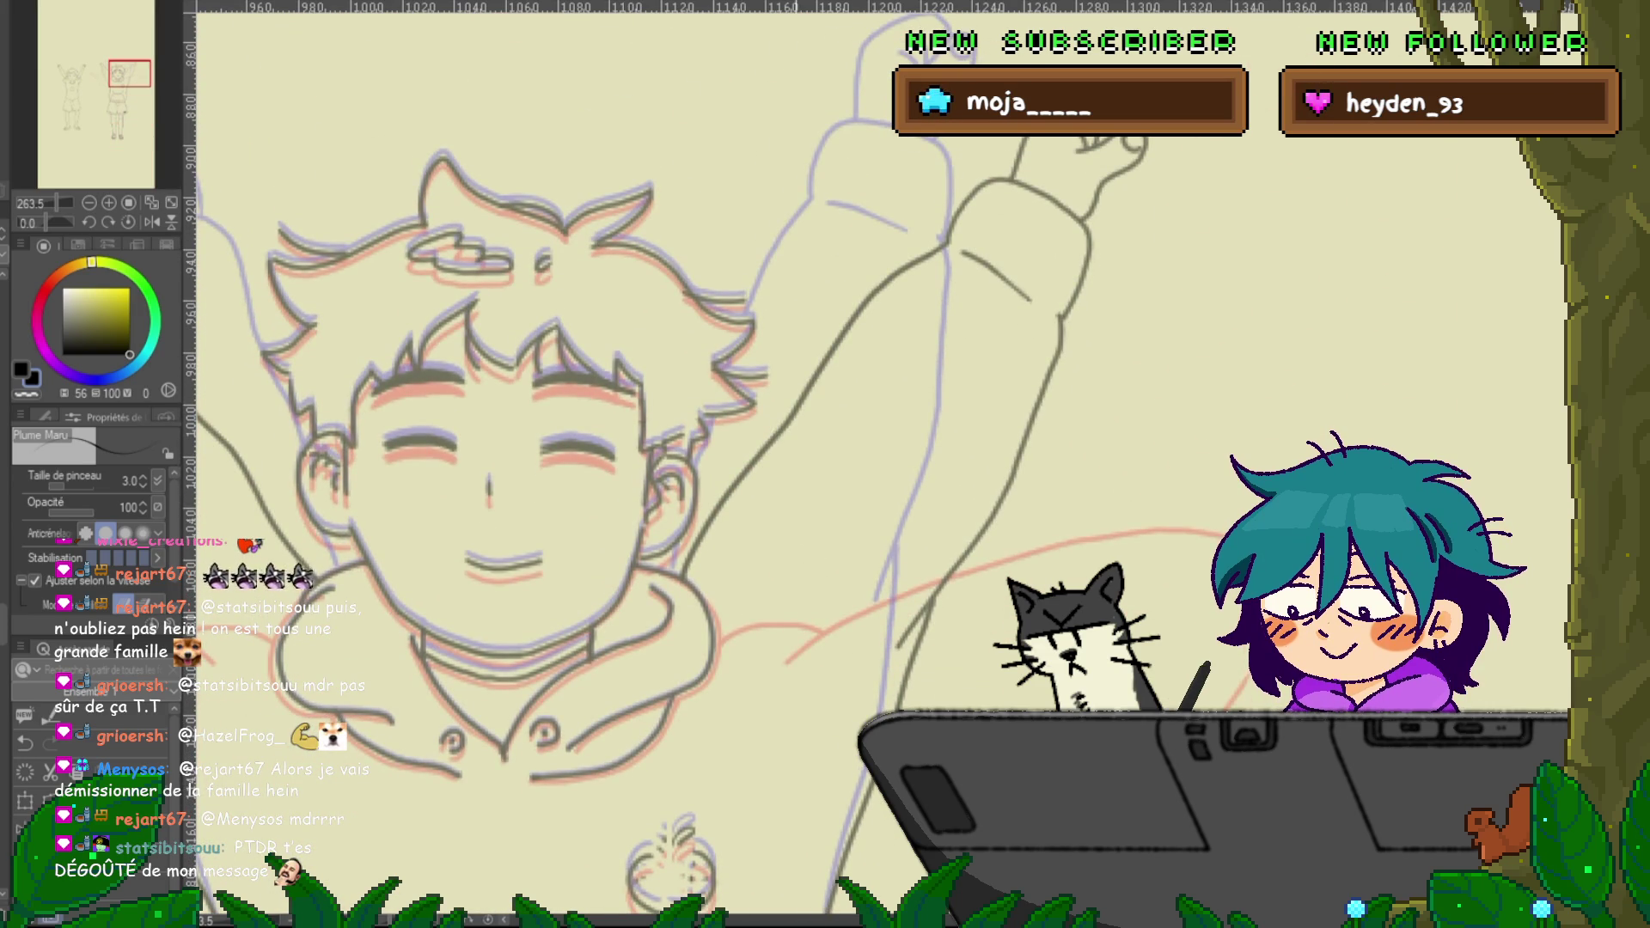
pyautogui.scroll(-4, 653, 464)
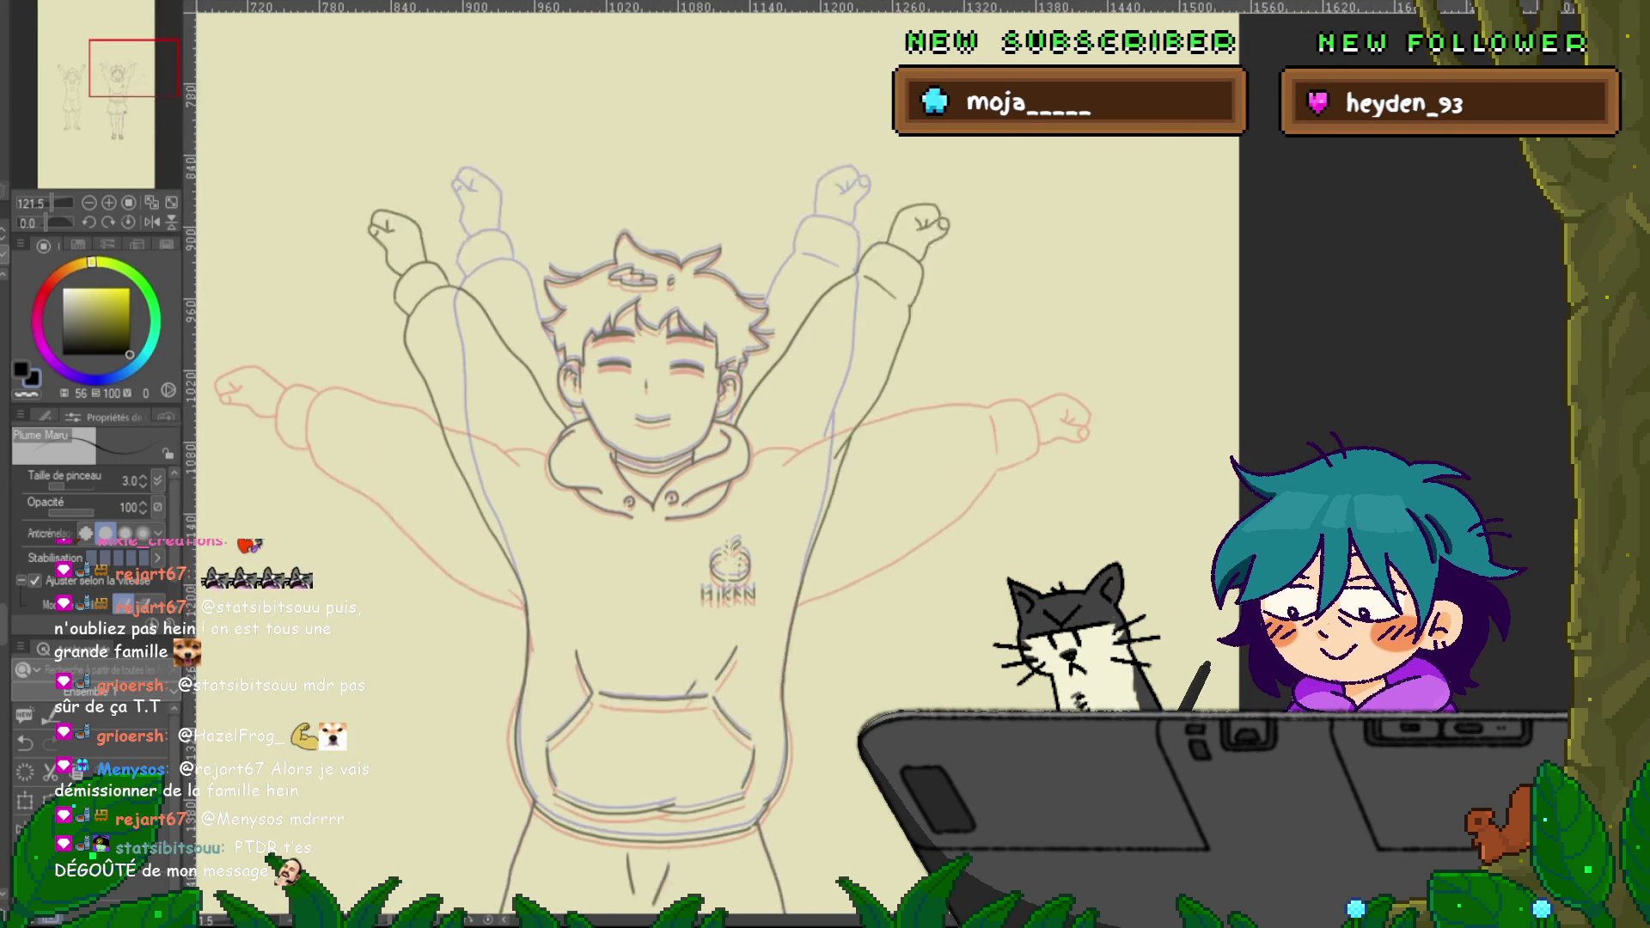
pyautogui.scroll(-2, 654, 464)
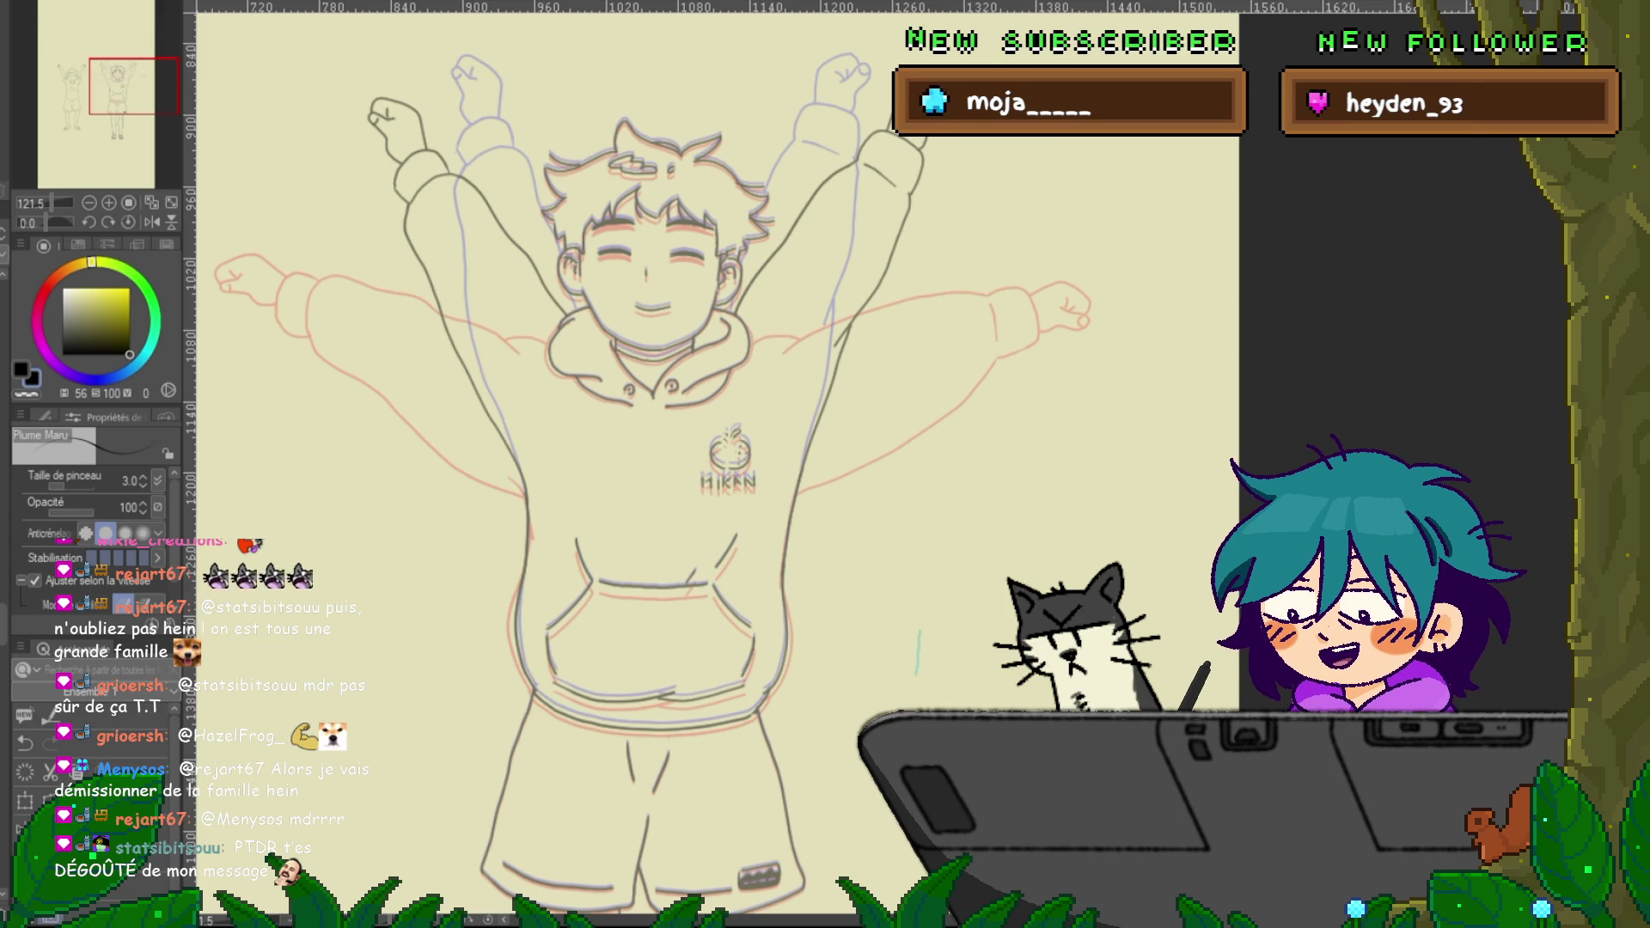
pyautogui.hscroll(-2, 653, 464)
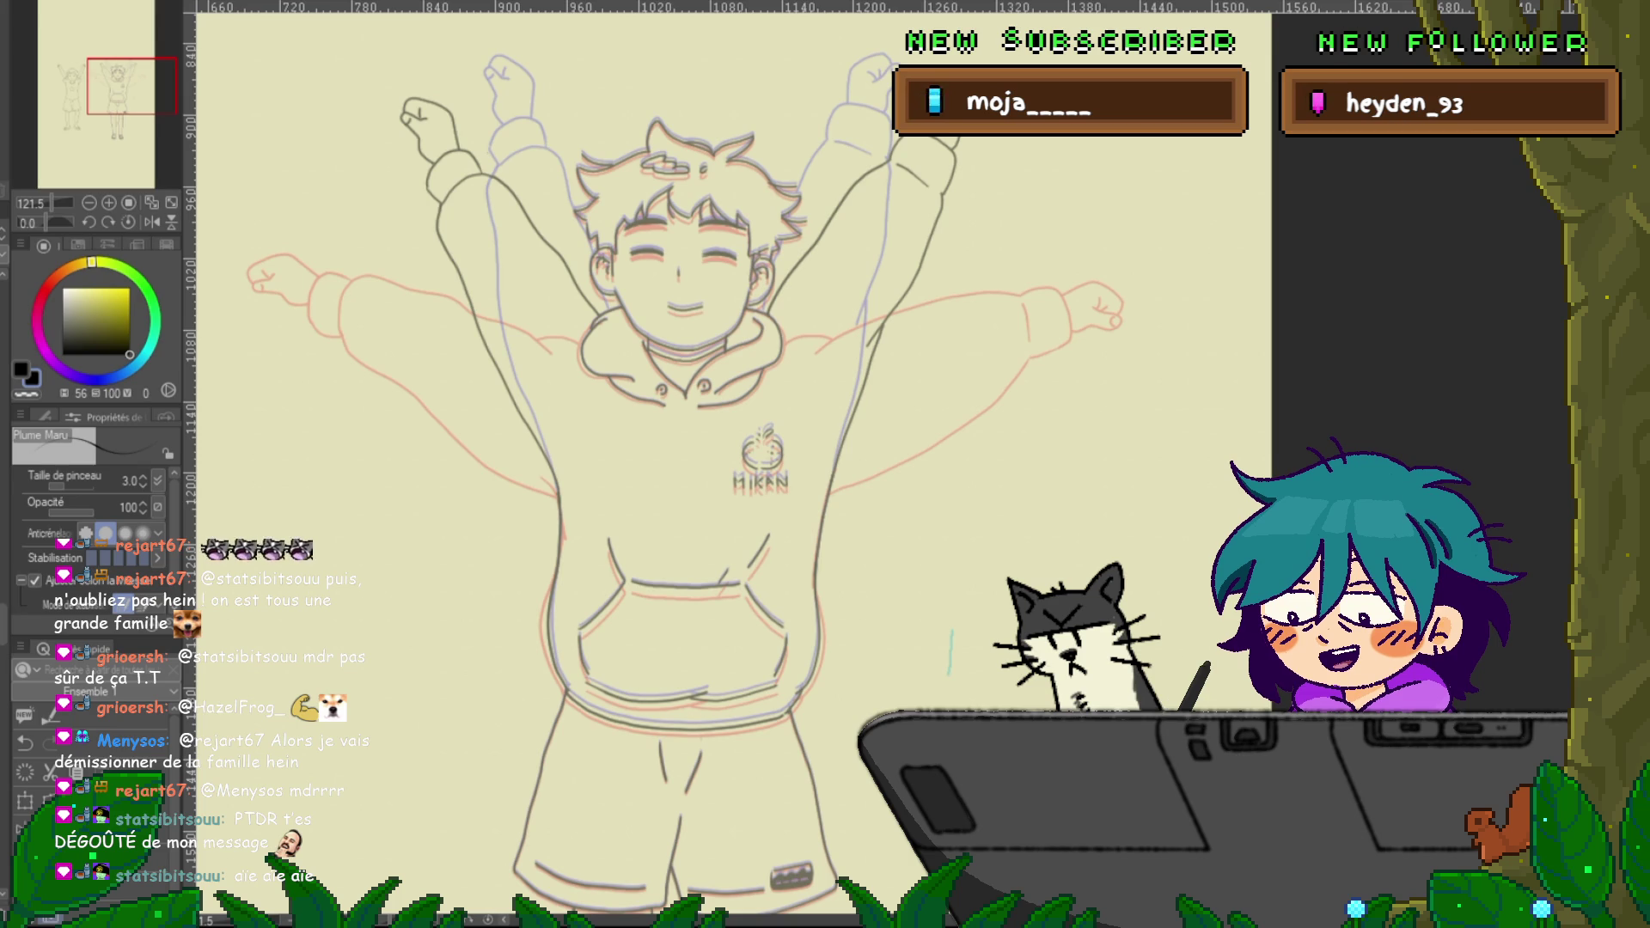
pyautogui.press('y')
pyautogui.click(456, 258)
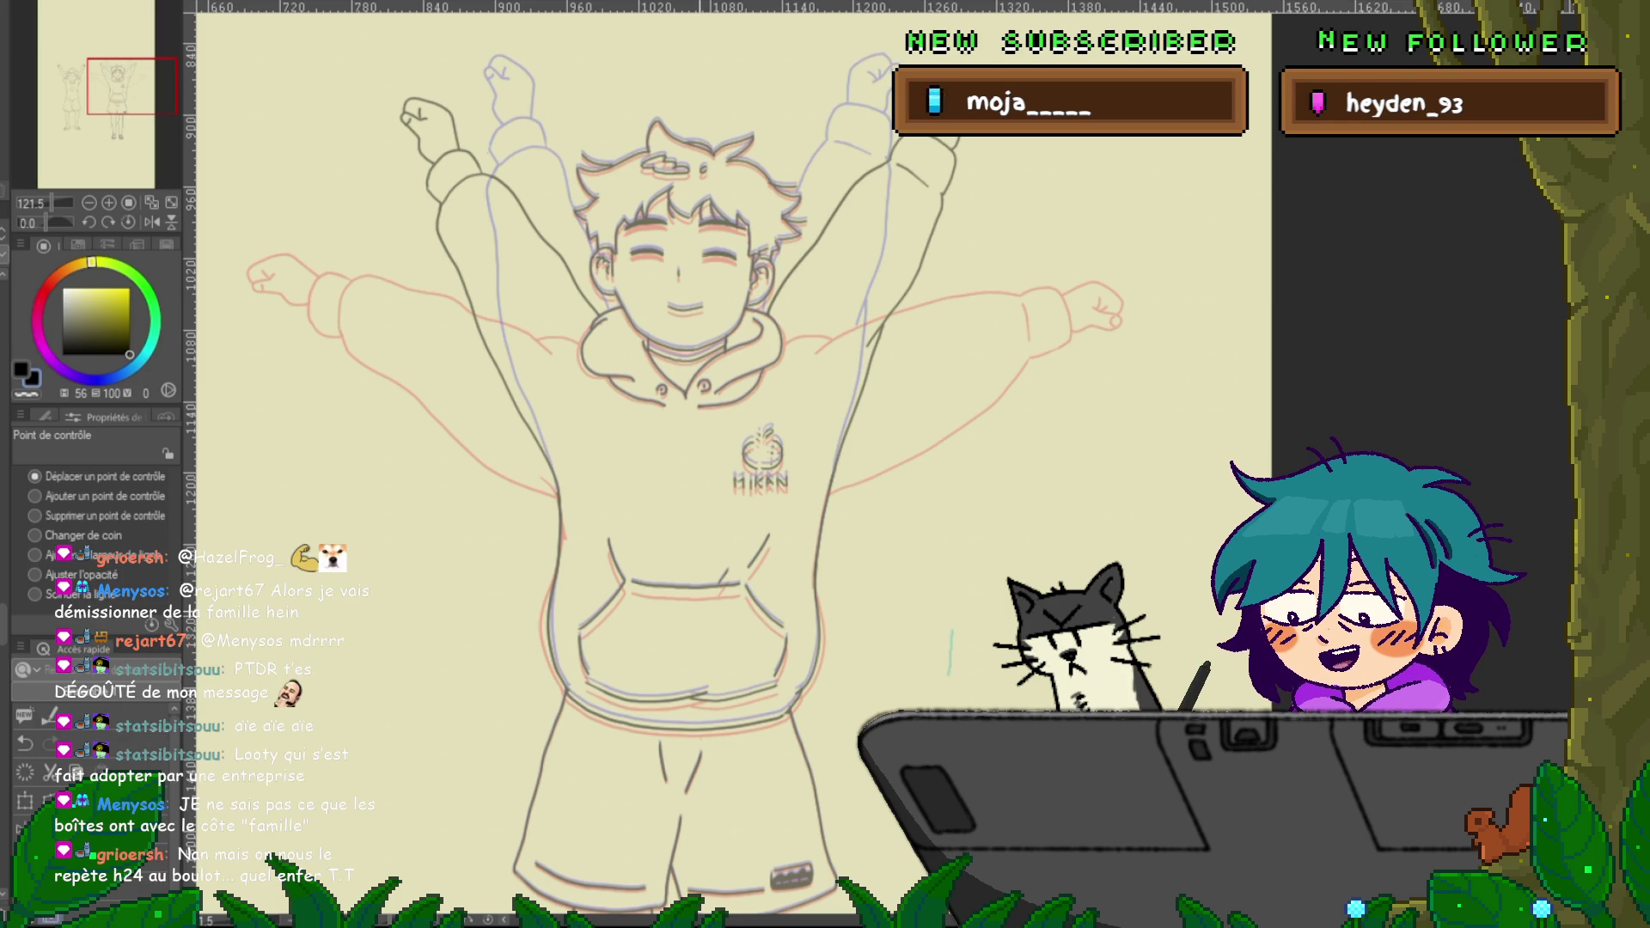
pyautogui.press('p')
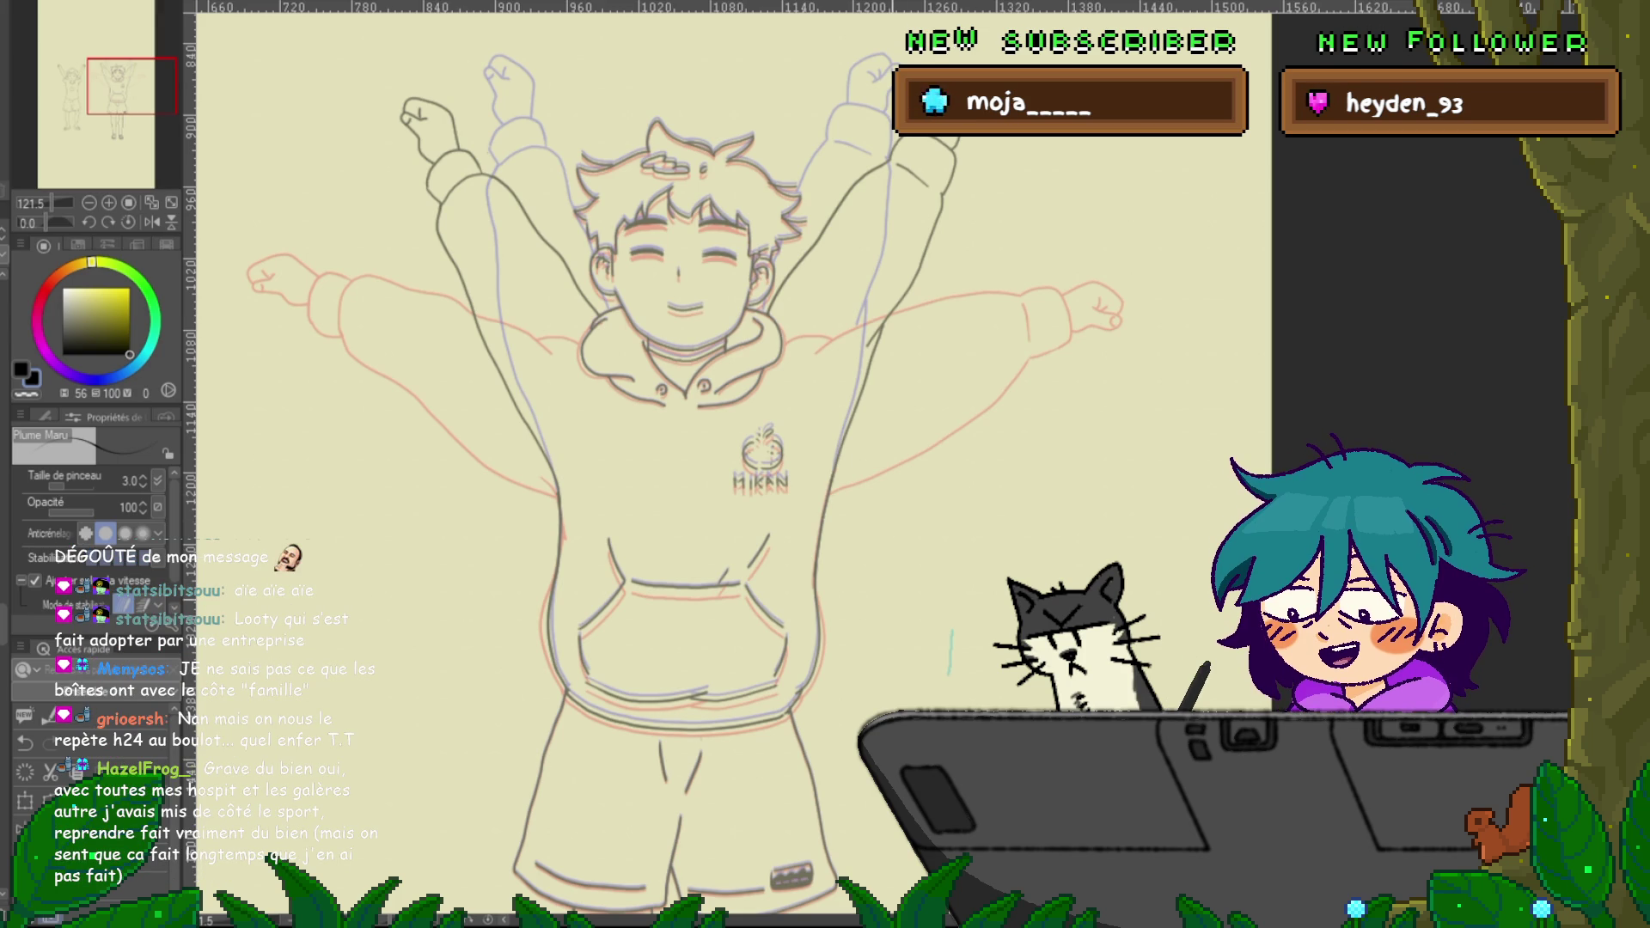
# Pan down toward the hoodie pocket, zooming in and out and undoing one stroke
pyautogui.moveTo(951, 653); pyautogui.dragTo(935, 460)
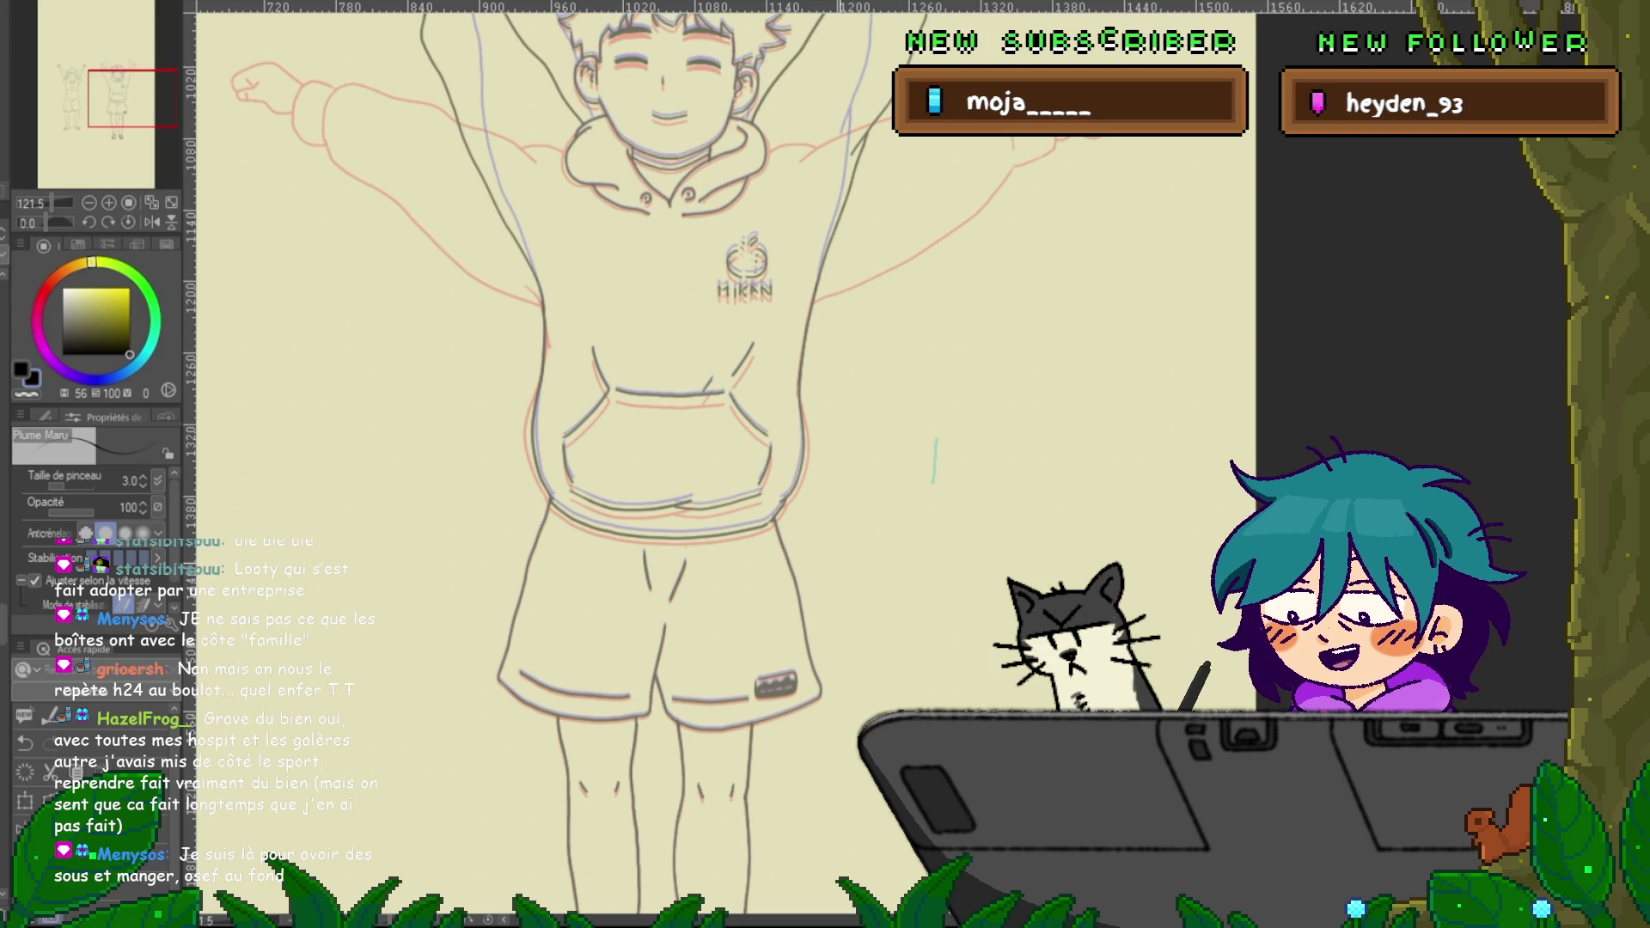
pyautogui.scroll(5, 645, 464)
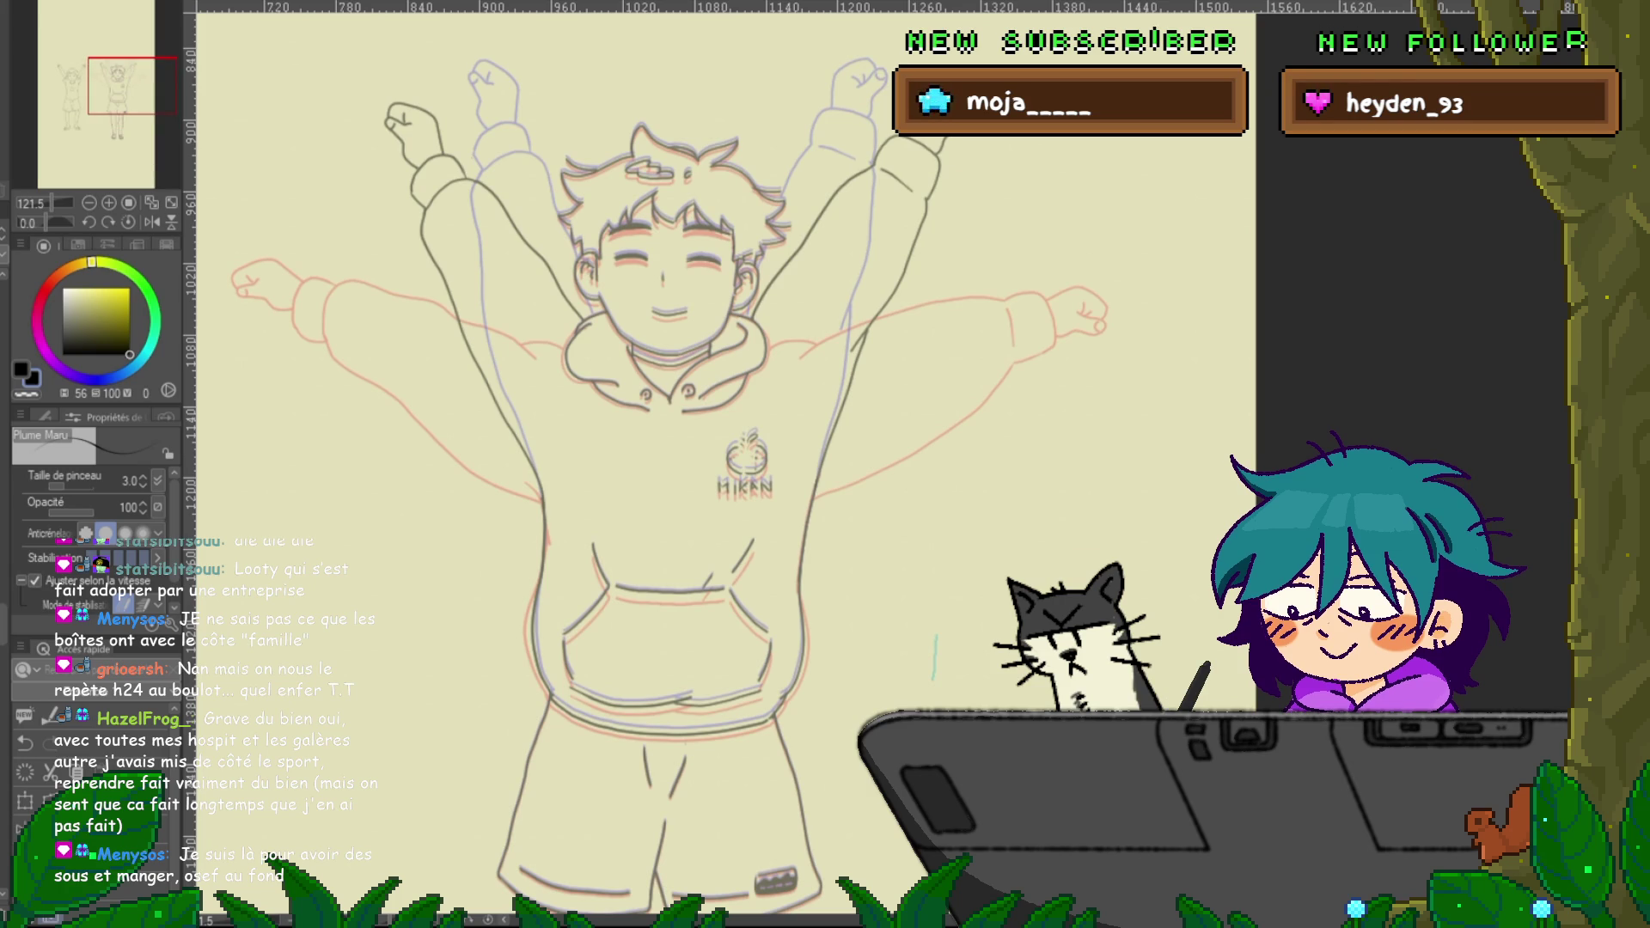
pyautogui.scroll(-10, 653, 464)
pyautogui.scroll(10, 654, 464)
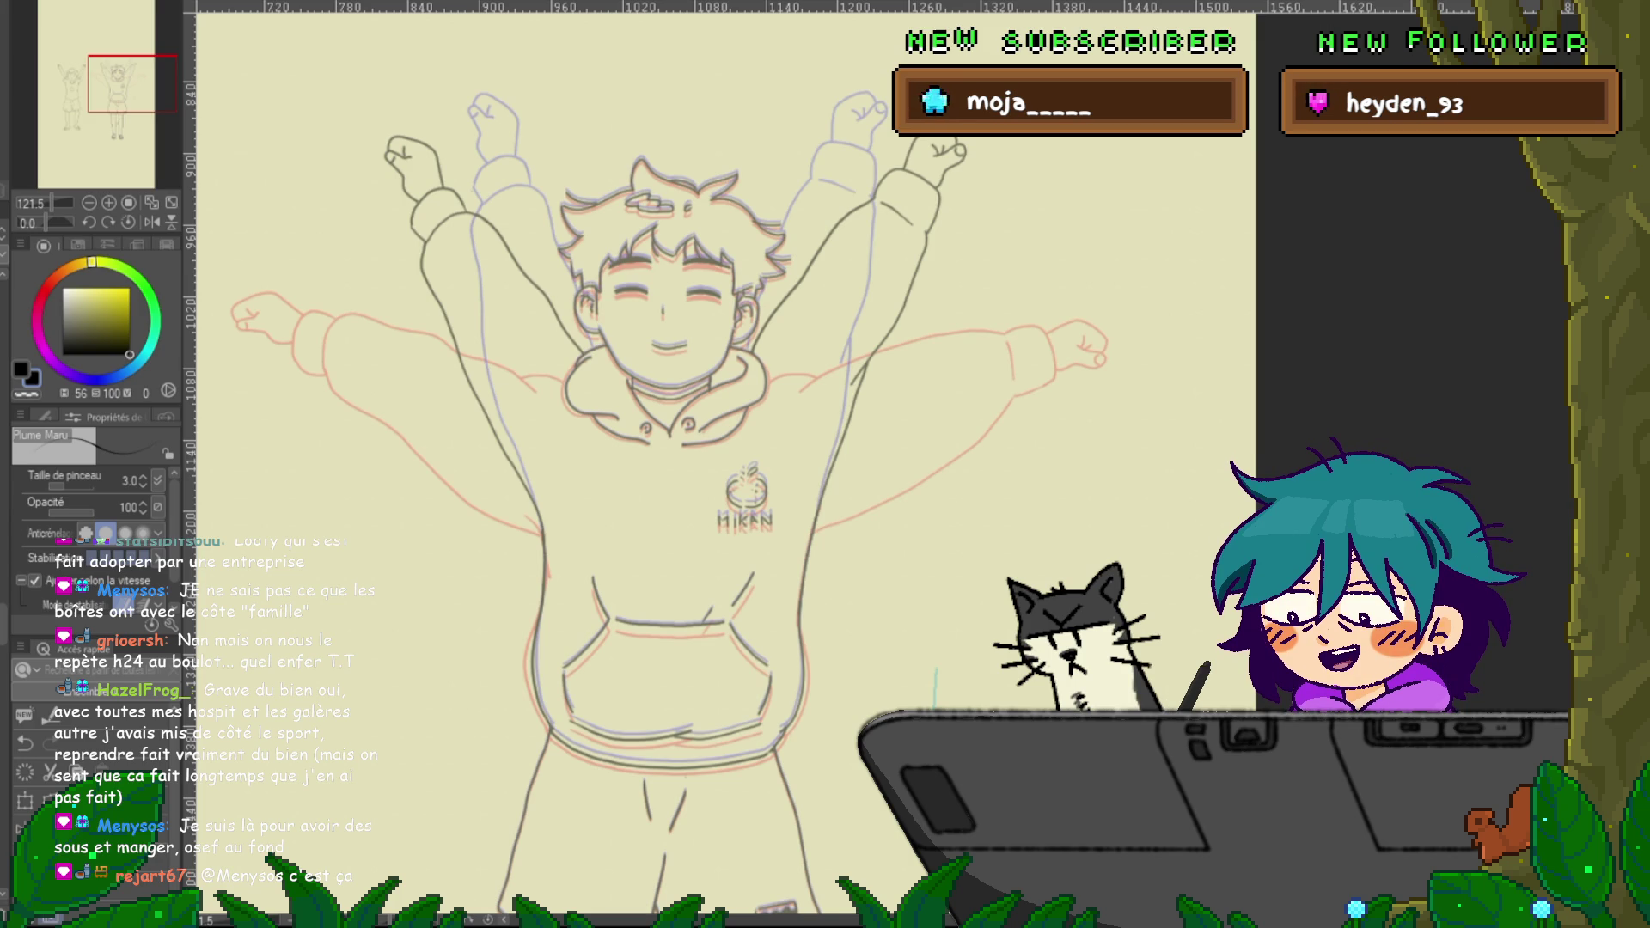
pyautogui.scroll(1, 653, 464)
pyautogui.scroll(-1, 653, 464)
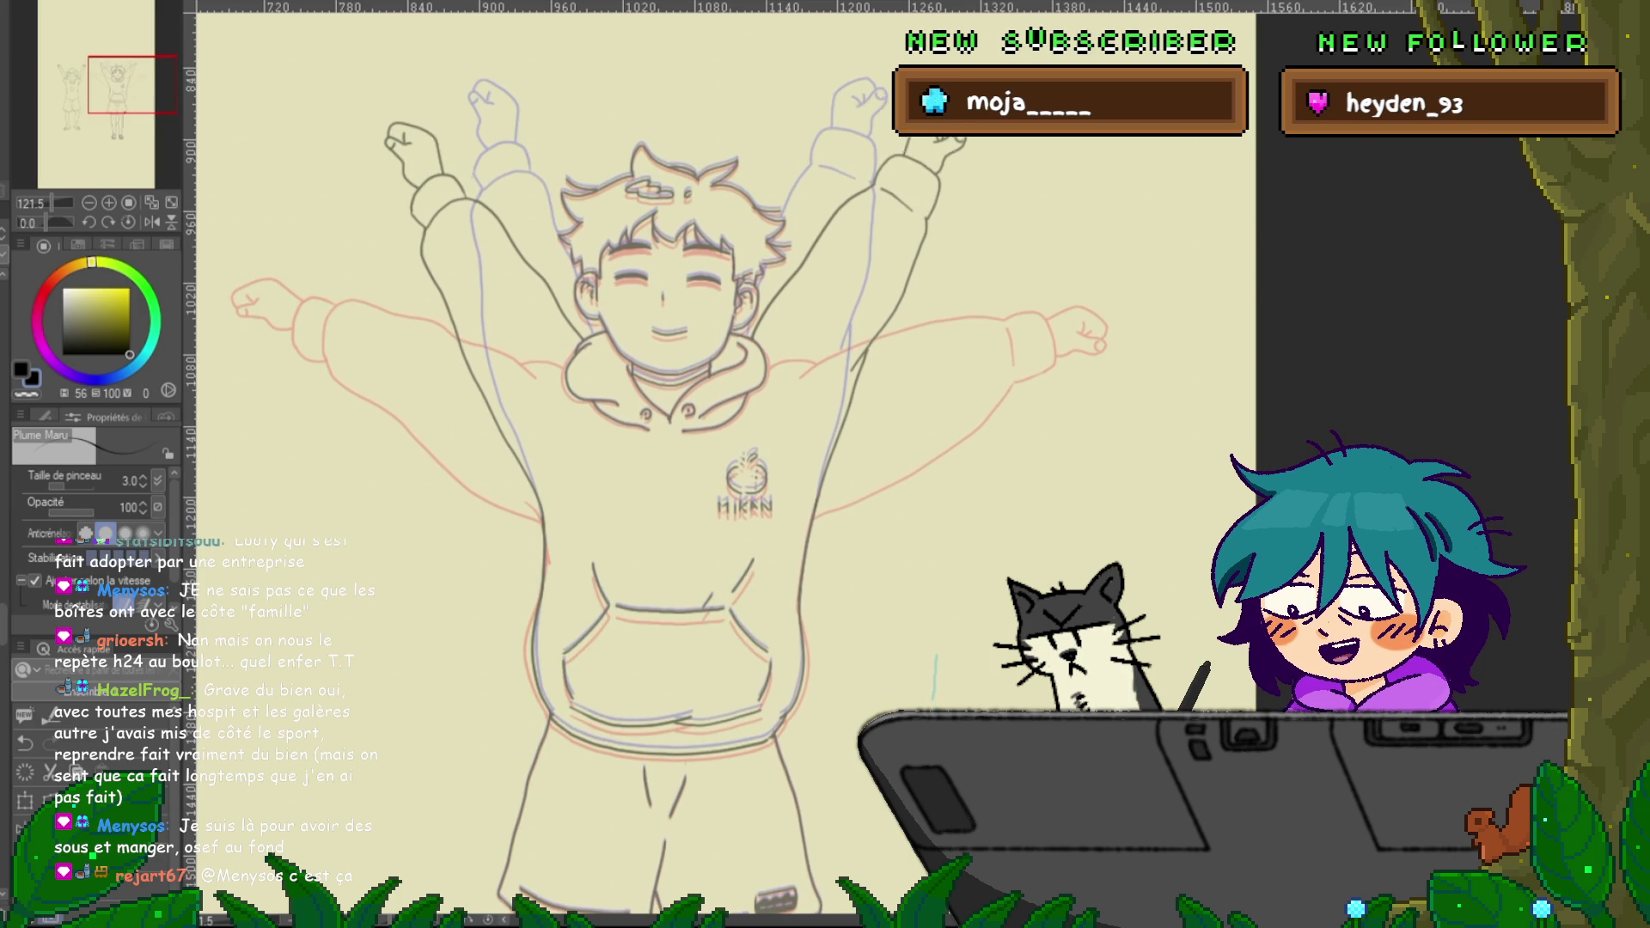
pyautogui.scroll(-1, 654, 464)
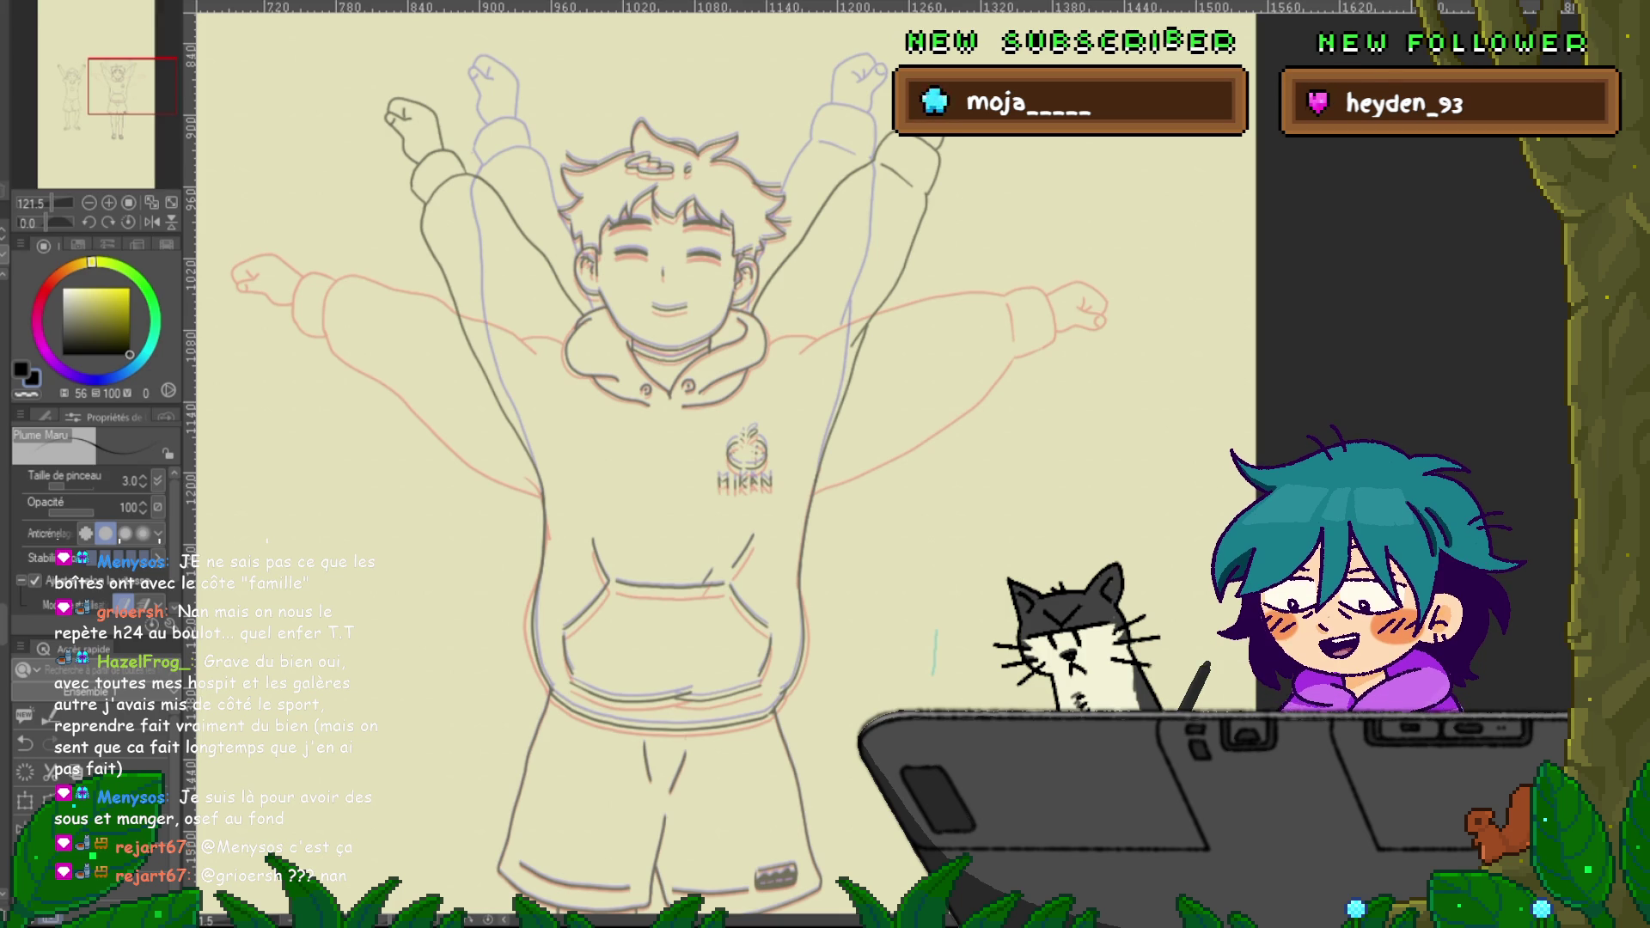
pyautogui.hotkey('ctrl', 'z')
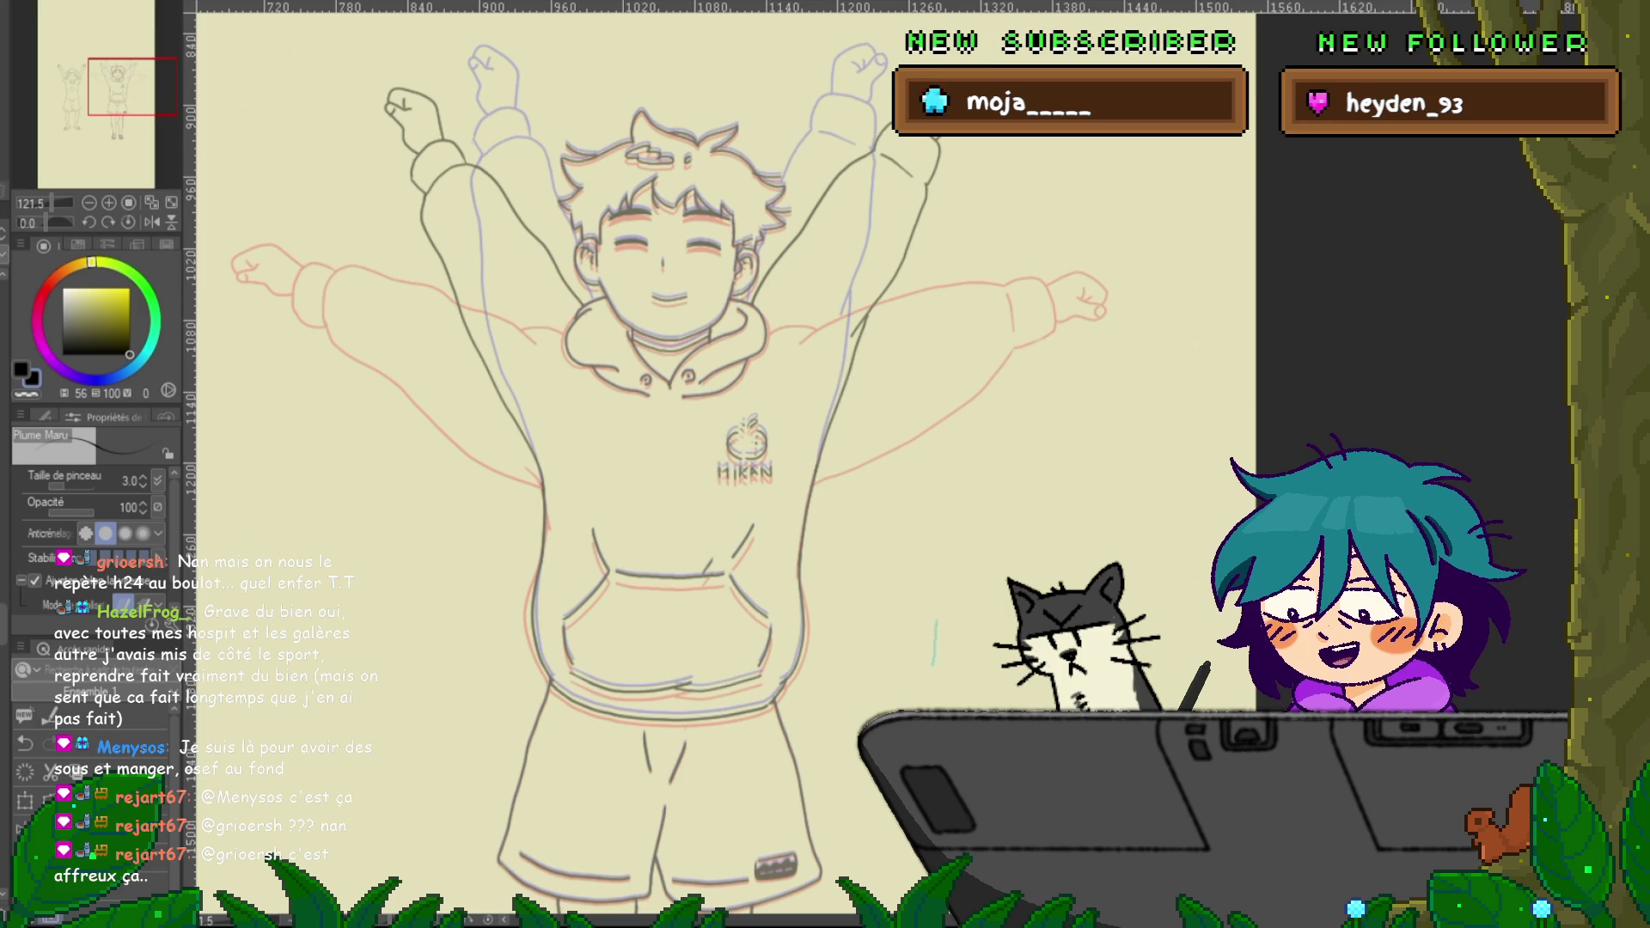
pyautogui.scroll(-1, 653, 464)
pyautogui.scroll(3, 653, 464)
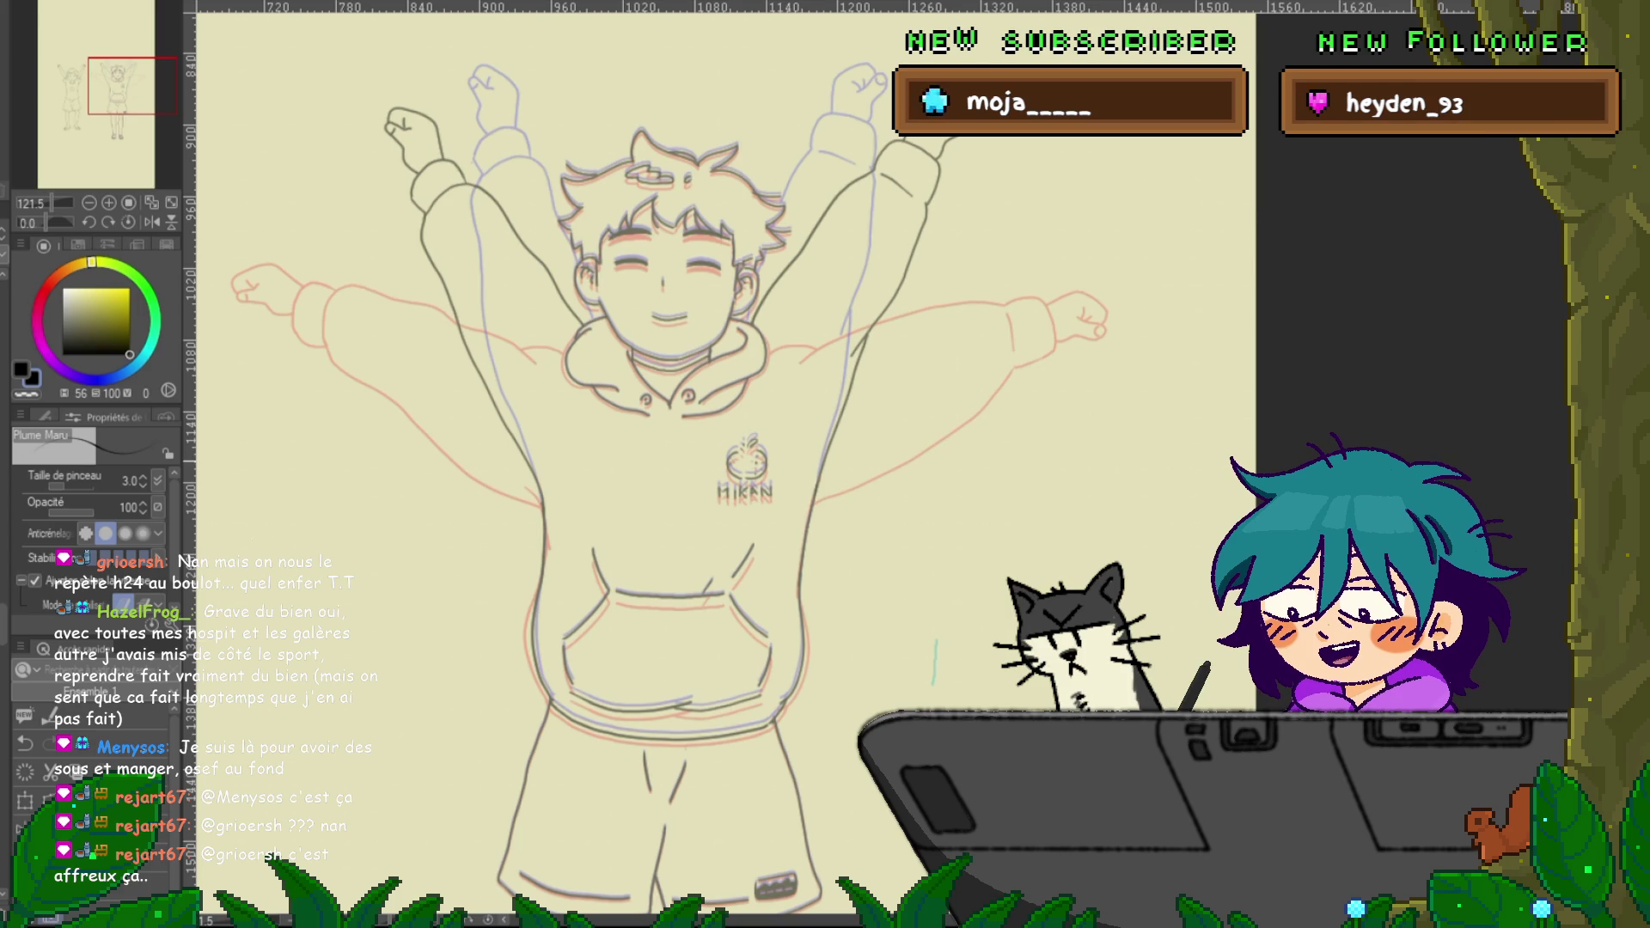
pyautogui.scroll(1, 653, 464)
pyautogui.scroll(-2, 653, 465)
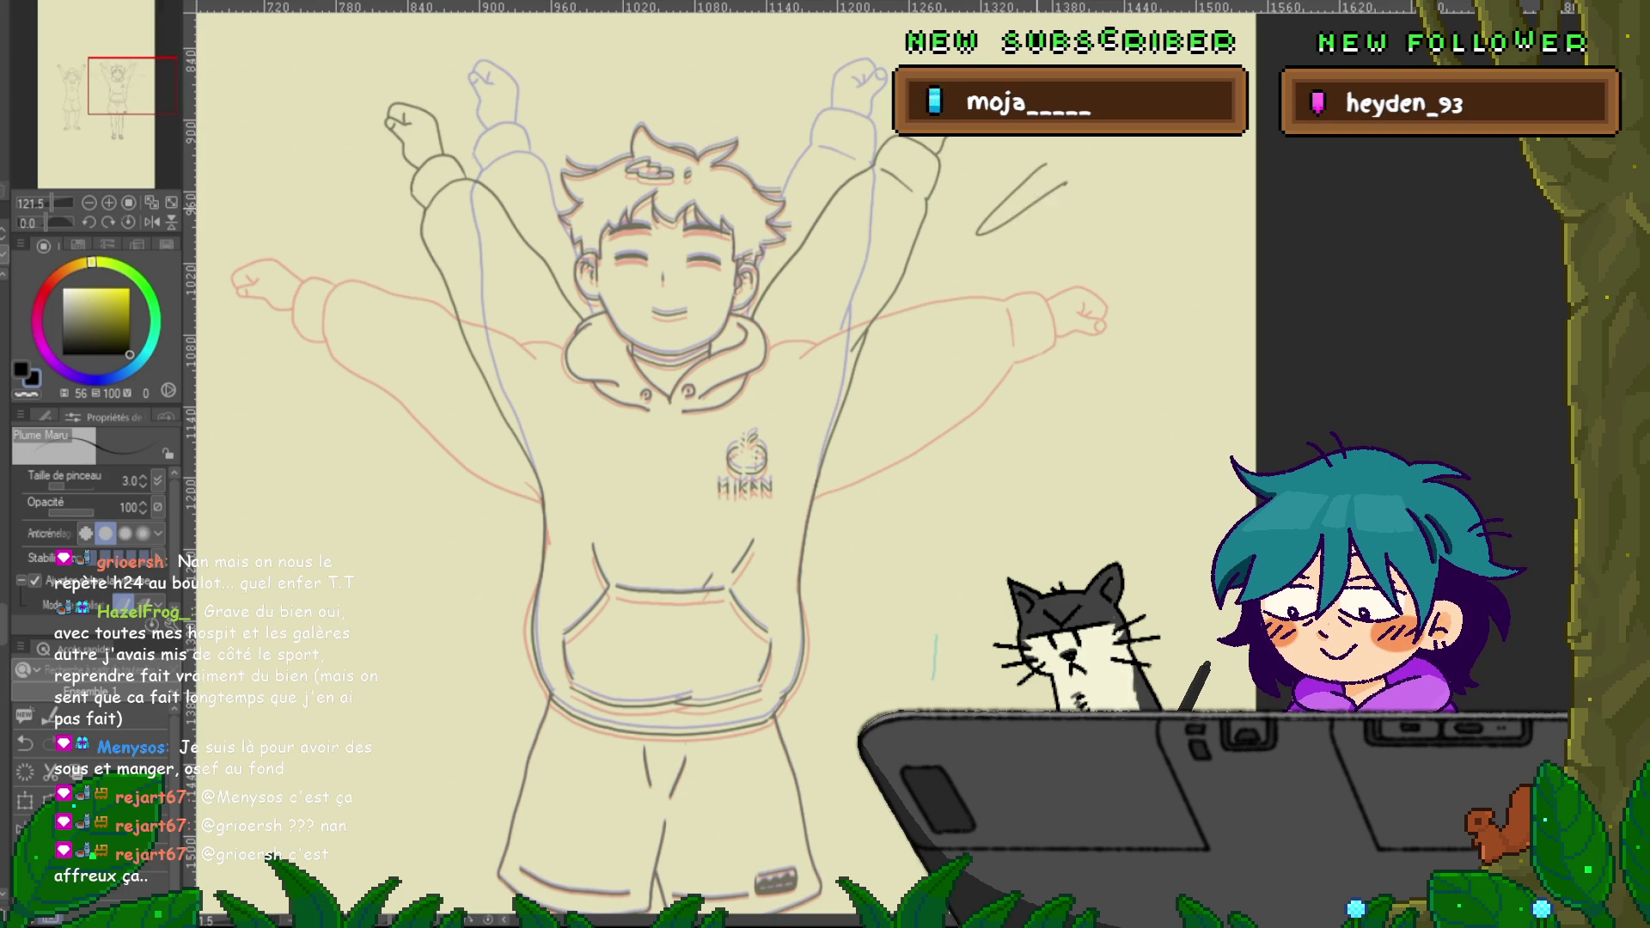
# Draw and undo two trial zigzag strokes beside the raised arm, then nudge the view
pyautogui.moveTo(989, 222)
pyautogui.mouseDown()
pyautogui.moveTo(1063, 151)
pyautogui.moveTo(1148, 244)
pyautogui.moveTo(1057, 141)
pyautogui.moveTo(1098, 170)
pyautogui.mouseUp()
pyautogui.hotkey('ctrl', 'z')
pyautogui.hotkey('ctrl', 'z')
pyautogui.moveTo(975, 211)
pyautogui.mouseDown()
pyautogui.moveTo(1074, 167)
pyautogui.moveTo(1098, 248)
pyautogui.mouseUp()
pyautogui.hotkey('ctrl', 'z')
pyautogui.moveTo(653, 465); pyautogui.dragTo(676, 442)
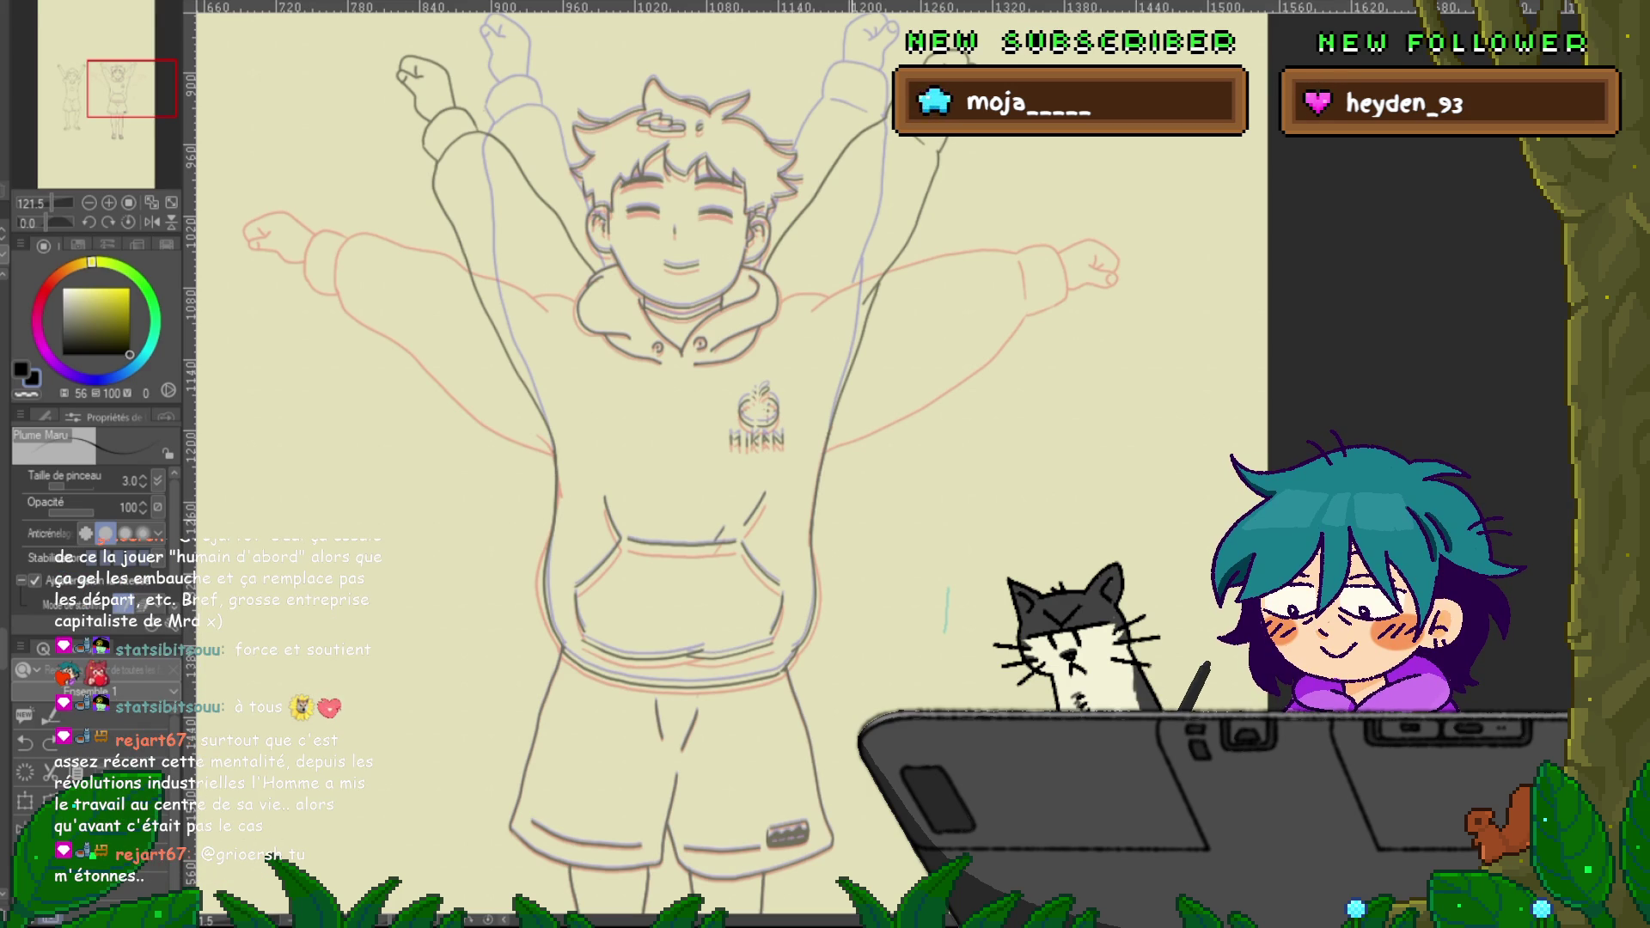
# Scroll down past the shorts until the boy's legs and sandals are in view
pyautogui.scroll(-3, 654, 464)
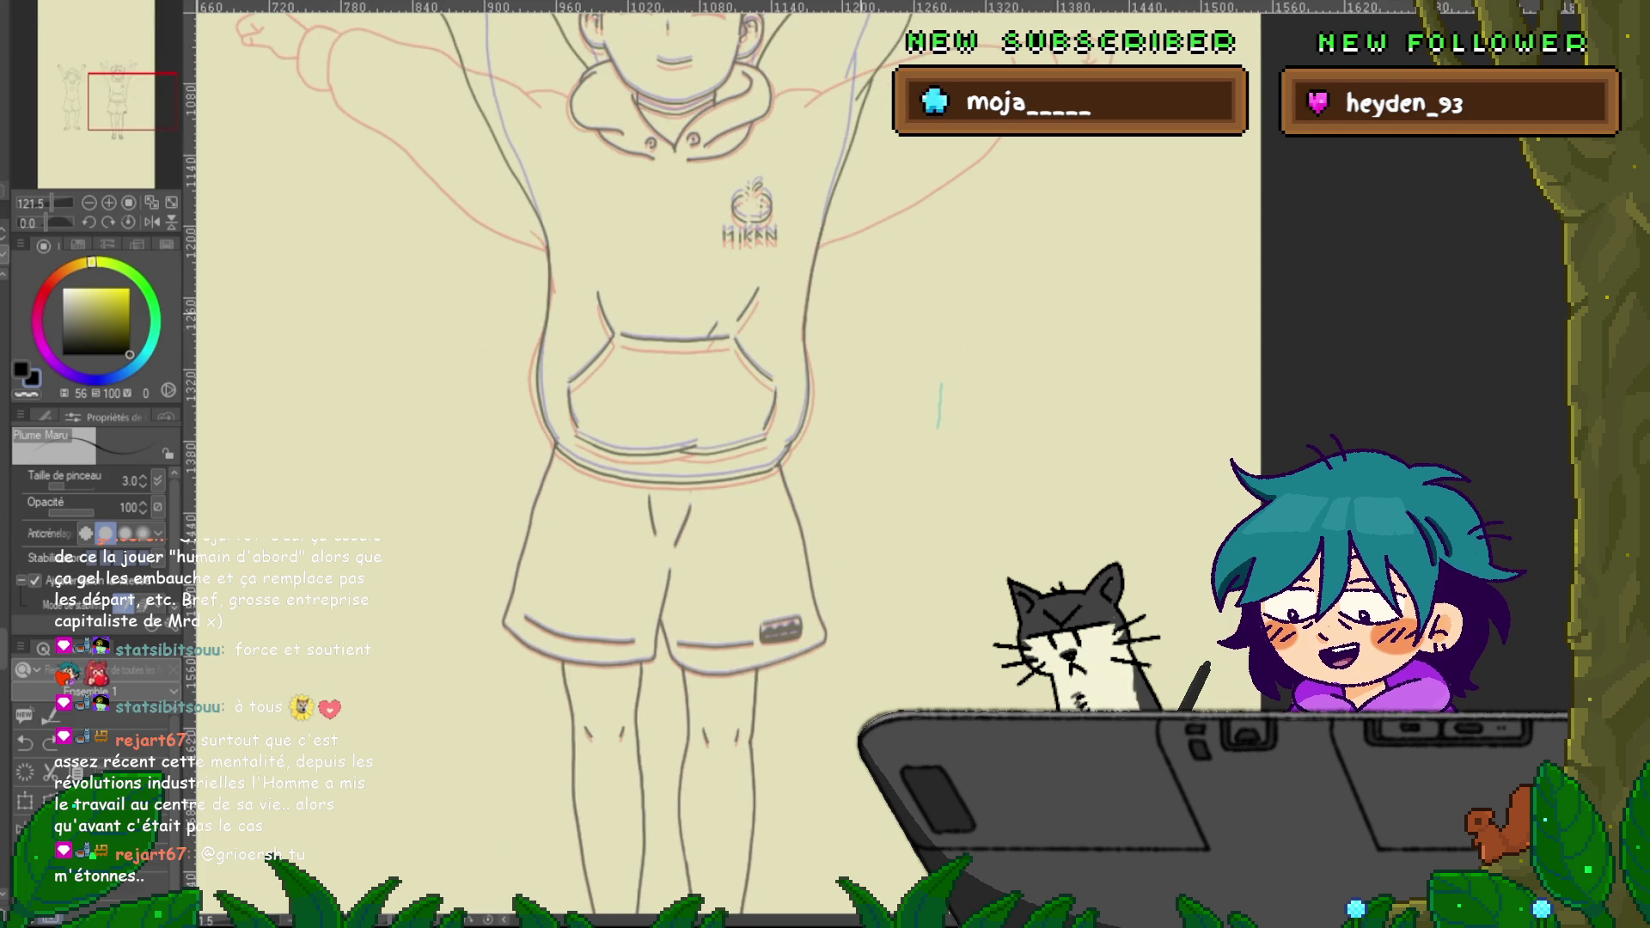
pyautogui.scroll(4, 653, 464)
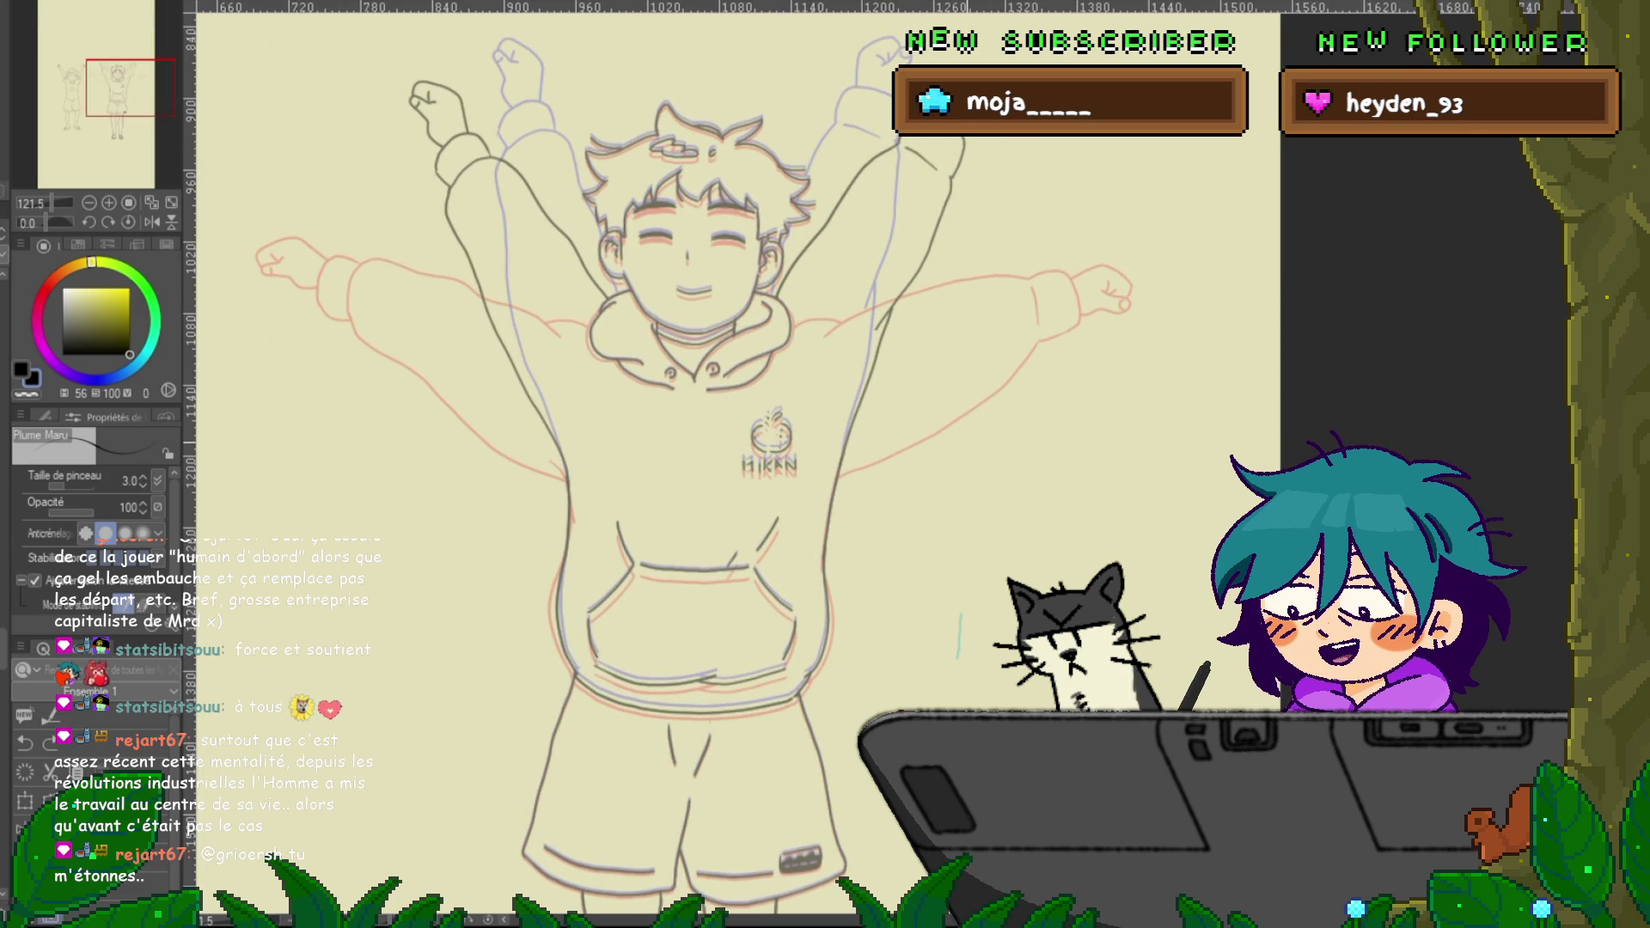
pyautogui.moveTo(653, 464)
pyautogui.mouseDown()
pyautogui.moveTo(632, 485)
pyautogui.moveTo(636, 471)
pyautogui.mouseUp()
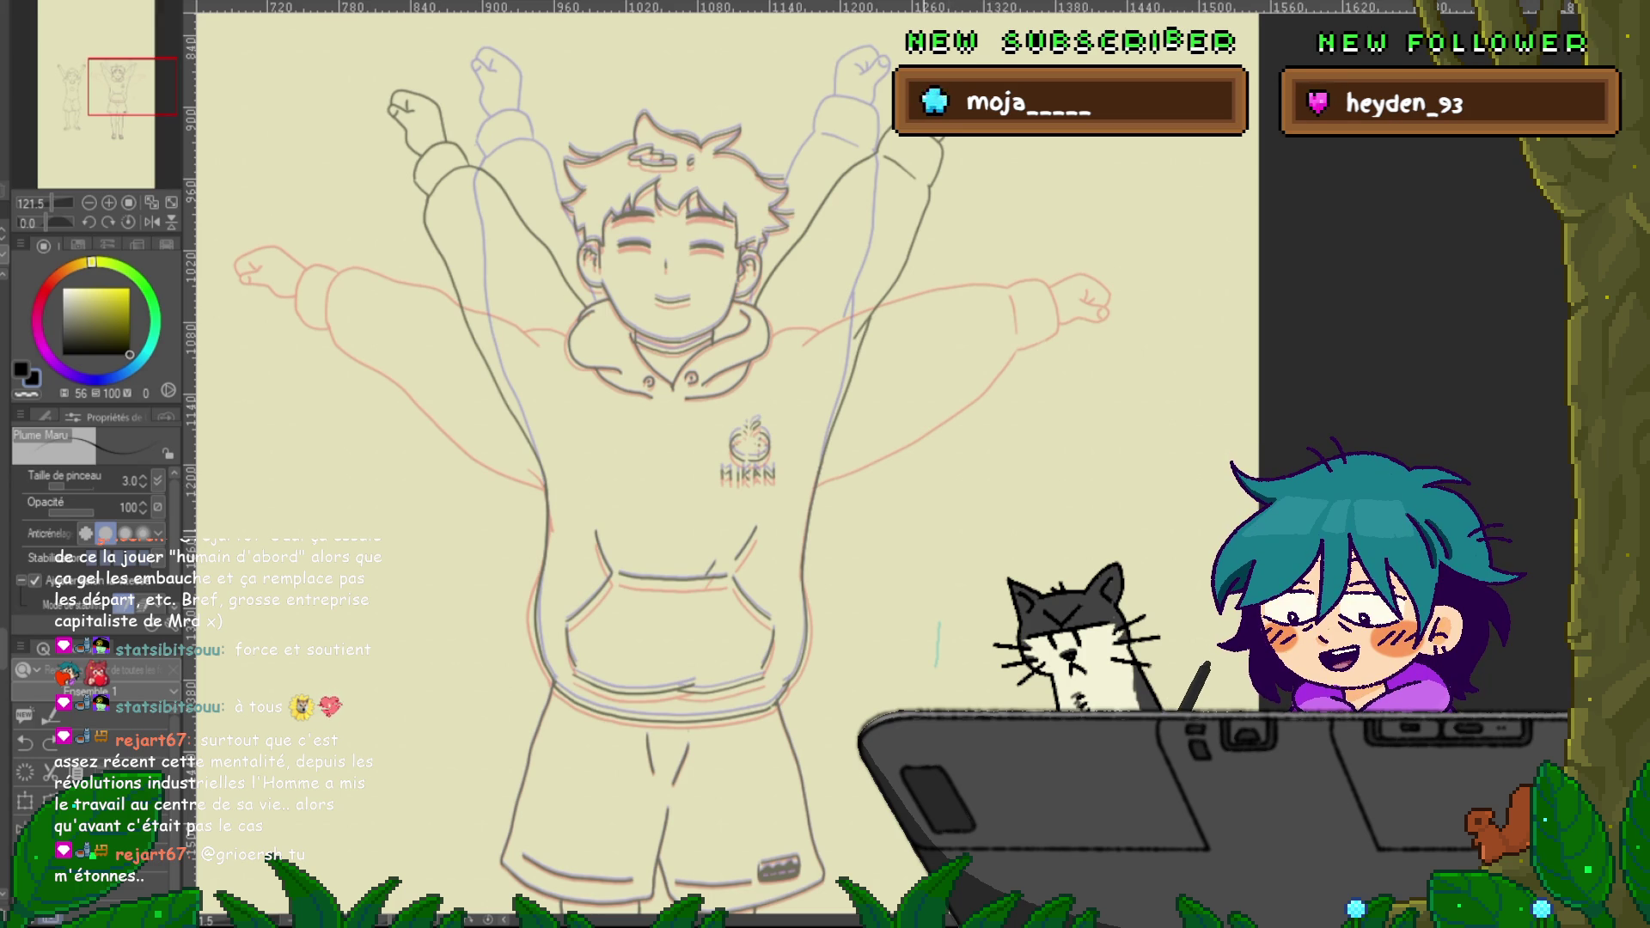
pyautogui.scroll(-3, 654, 464)
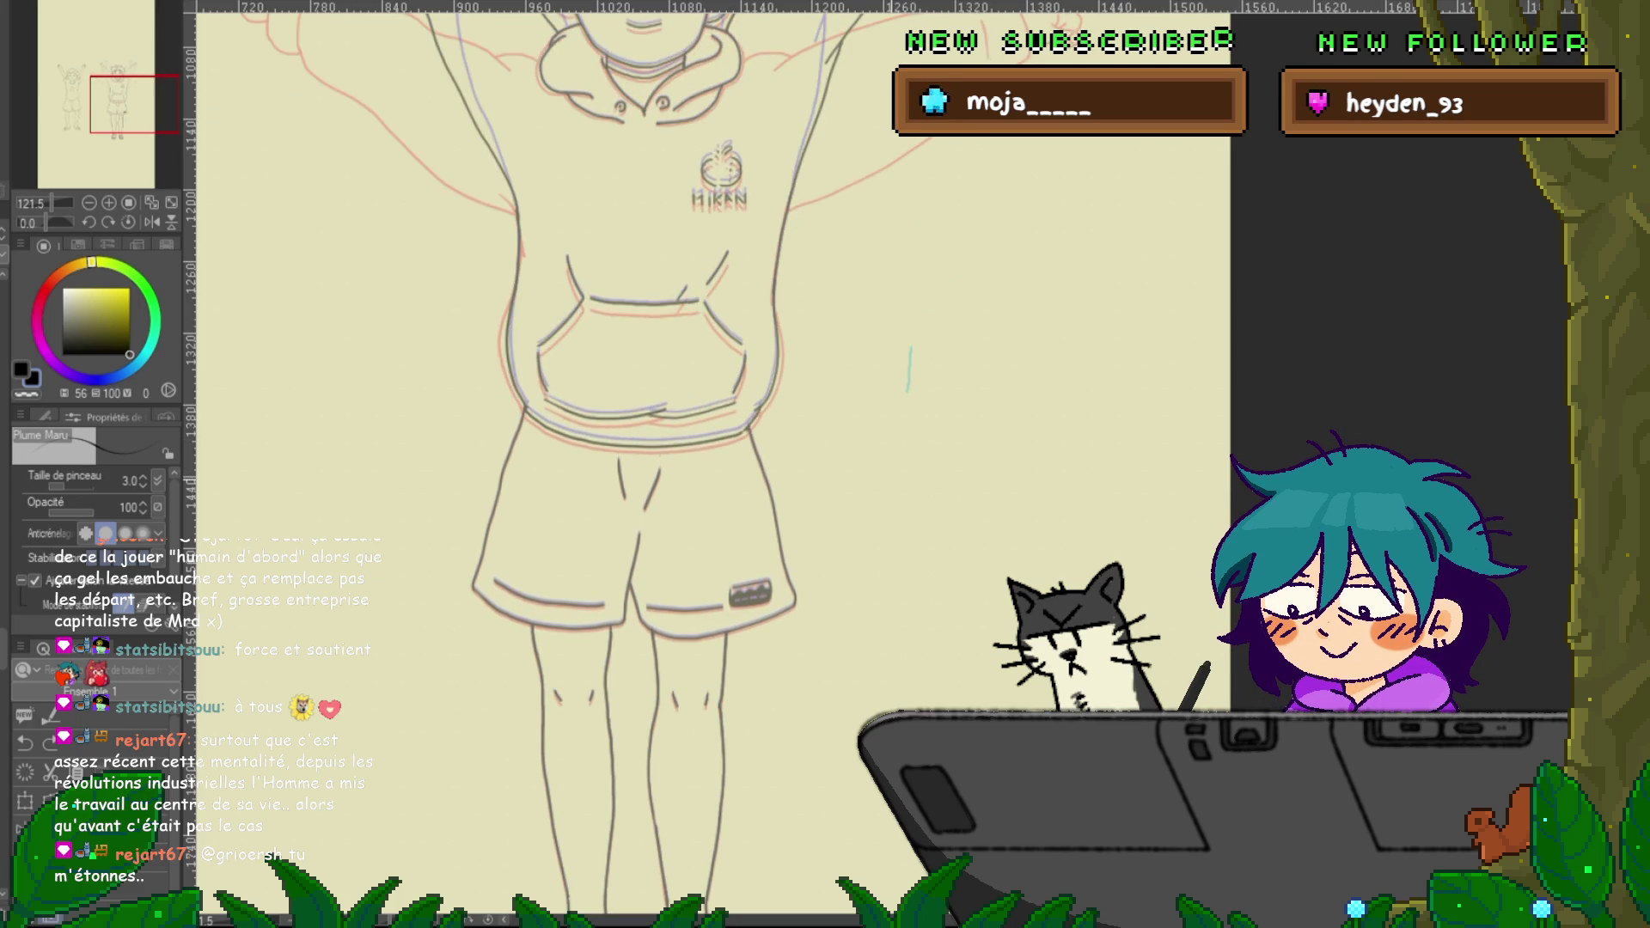
pyautogui.scroll(-3, 653, 464)
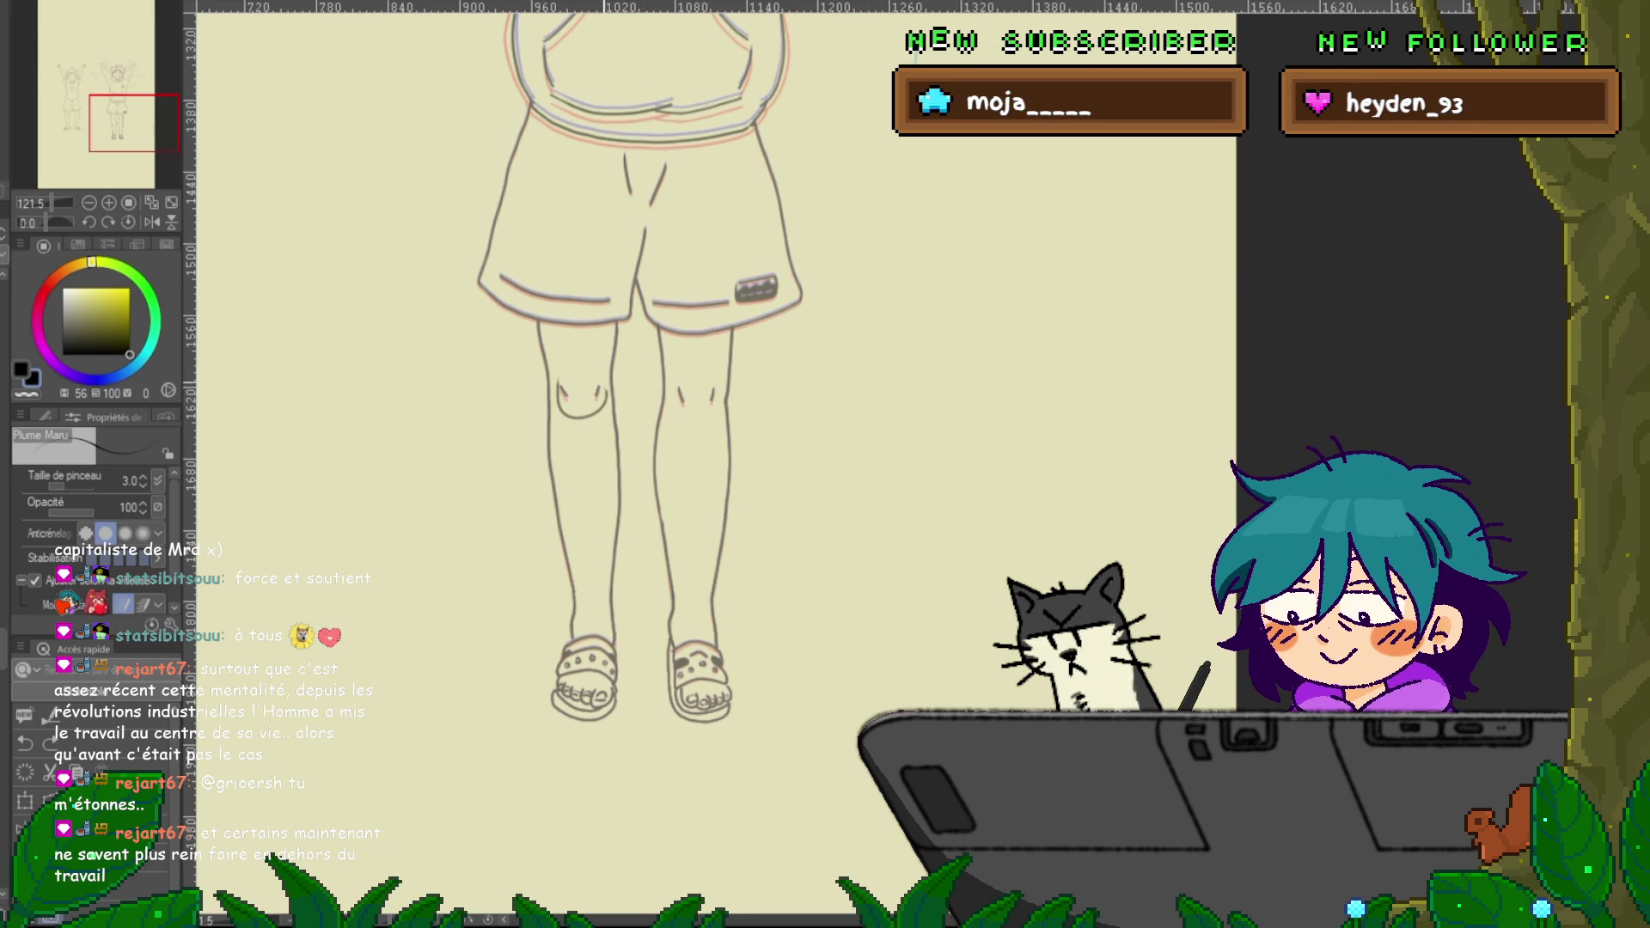
# Undo the left-knee circle and lasso-transform the knee lines on both legs into place
pyautogui.hotkey('ctrl', 'z')
pyautogui.press('m')
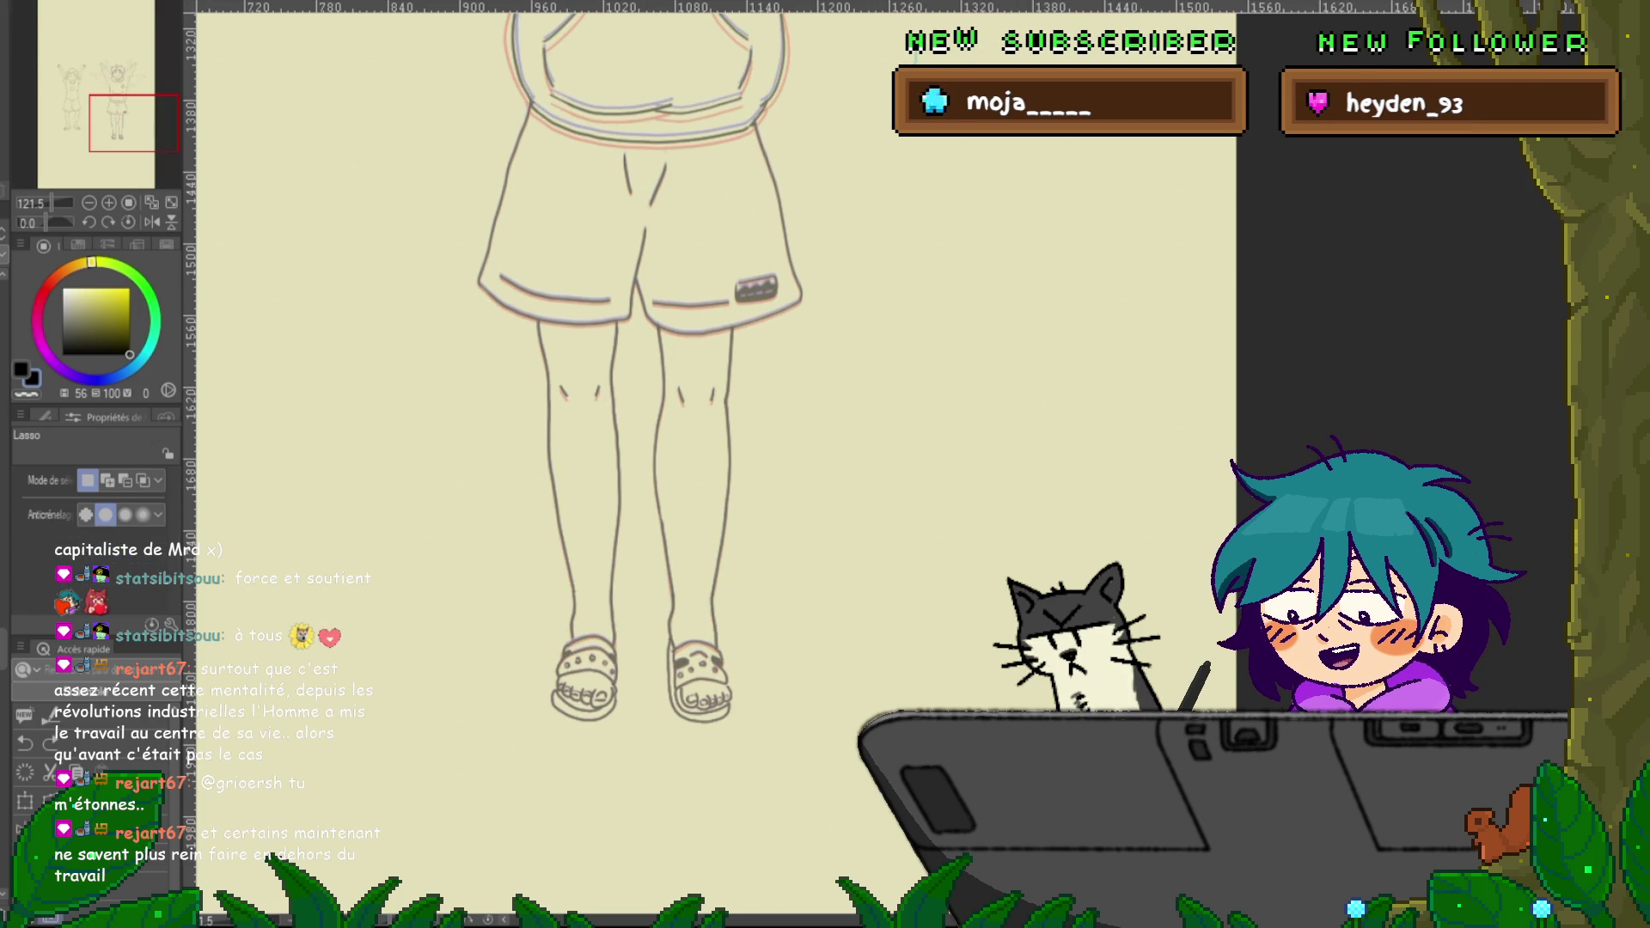
pyautogui.moveTo(581, 364); pyautogui.dragTo(574, 365)
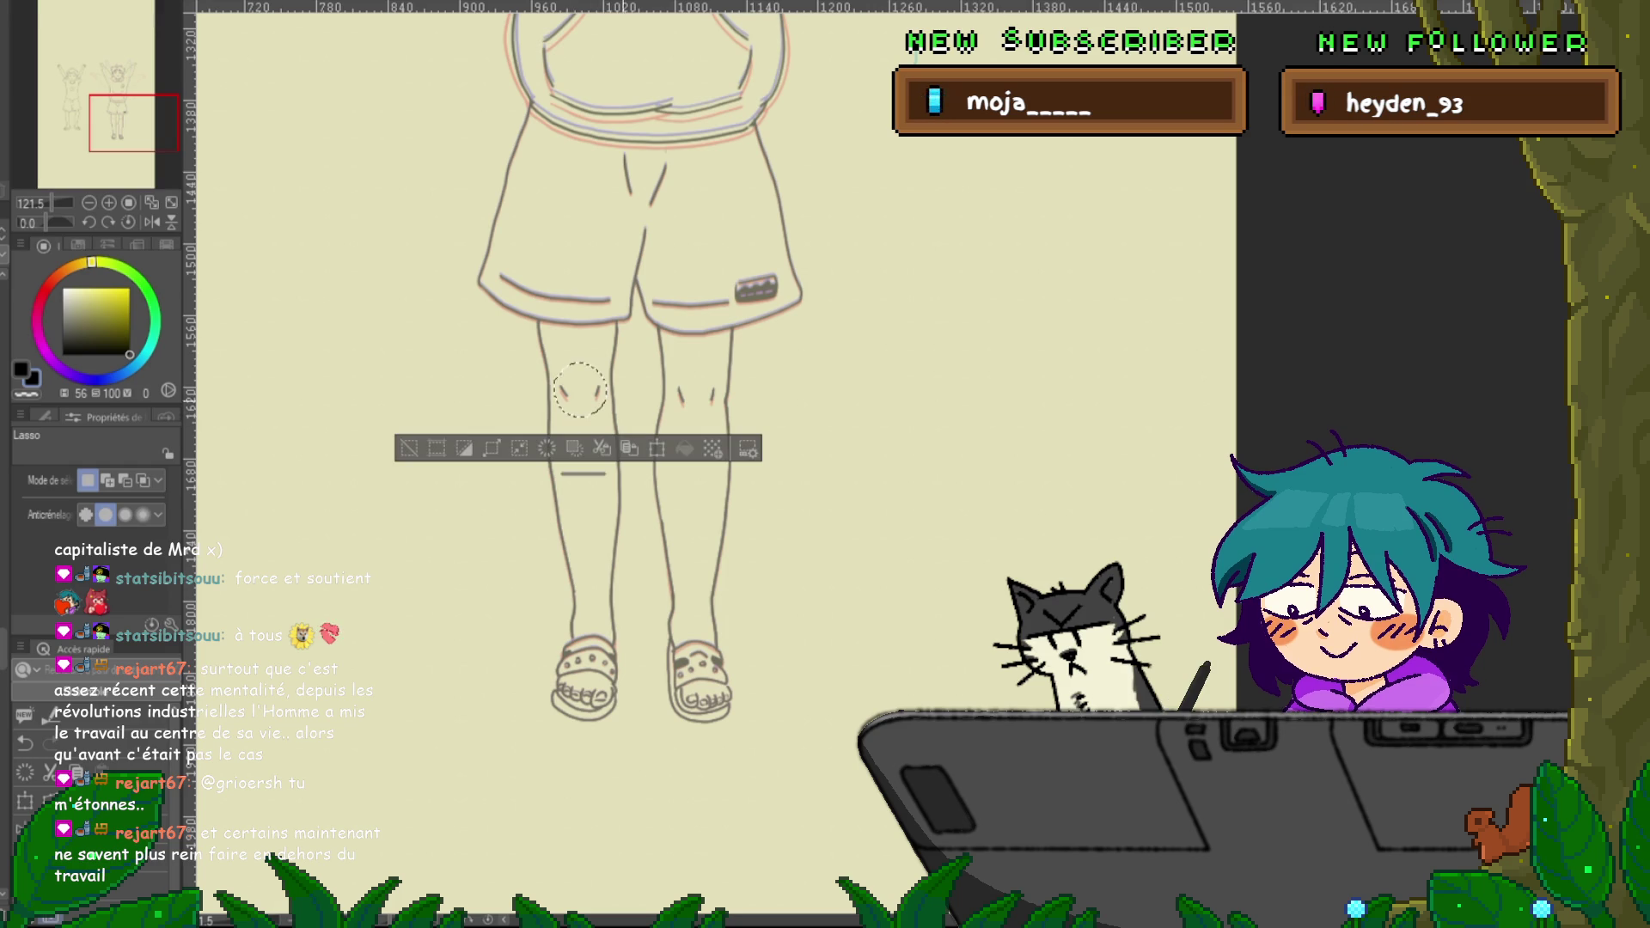
pyautogui.hotkey('ctrl', 't')
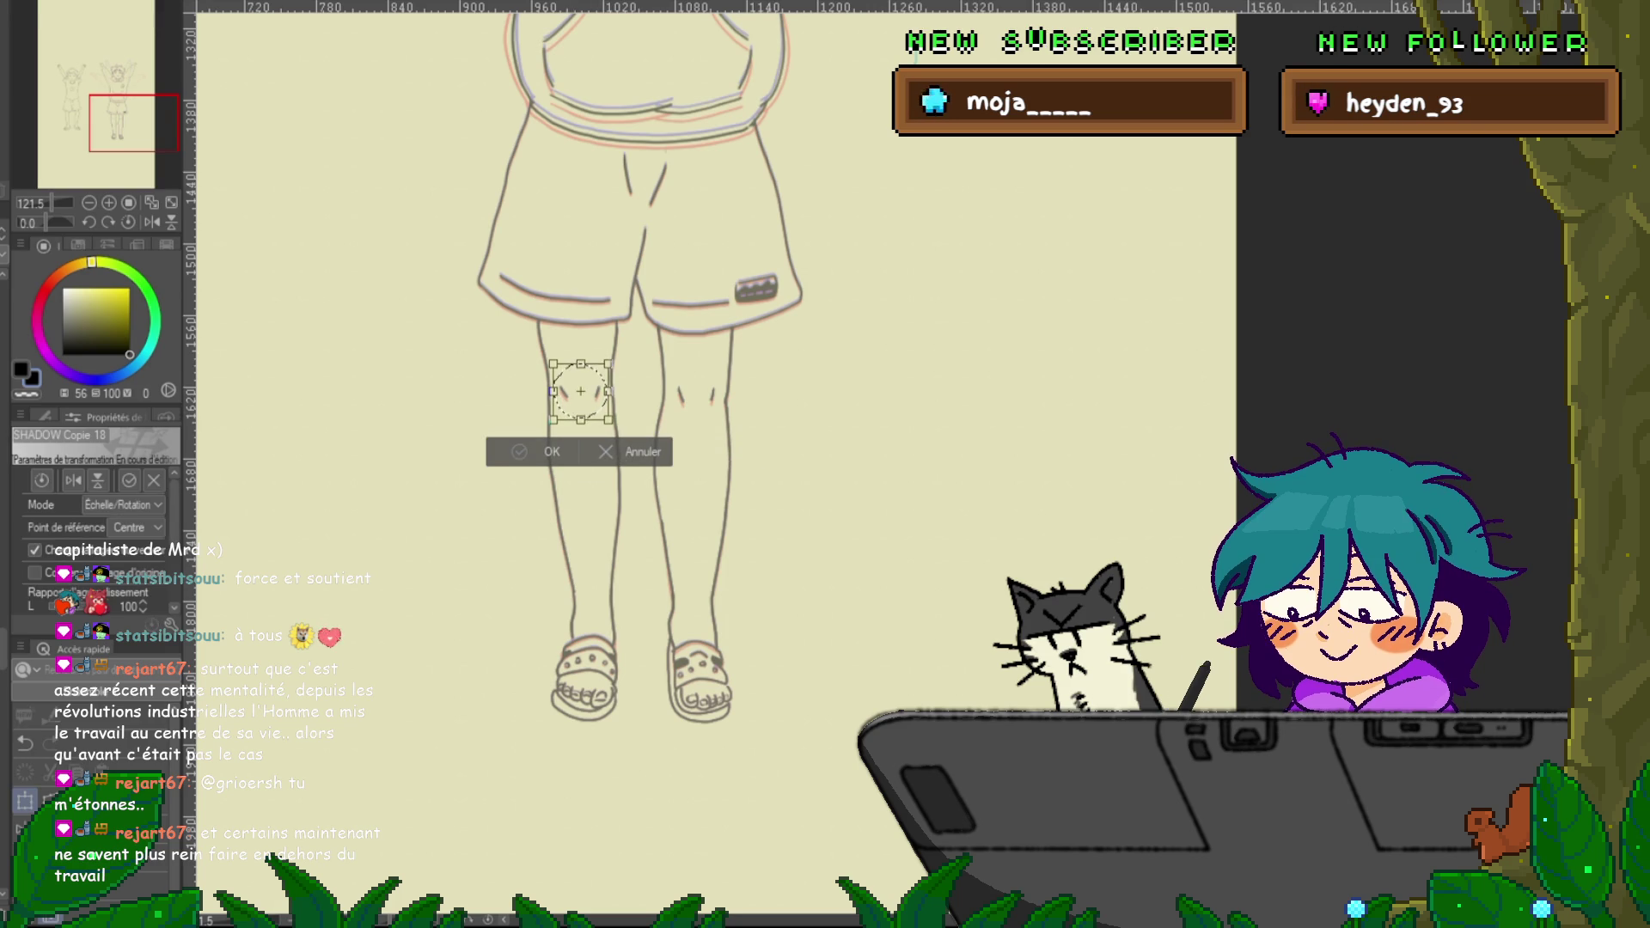
pyautogui.press('Return')
pyautogui.moveTo(692, 365); pyautogui.dragTo(686, 366)
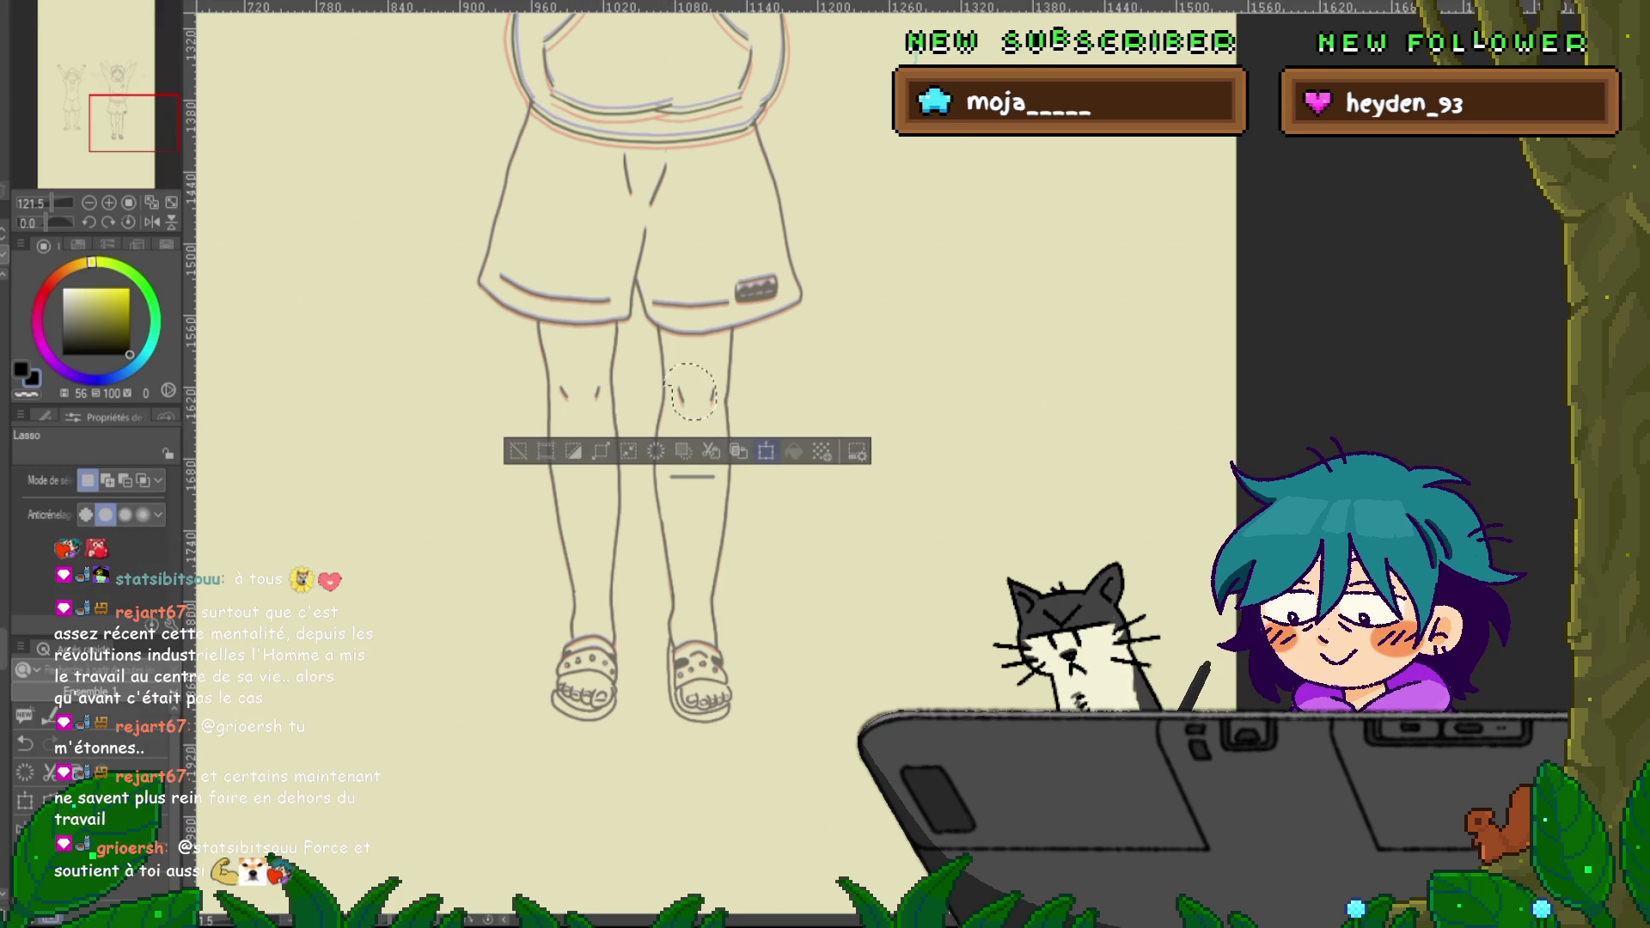
pyautogui.hotkey('ctrl', 't')
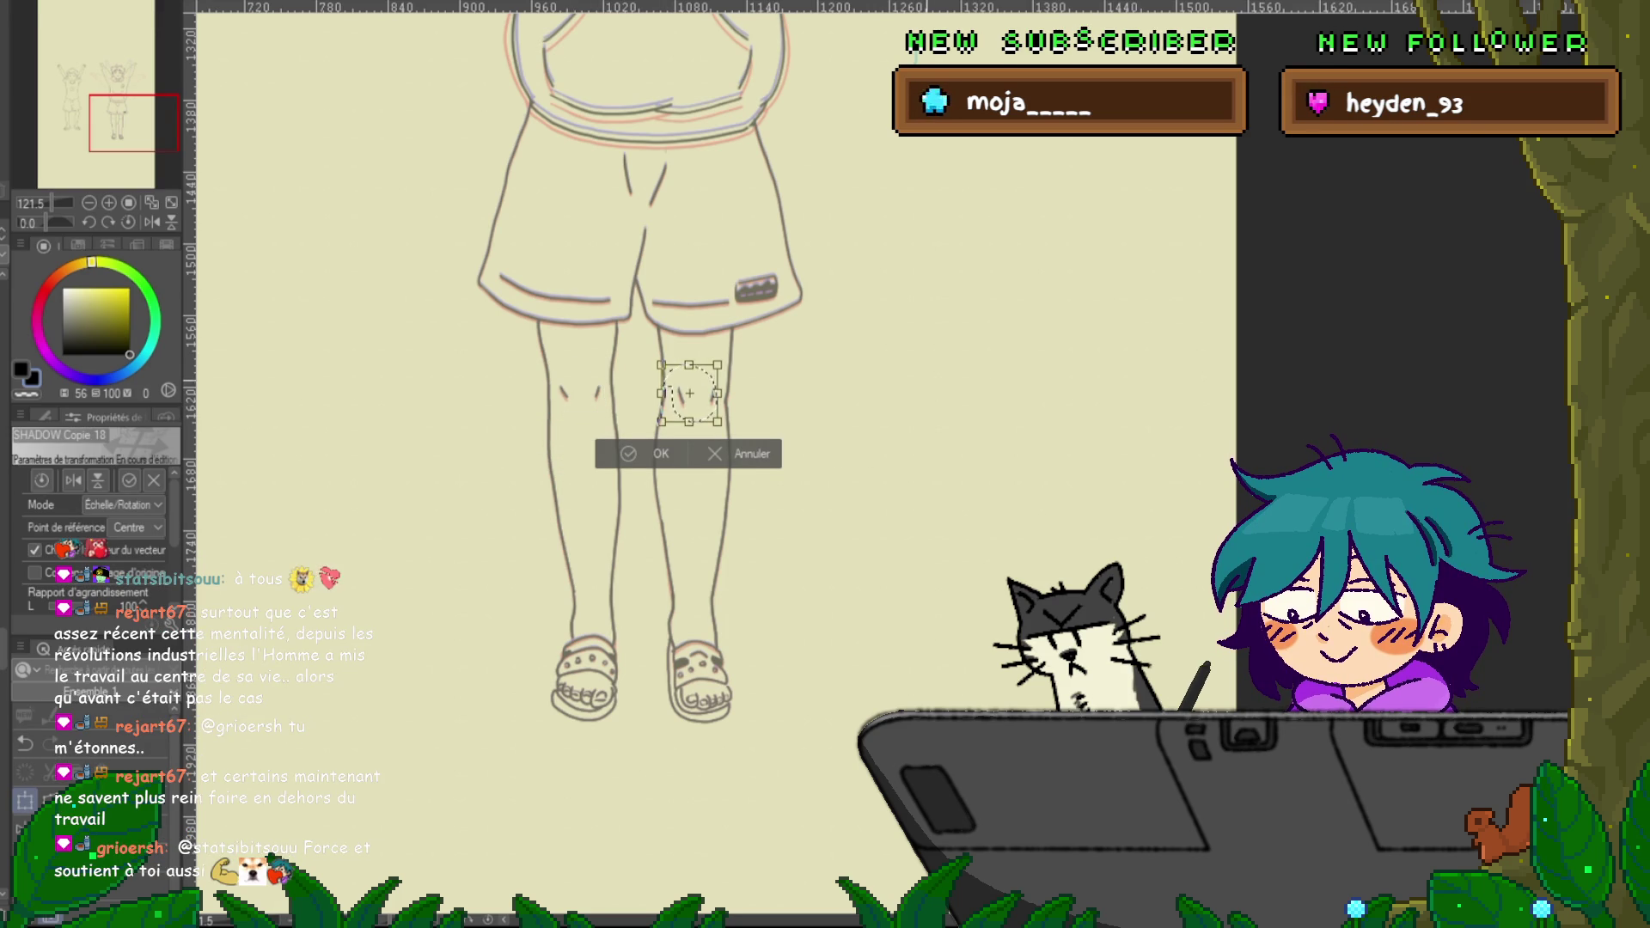
pyautogui.press('Return')
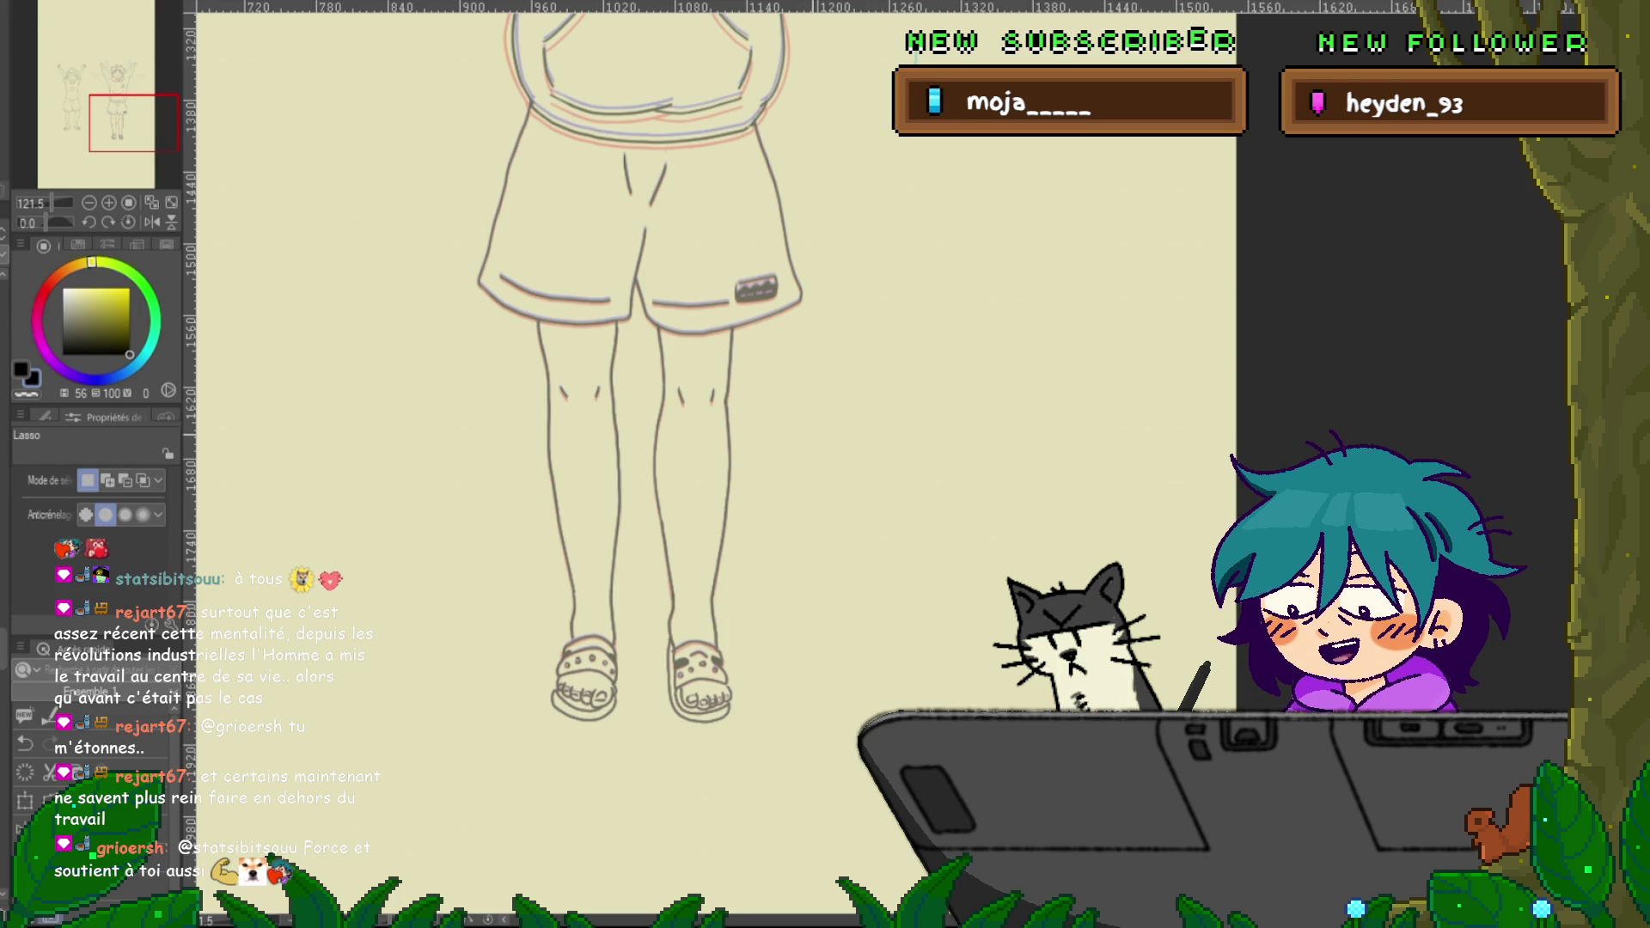
pyautogui.scroll(10, 713, 464)
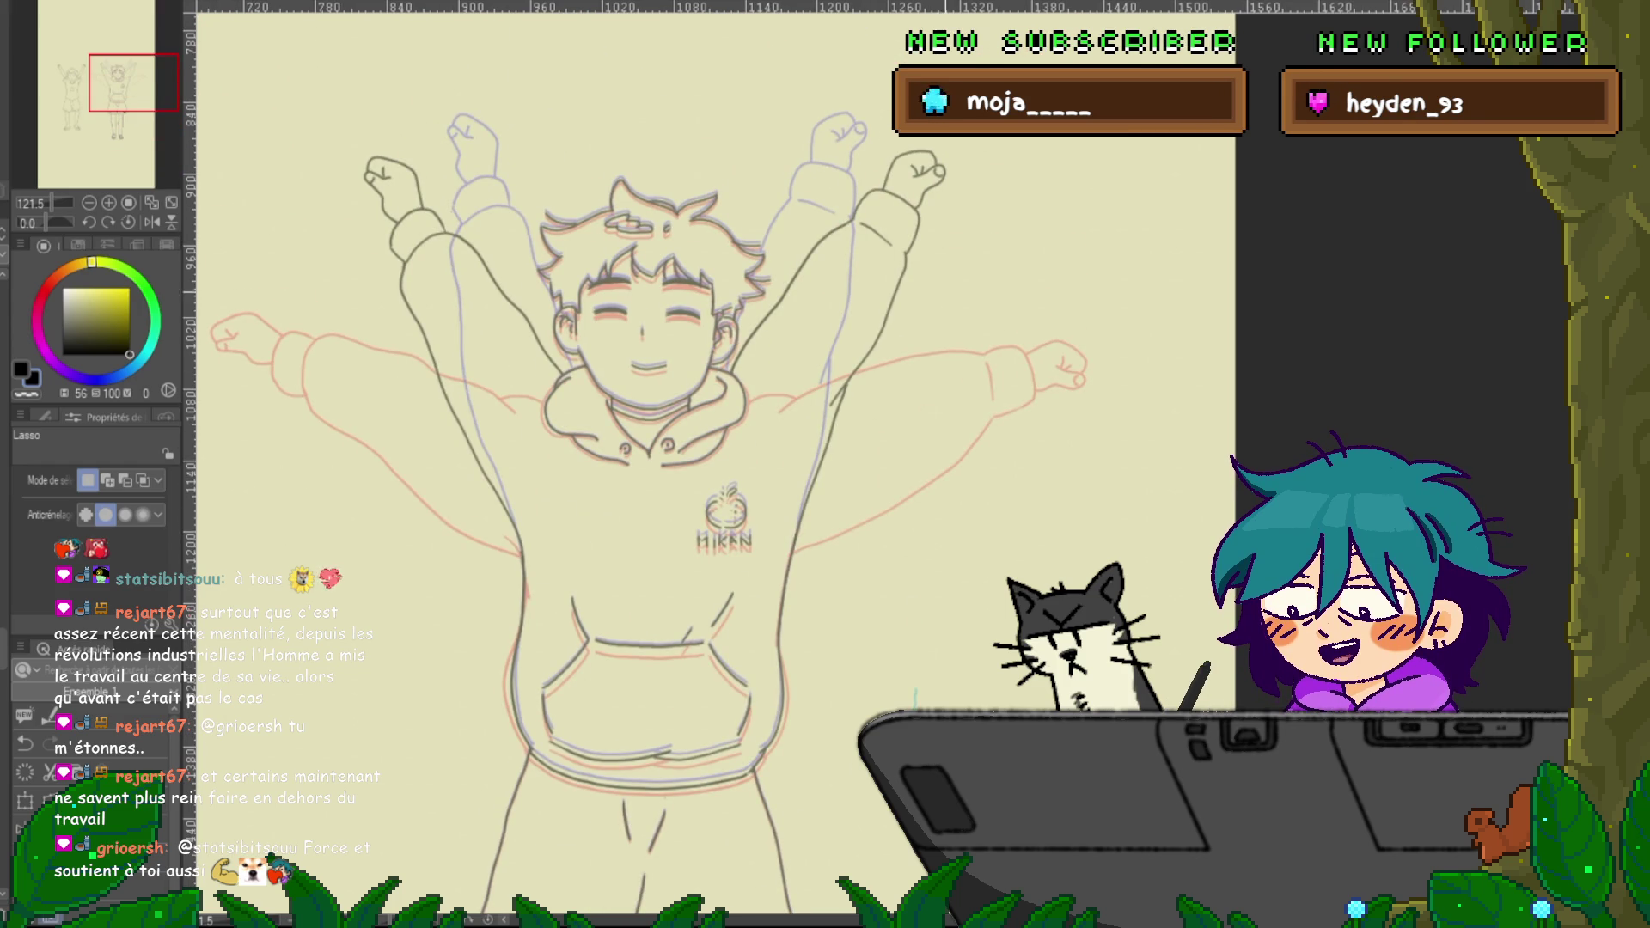
pyautogui.scroll(-1, 636, 482)
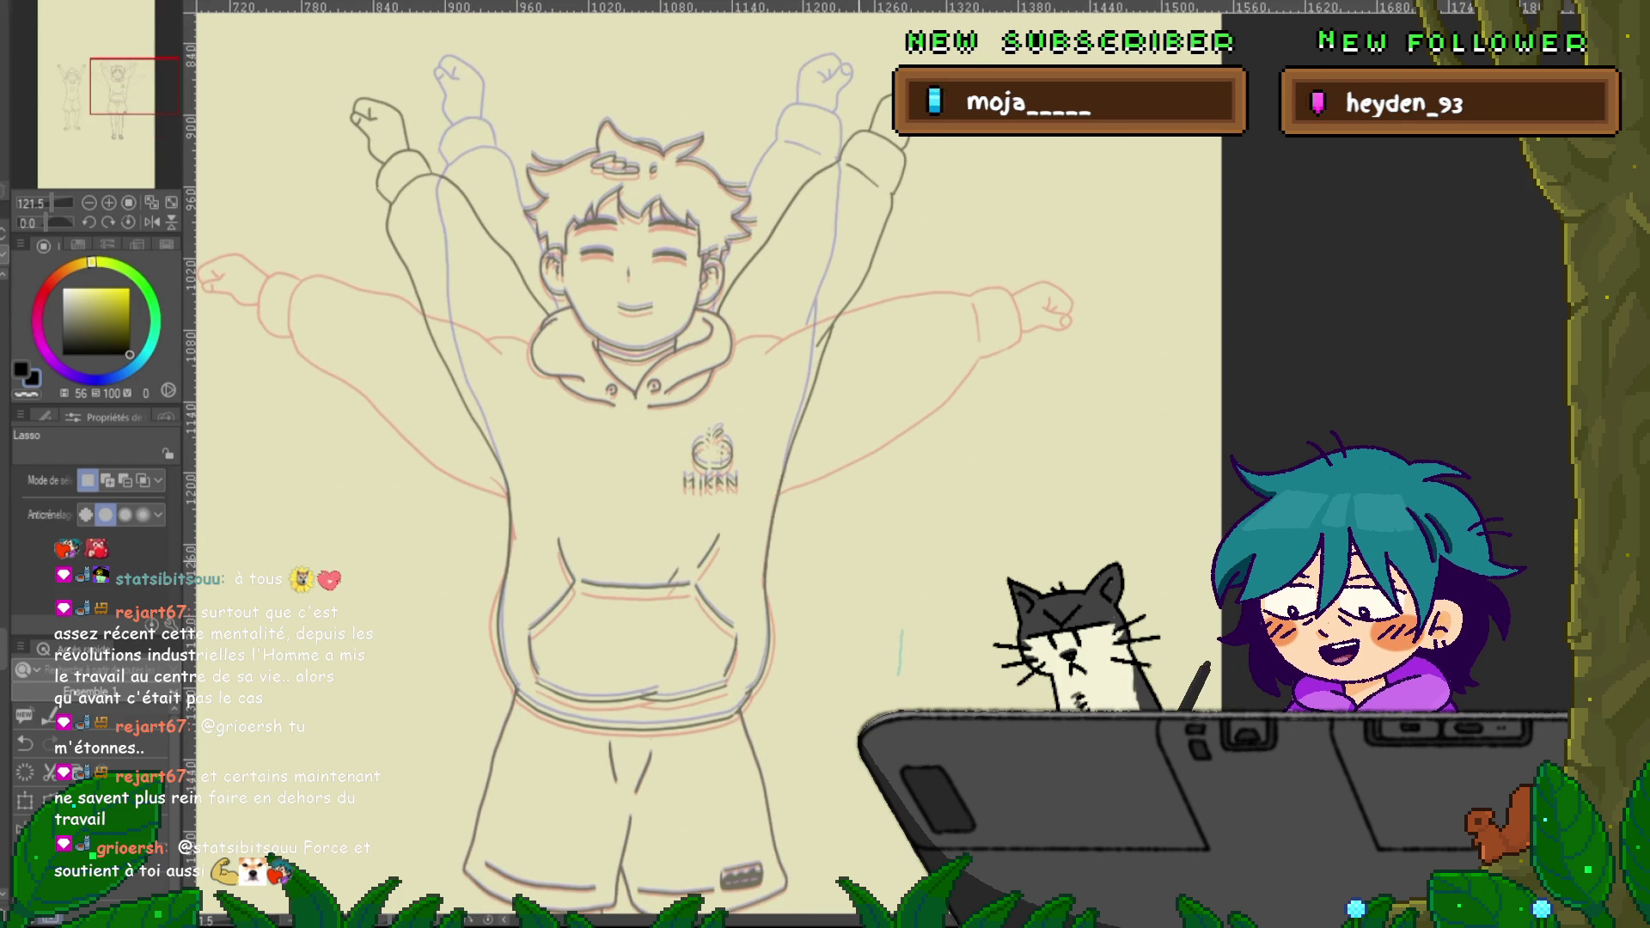
pyautogui.scroll(-1, 636, 464)
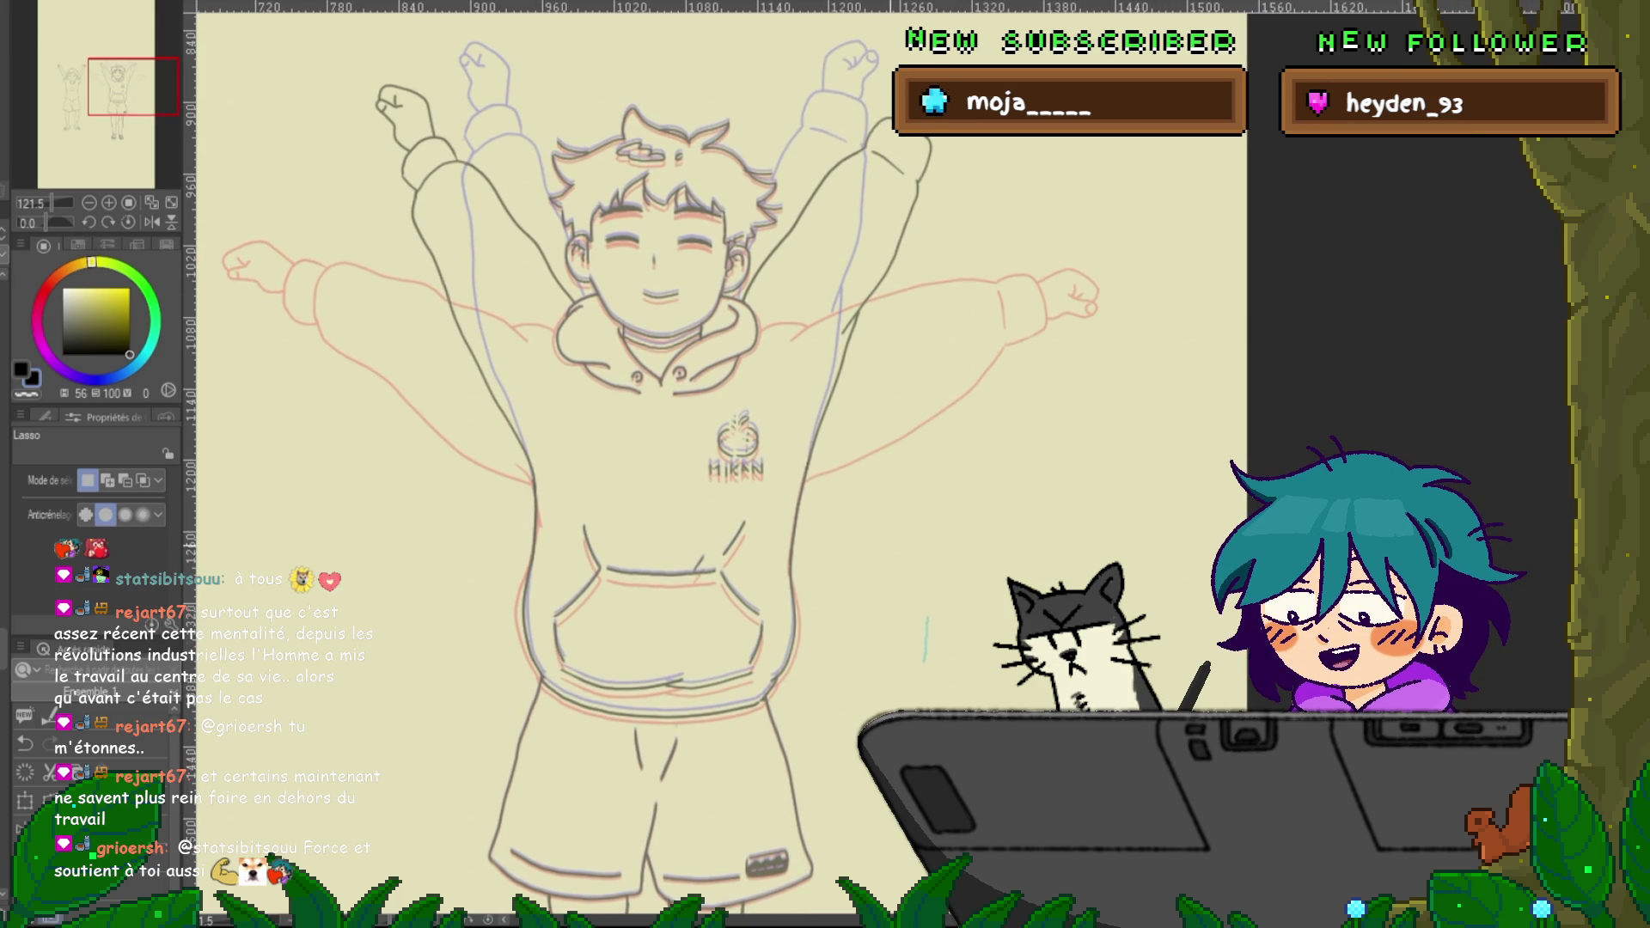
pyautogui.hscroll(1, 636, 464)
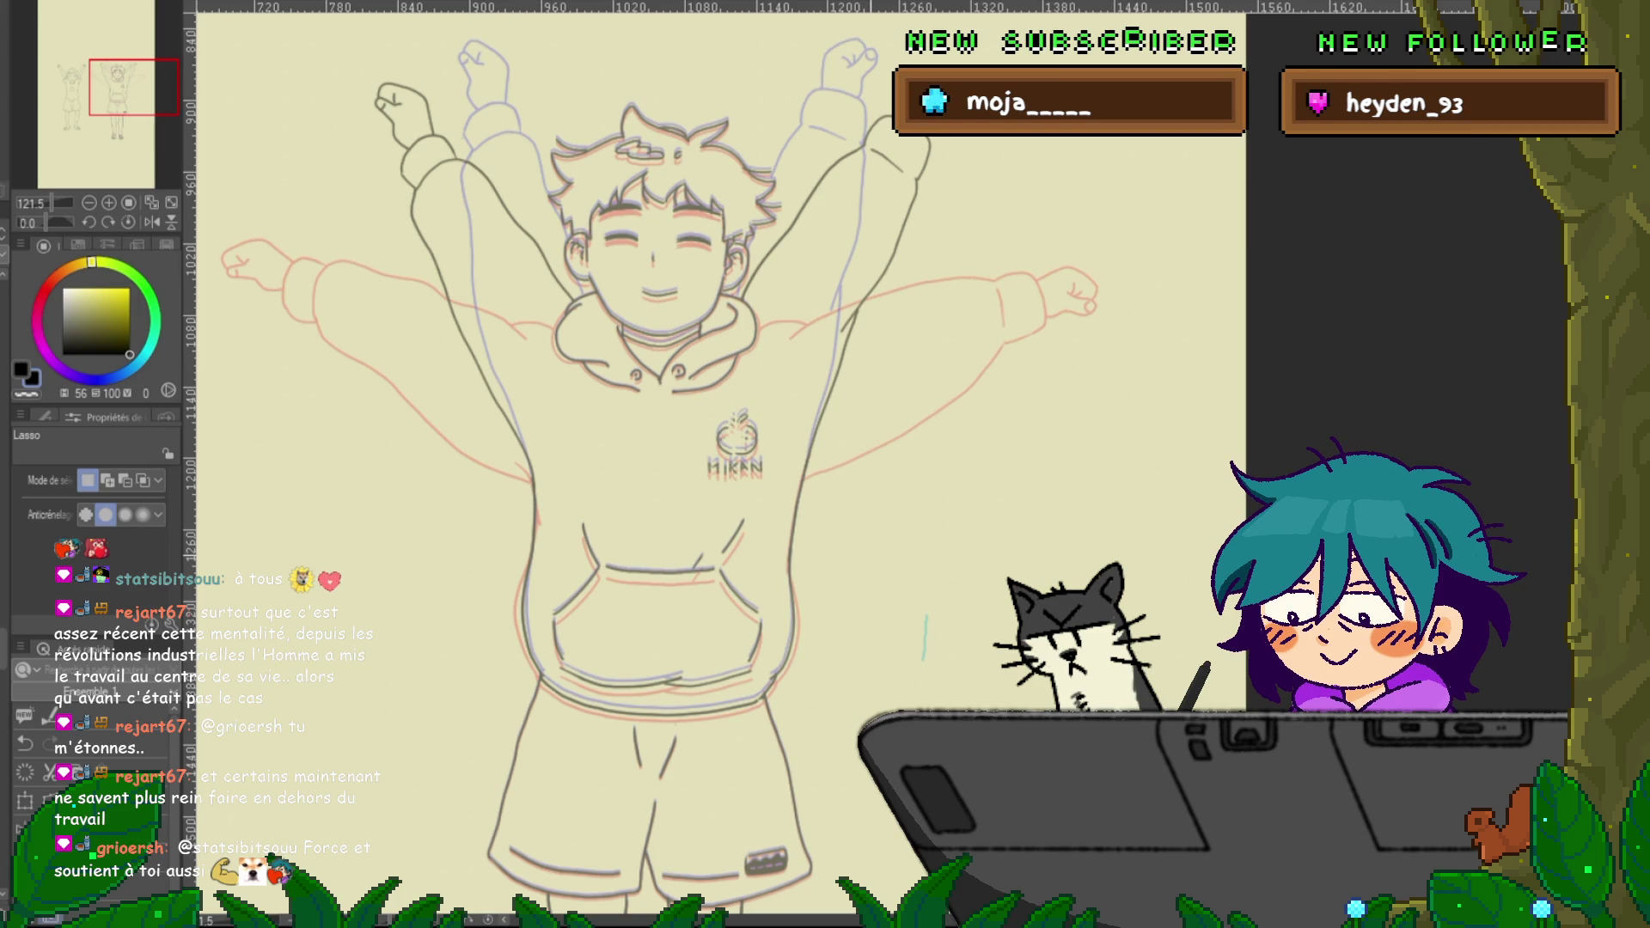
pyautogui.scroll(-6, 636, 464)
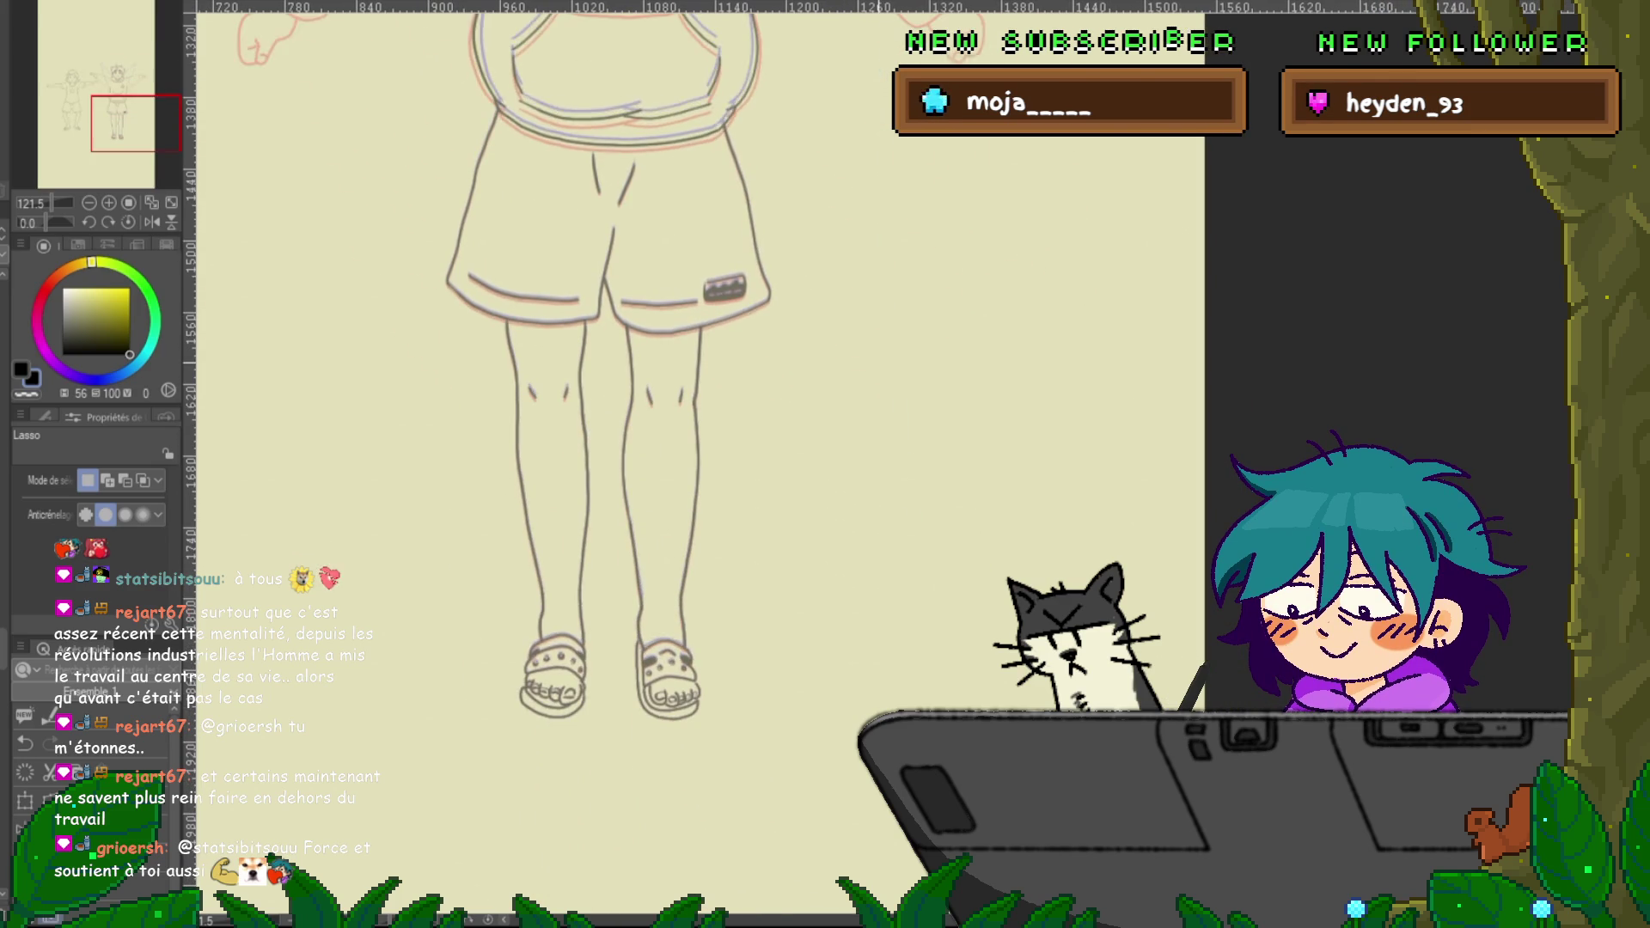
pyautogui.scroll(6, 636, 464)
pyautogui.scroll(3, 636, 464)
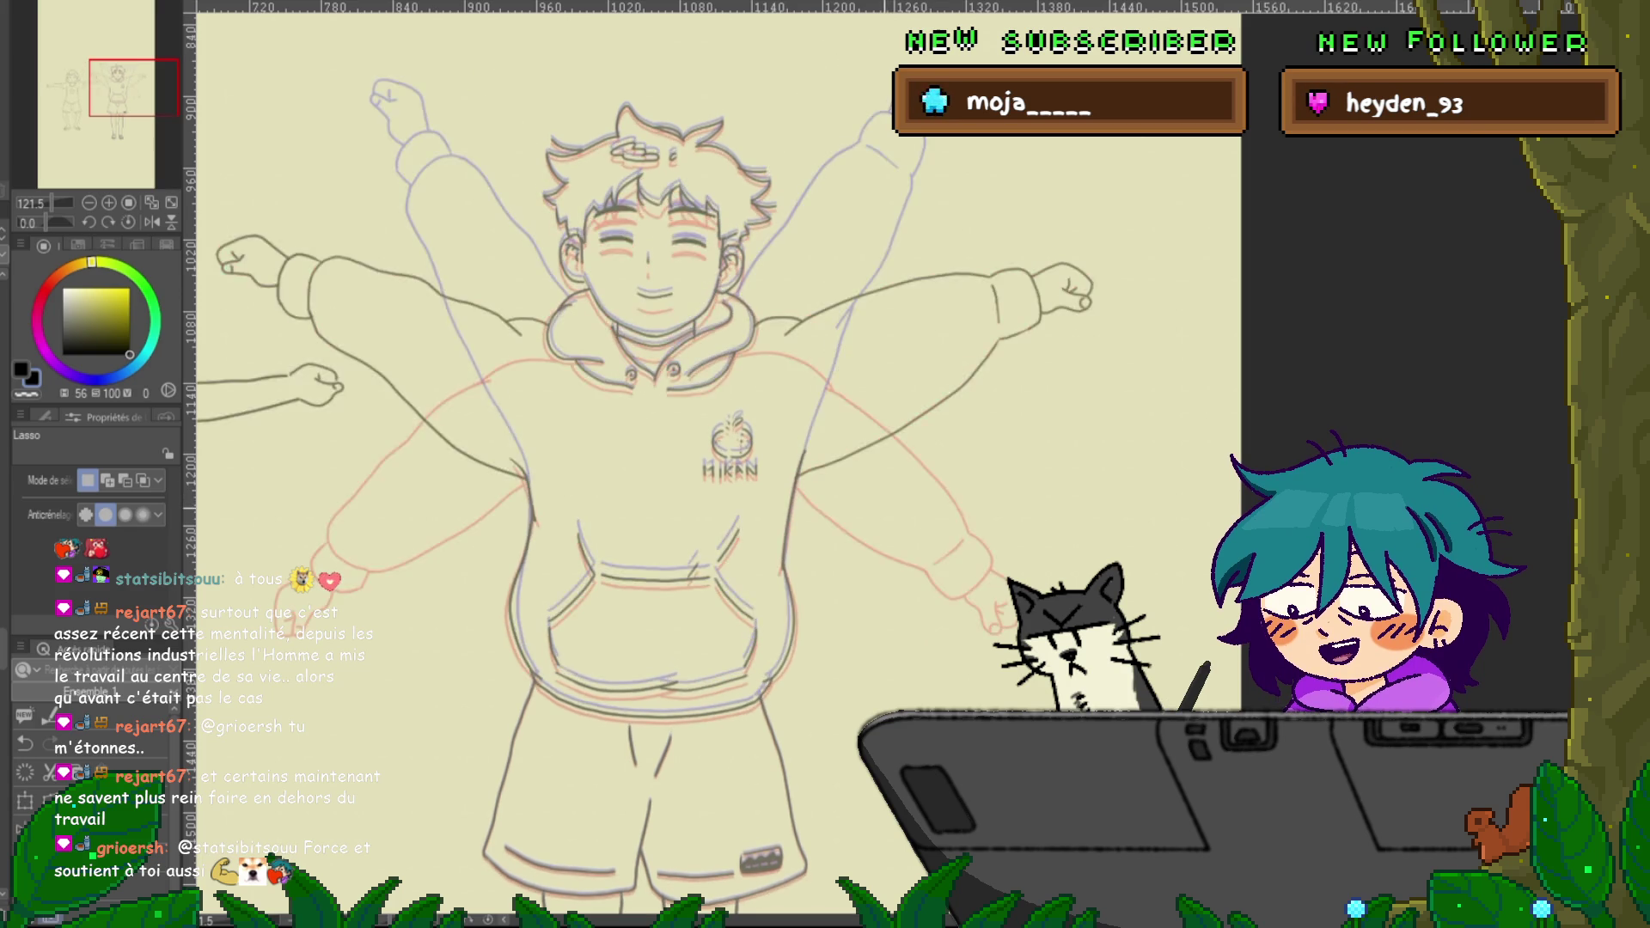
# Zoom the canvas out to about 72% so the star-shirt girl and hoodie boy fit together
pyautogui.scroll(-5, 550, 464)
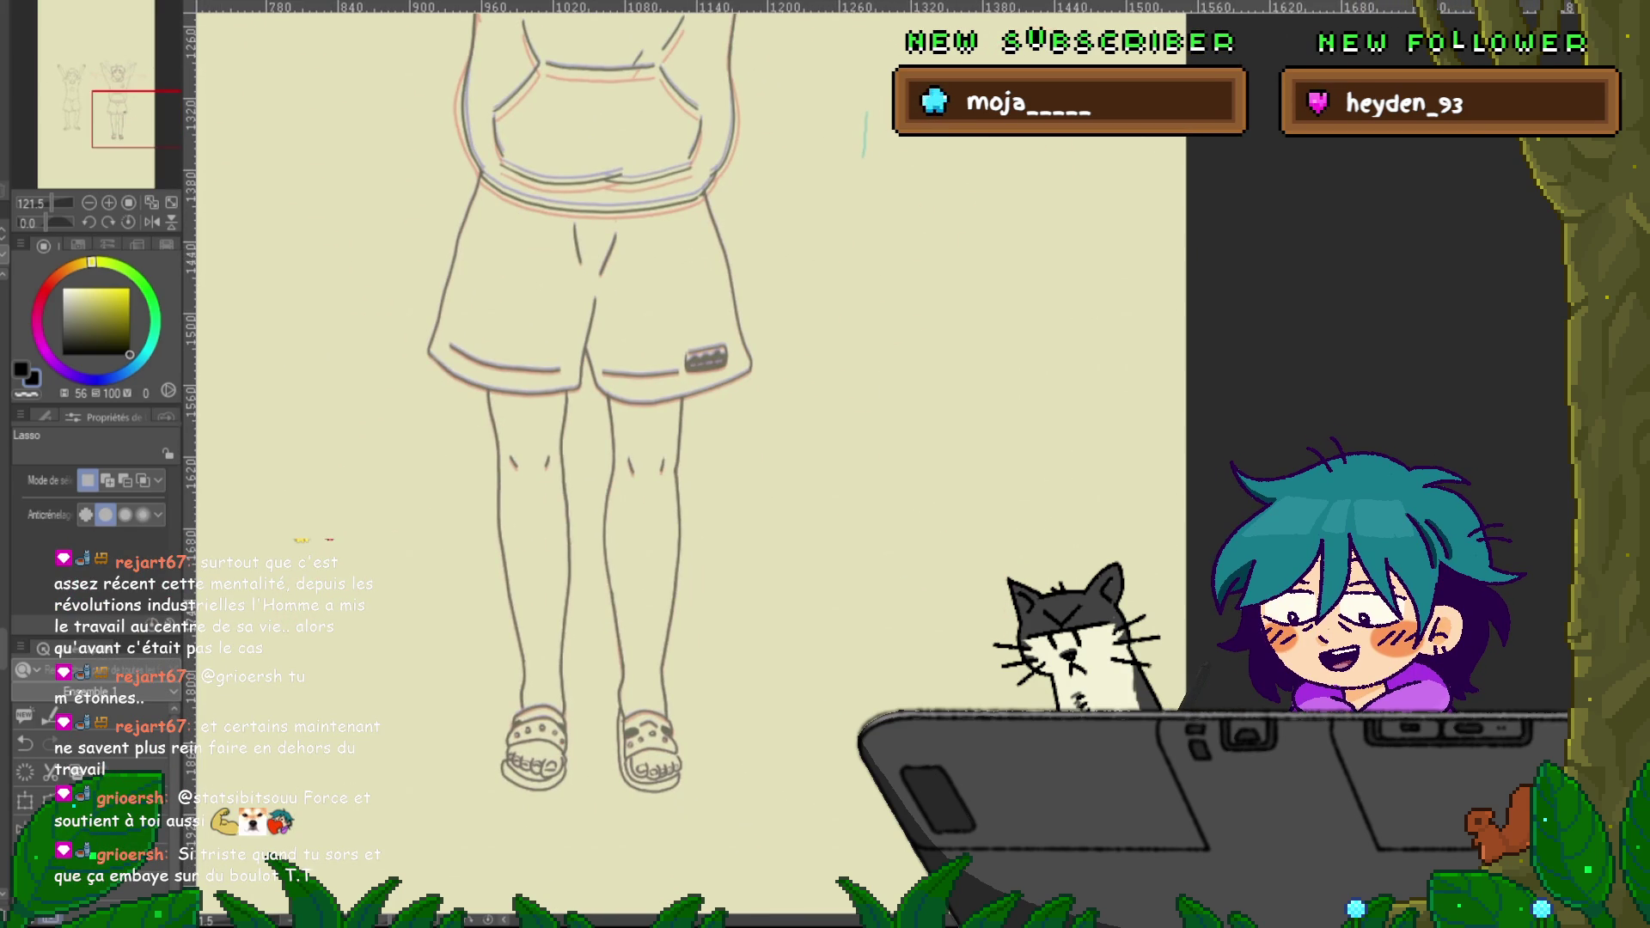
pyautogui.scroll(-1, 593, 404)
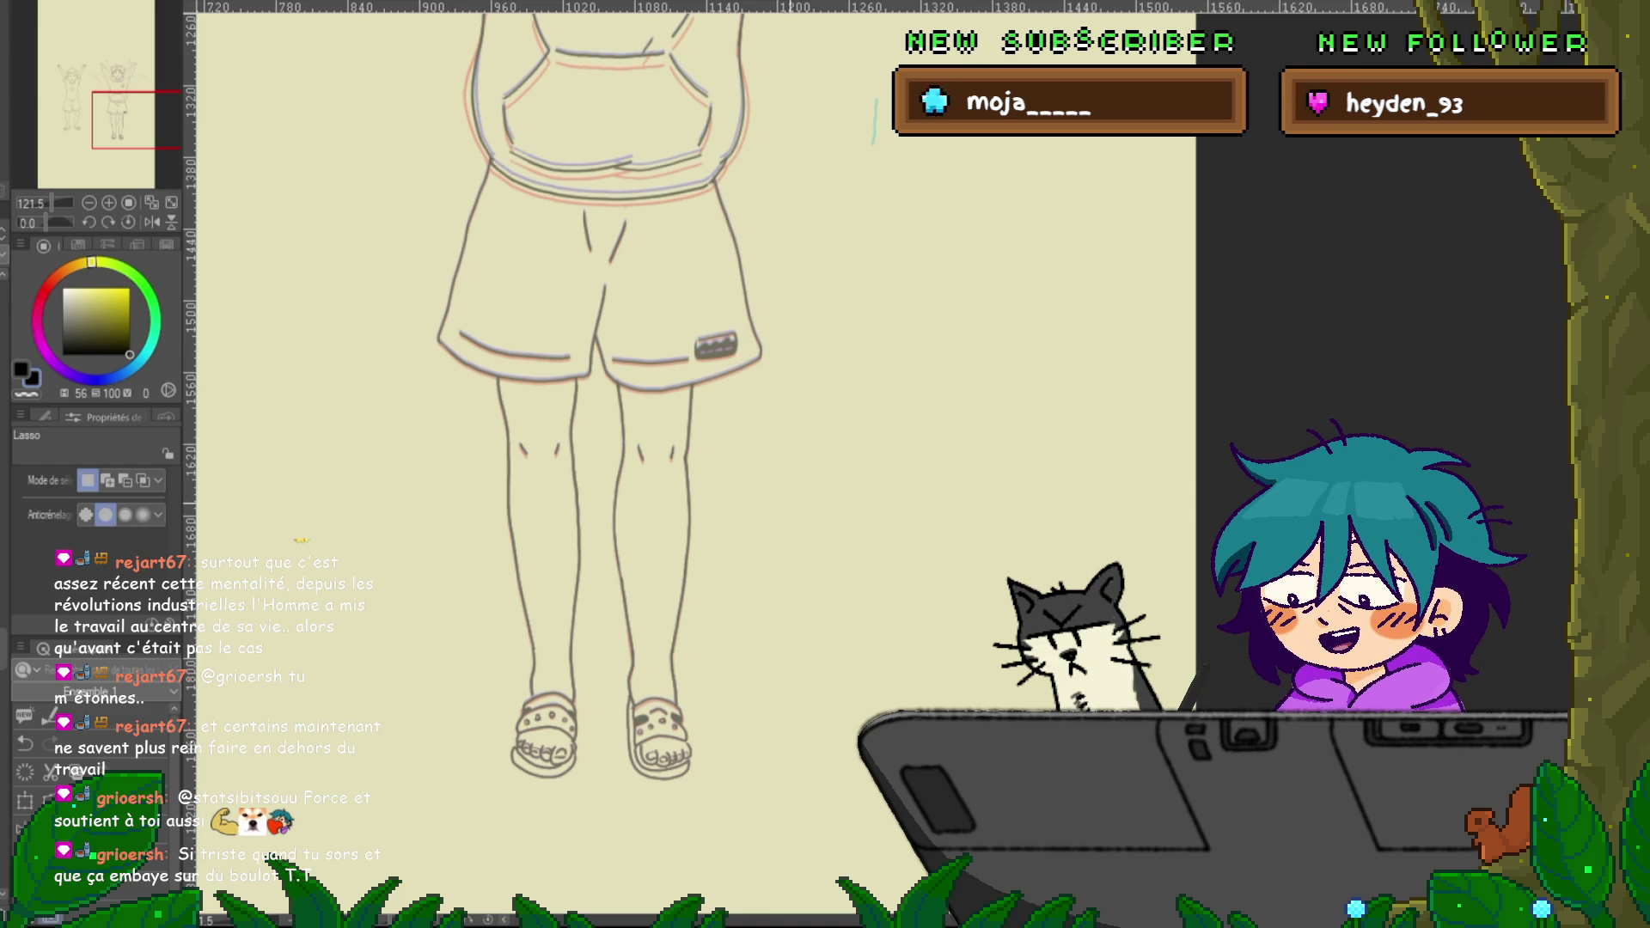
pyautogui.scroll(-2, 602, 395)
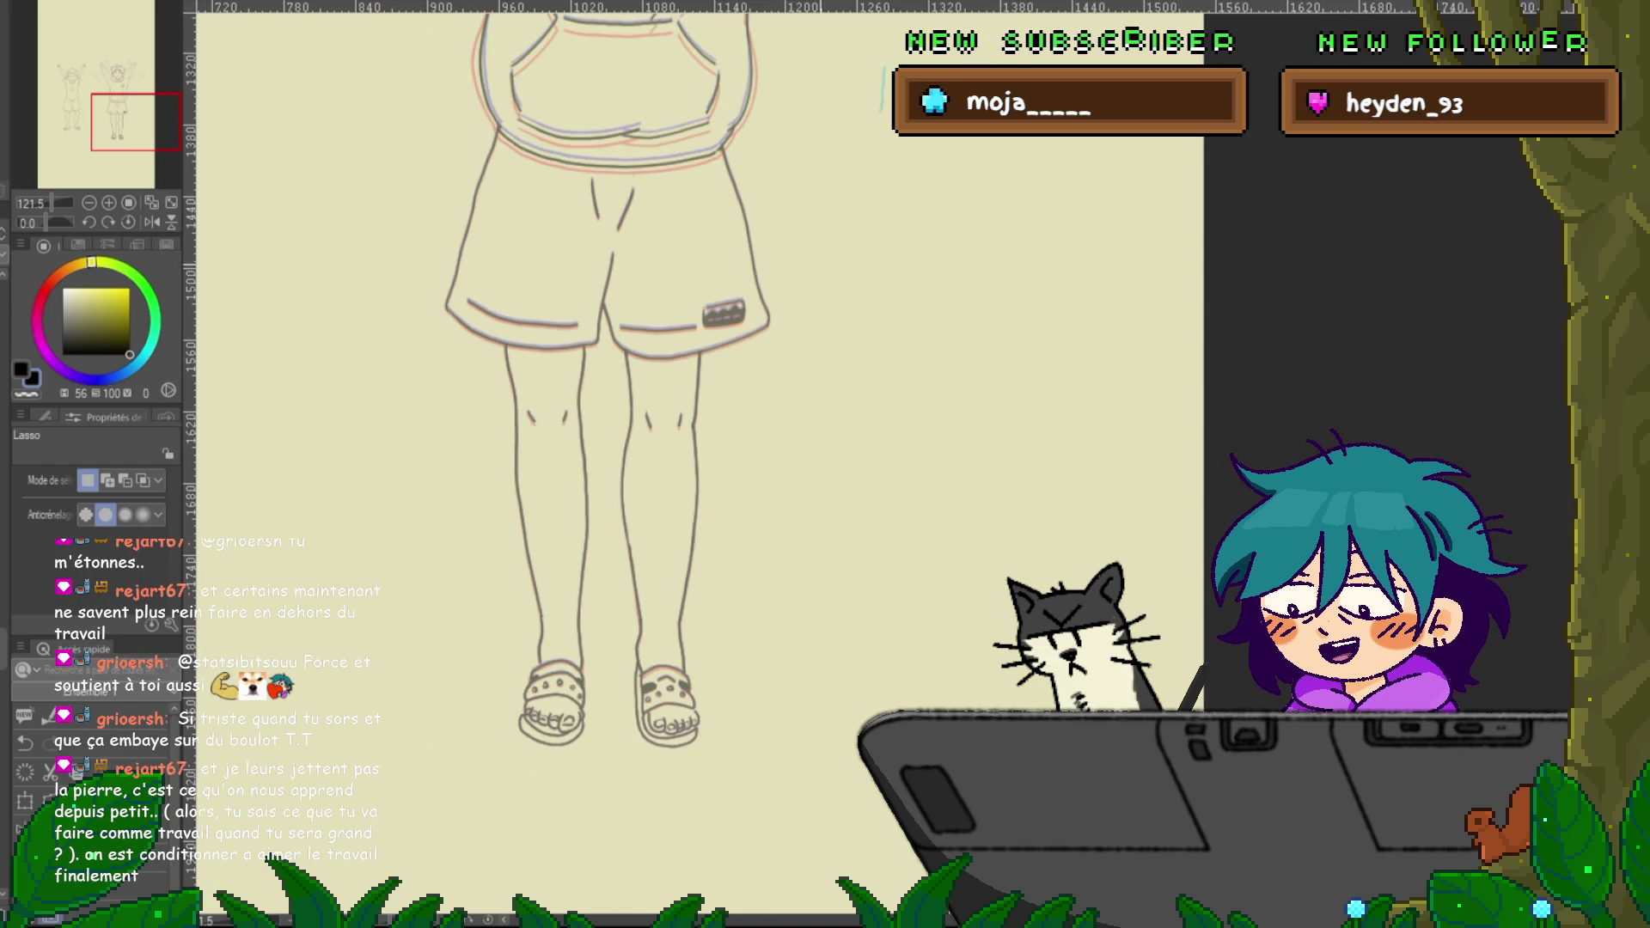
pyautogui.scroll(5, 601, 464)
pyautogui.scroll(3, 602, 464)
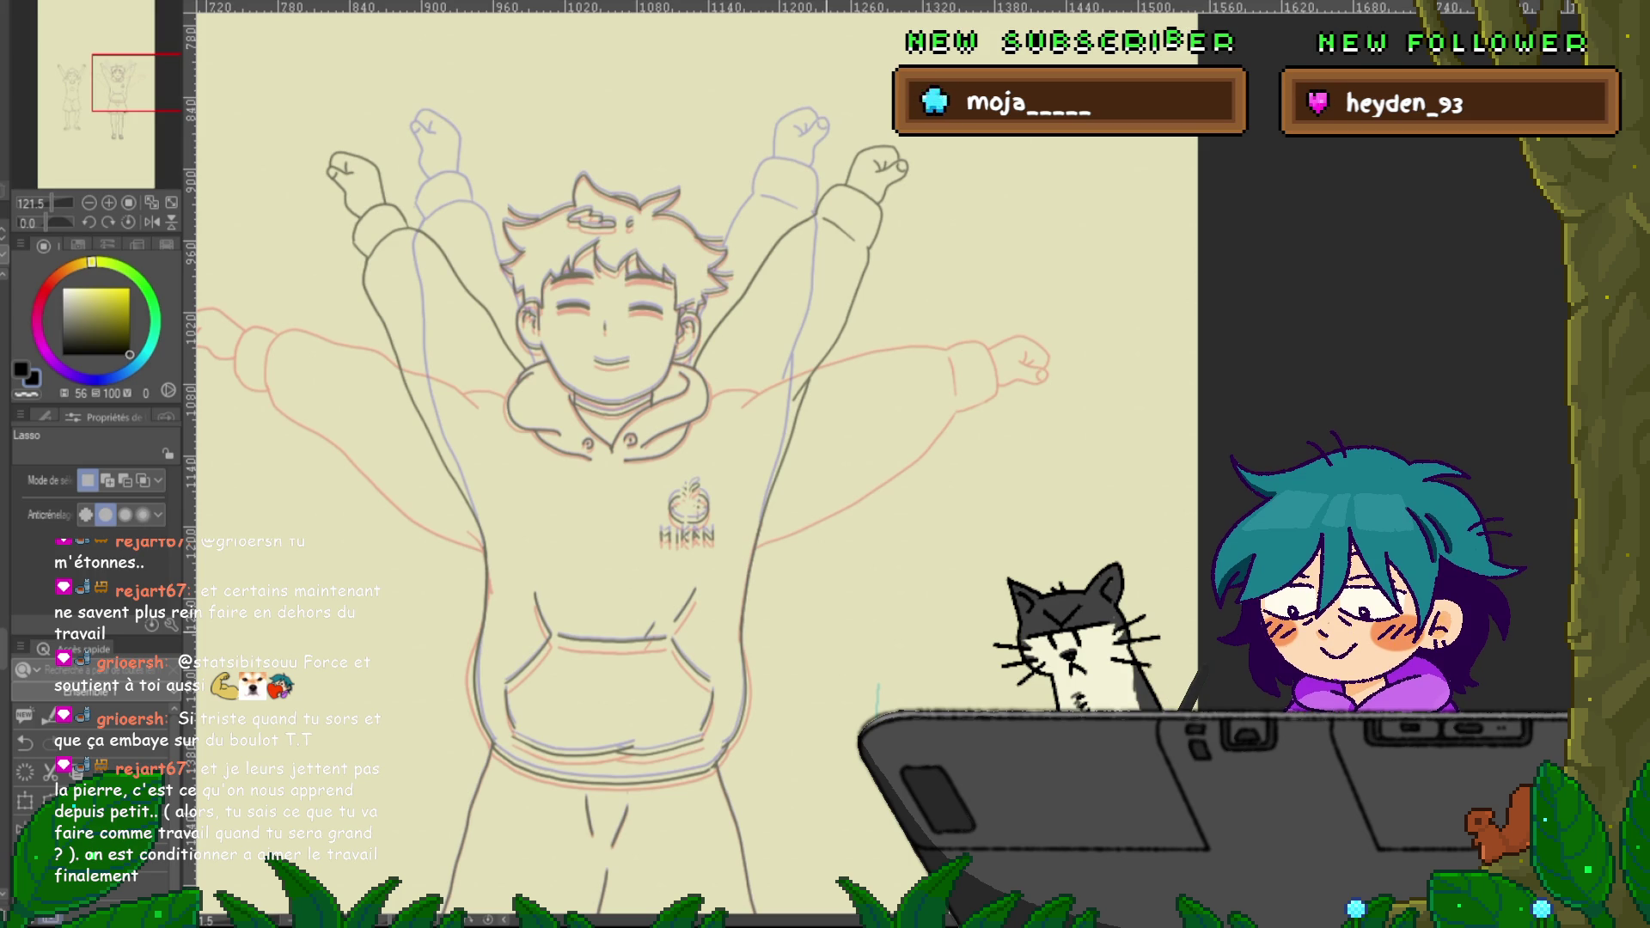
pyautogui.scroll(-2, 618, 464)
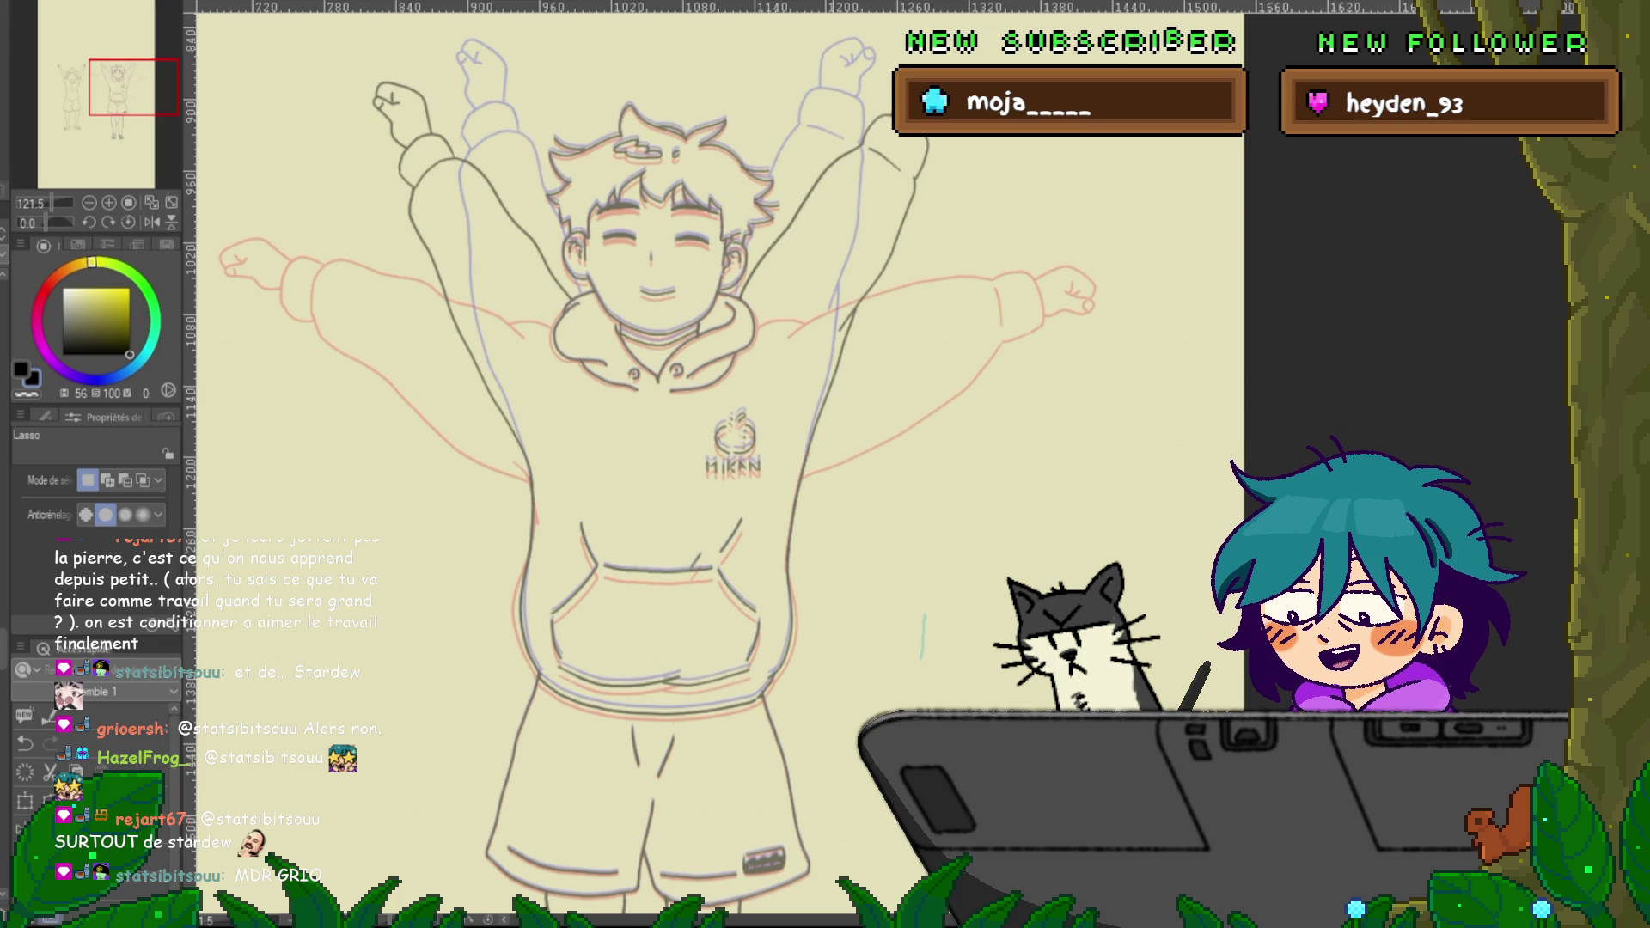
pyautogui.scroll(1, 696, 464)
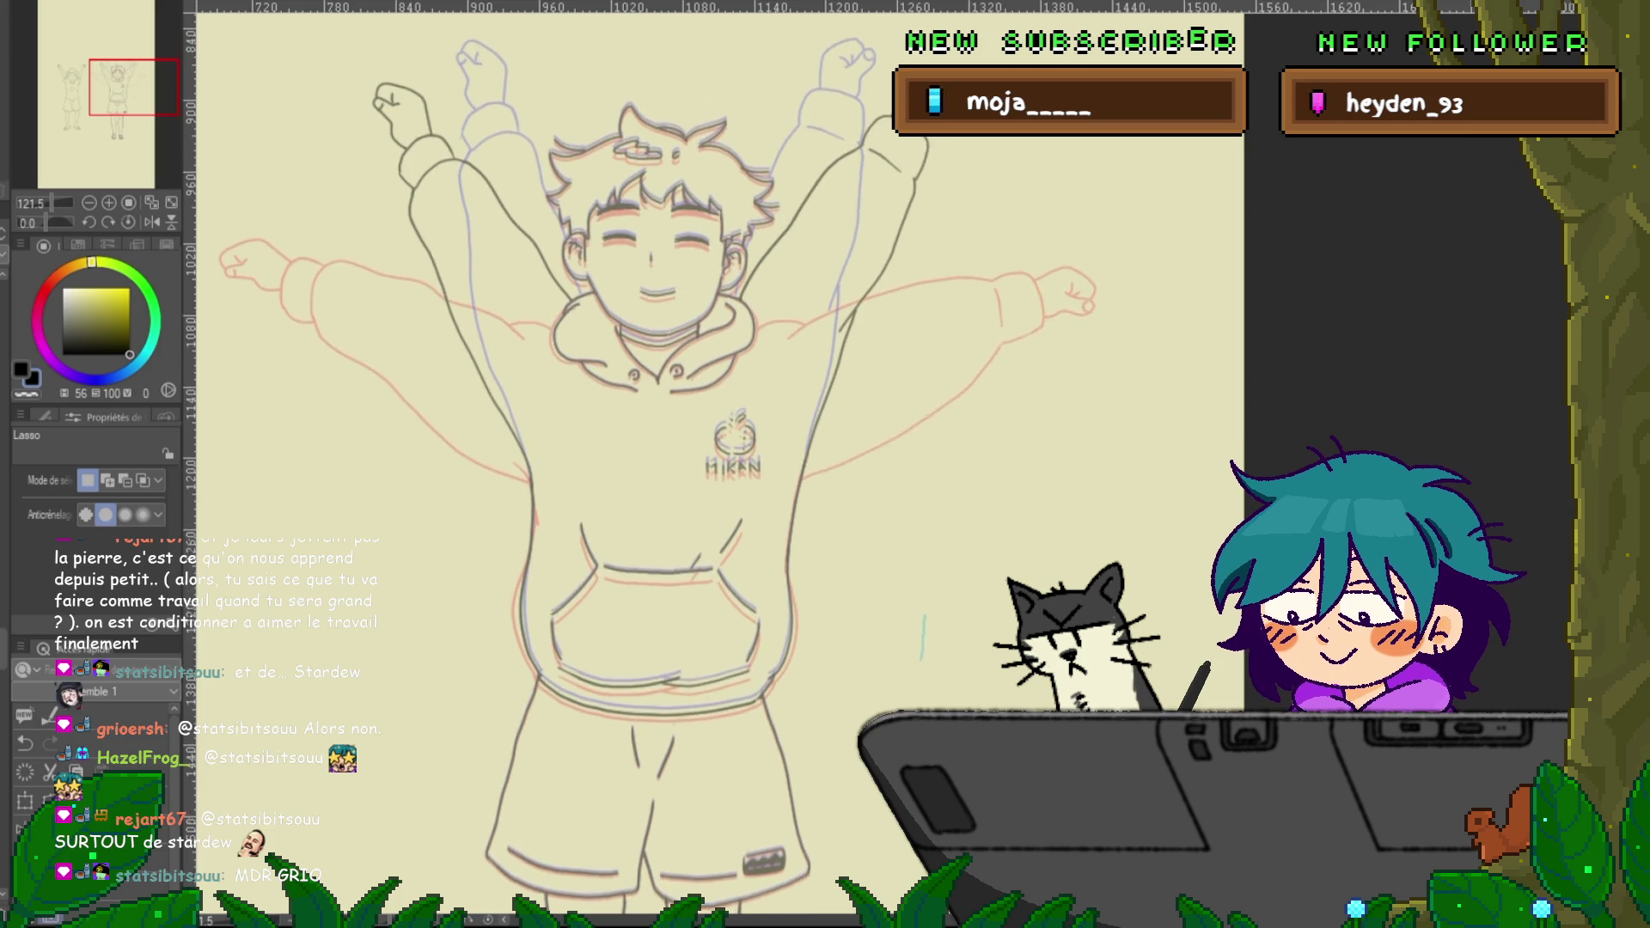
pyautogui.scroll(-2, 696, 464)
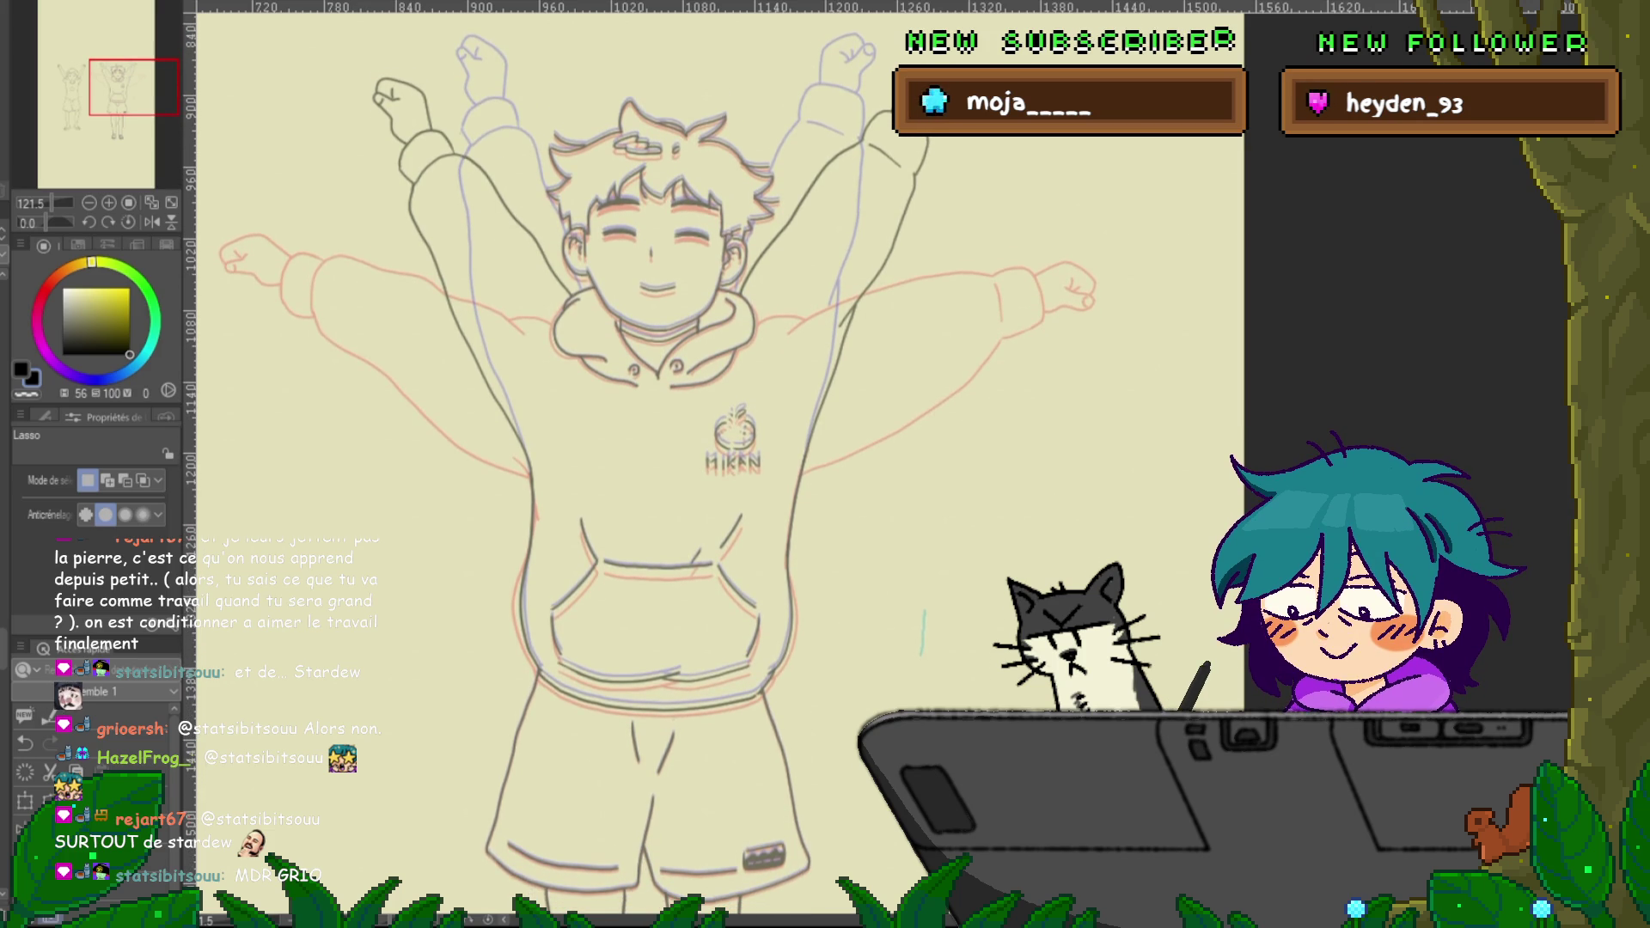
pyautogui.scroll(1, 653, 464)
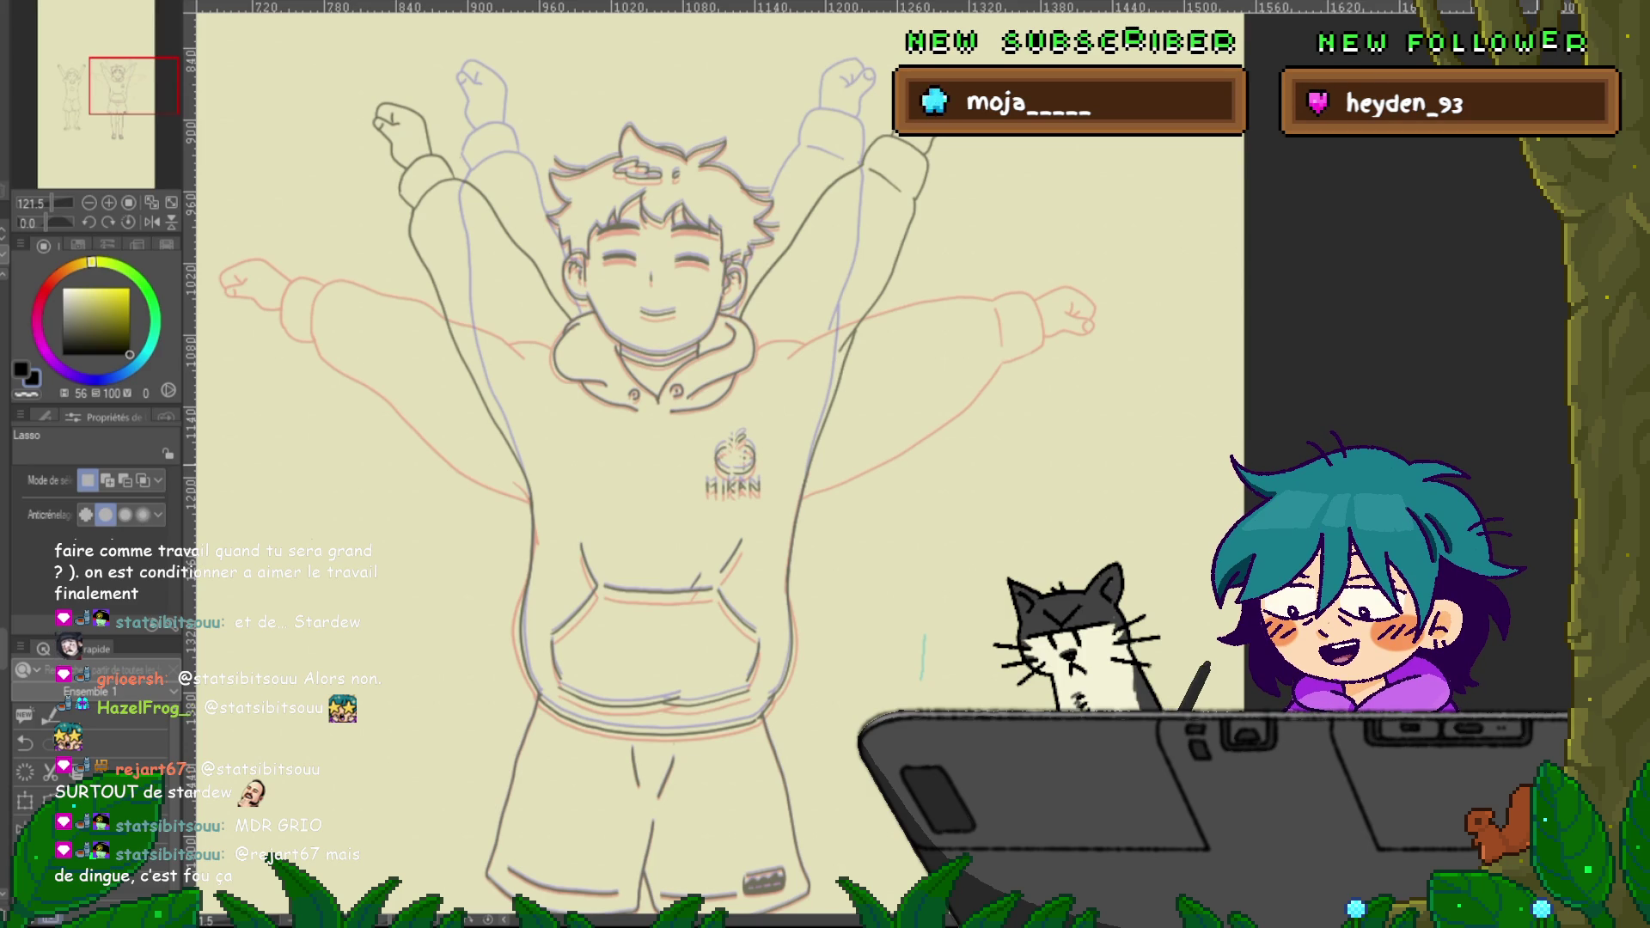
pyautogui.scroll(-1, 658, 469)
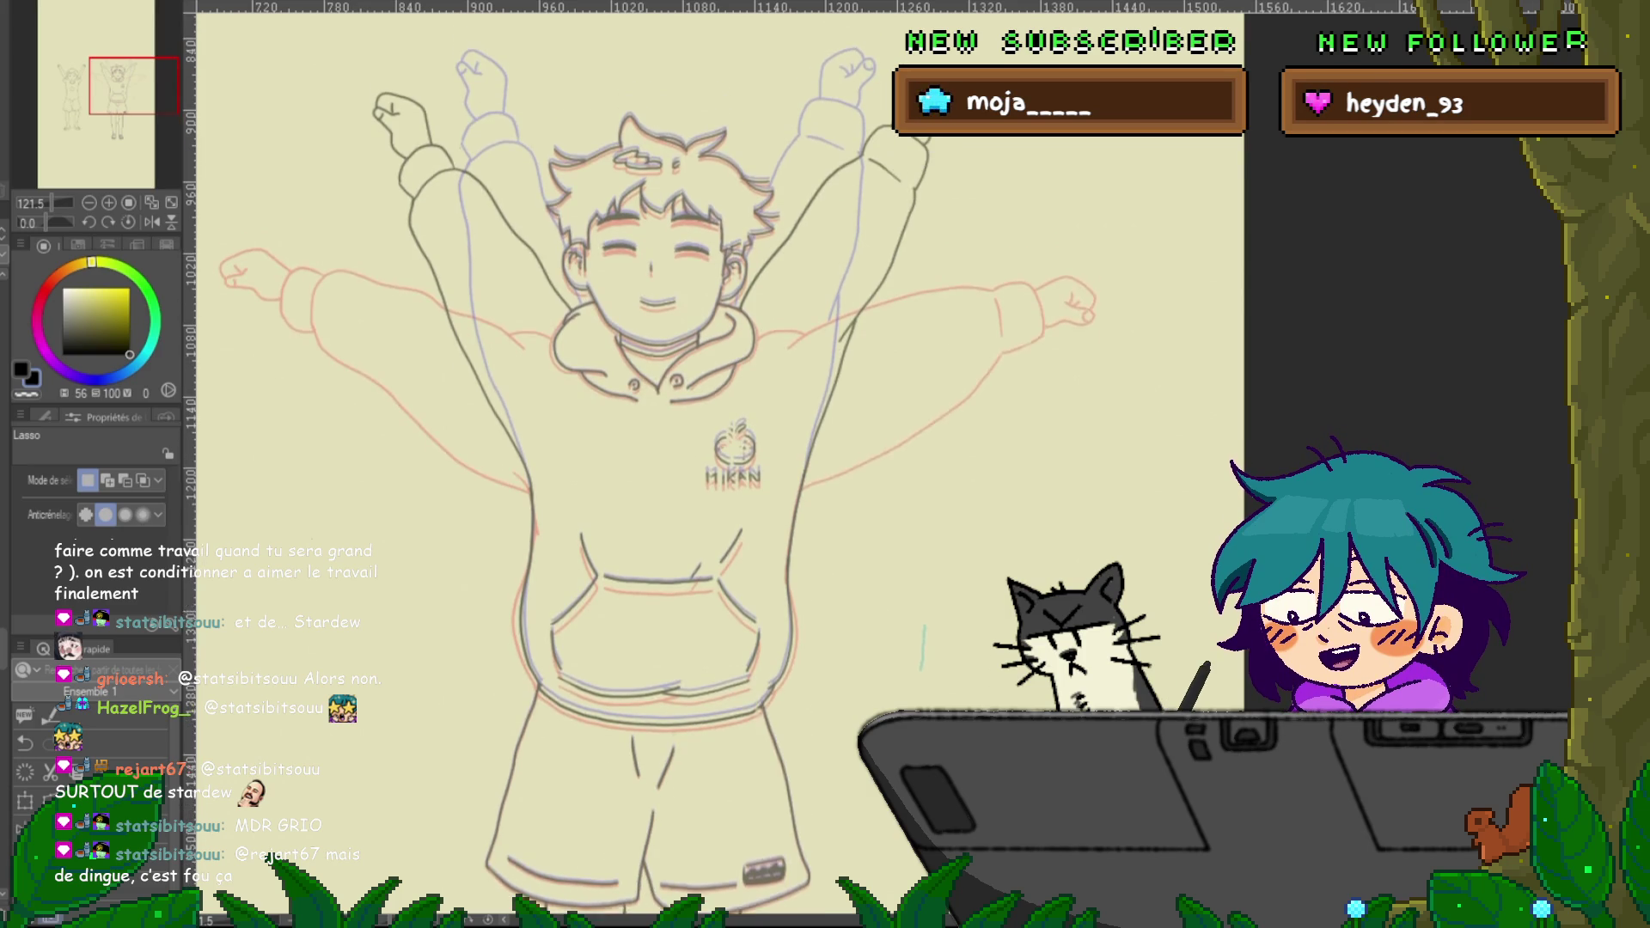
pyautogui.scroll(-1, 658, 469)
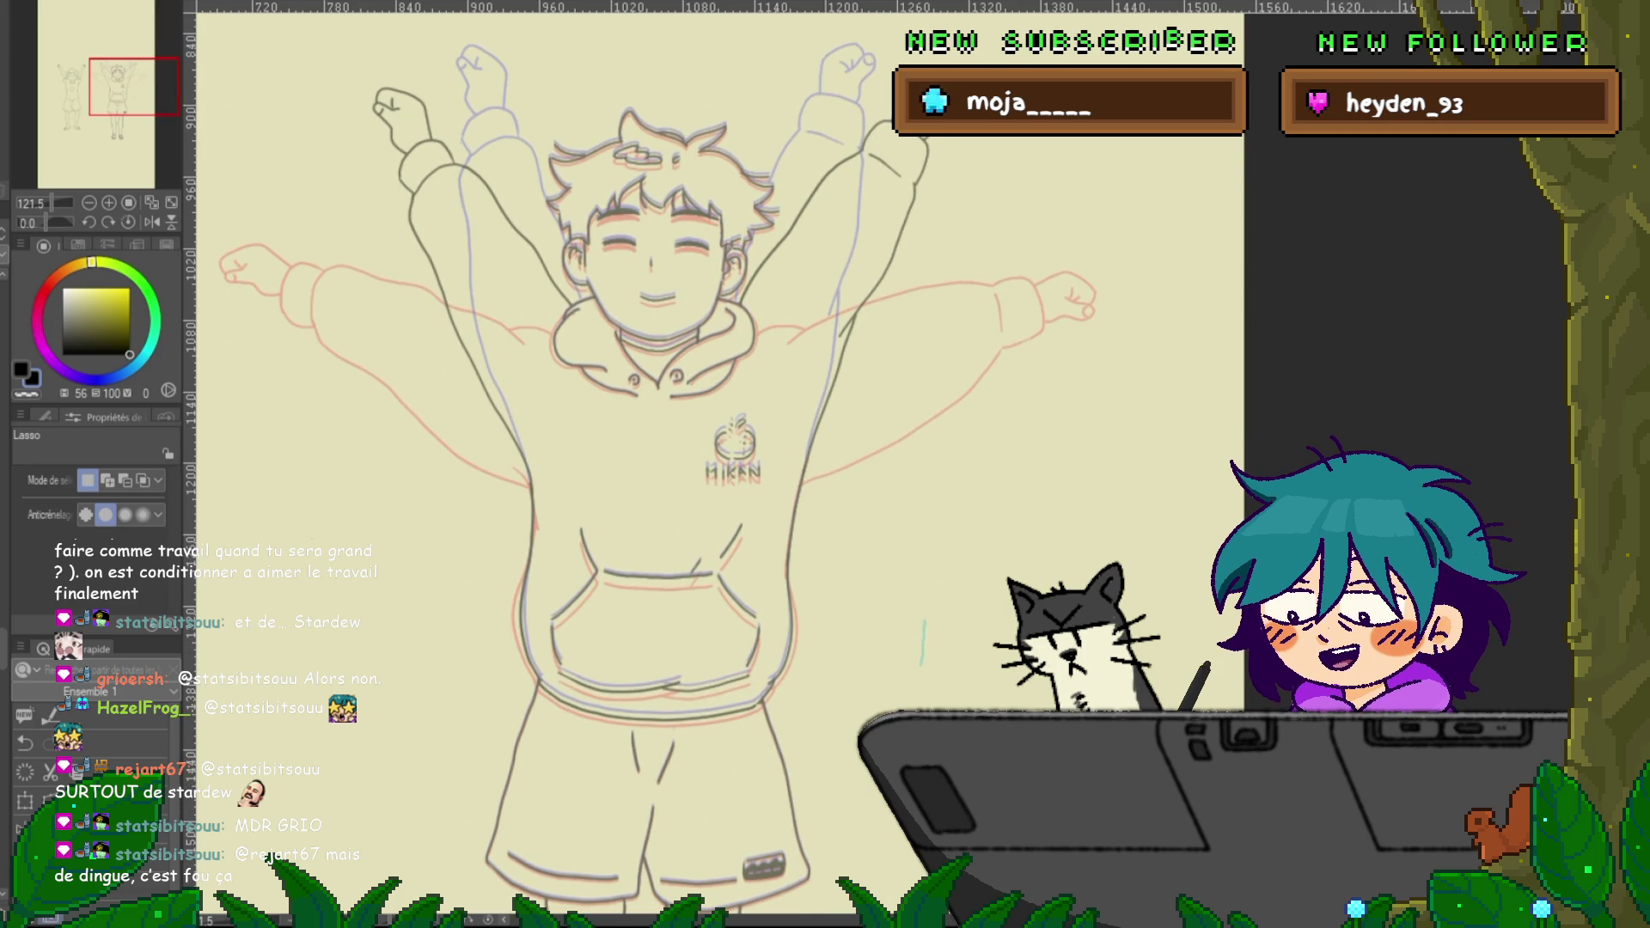
pyautogui.scroll(-2, 658, 469)
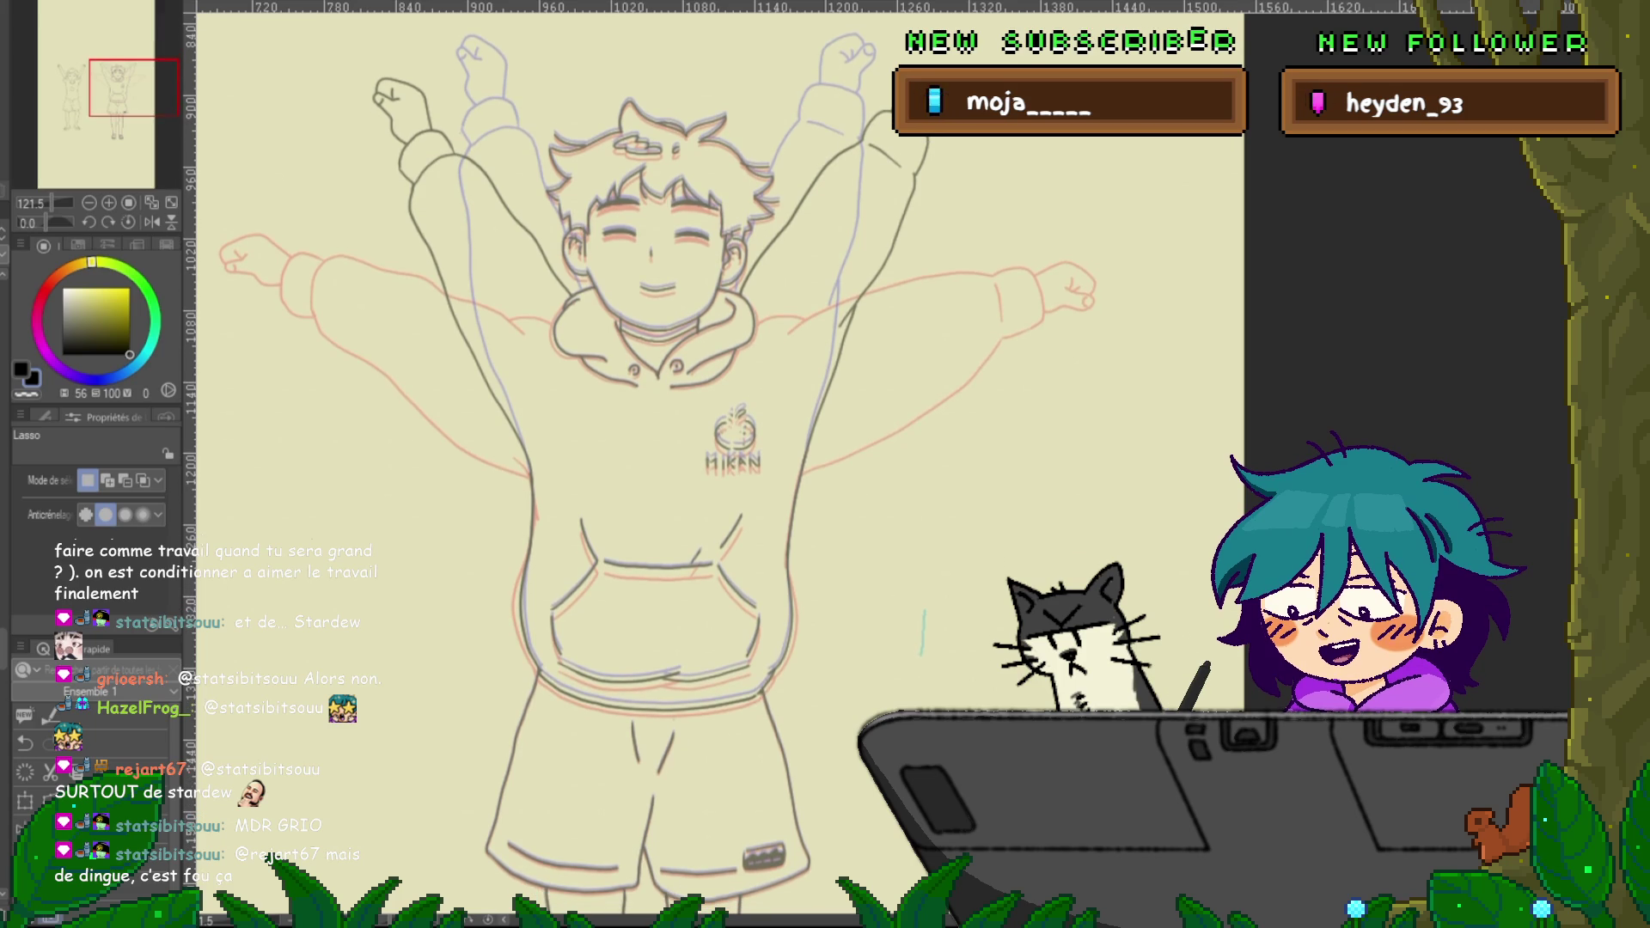
# Undo the line art shift so the boy's raised arms return, and play back the pose animation
pyautogui.hotkey('ctrl', 'z')
pyautogui.hotkey('ctrl', 'z')
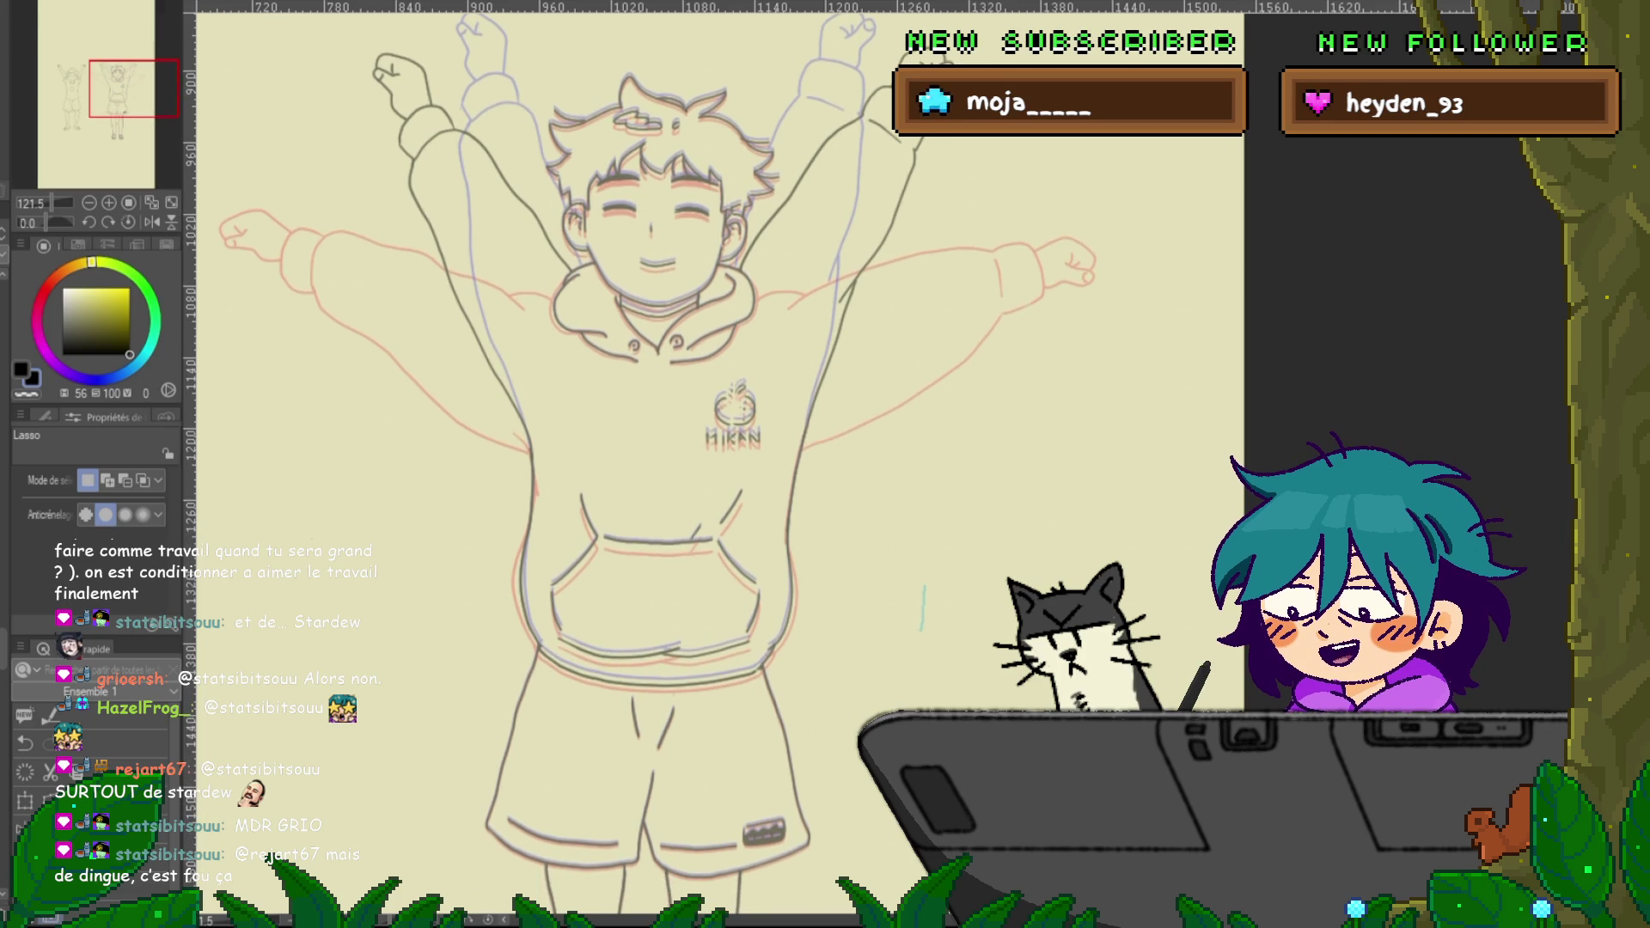
pyautogui.scroll(-1, 658, 469)
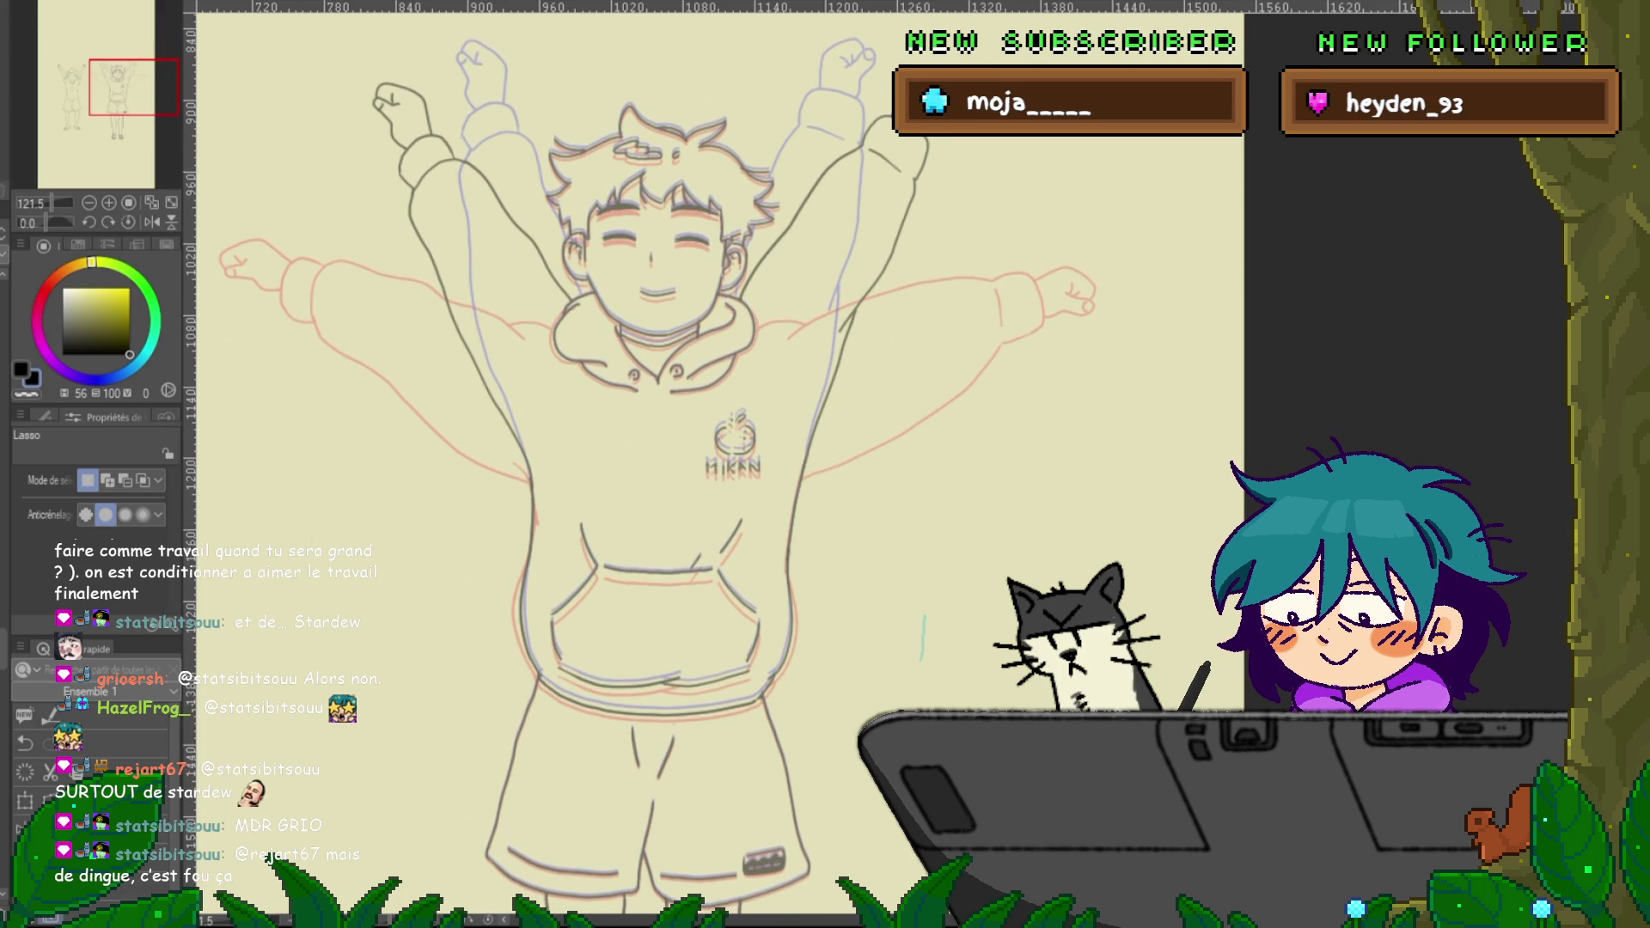
pyautogui.scroll(-1, 659, 469)
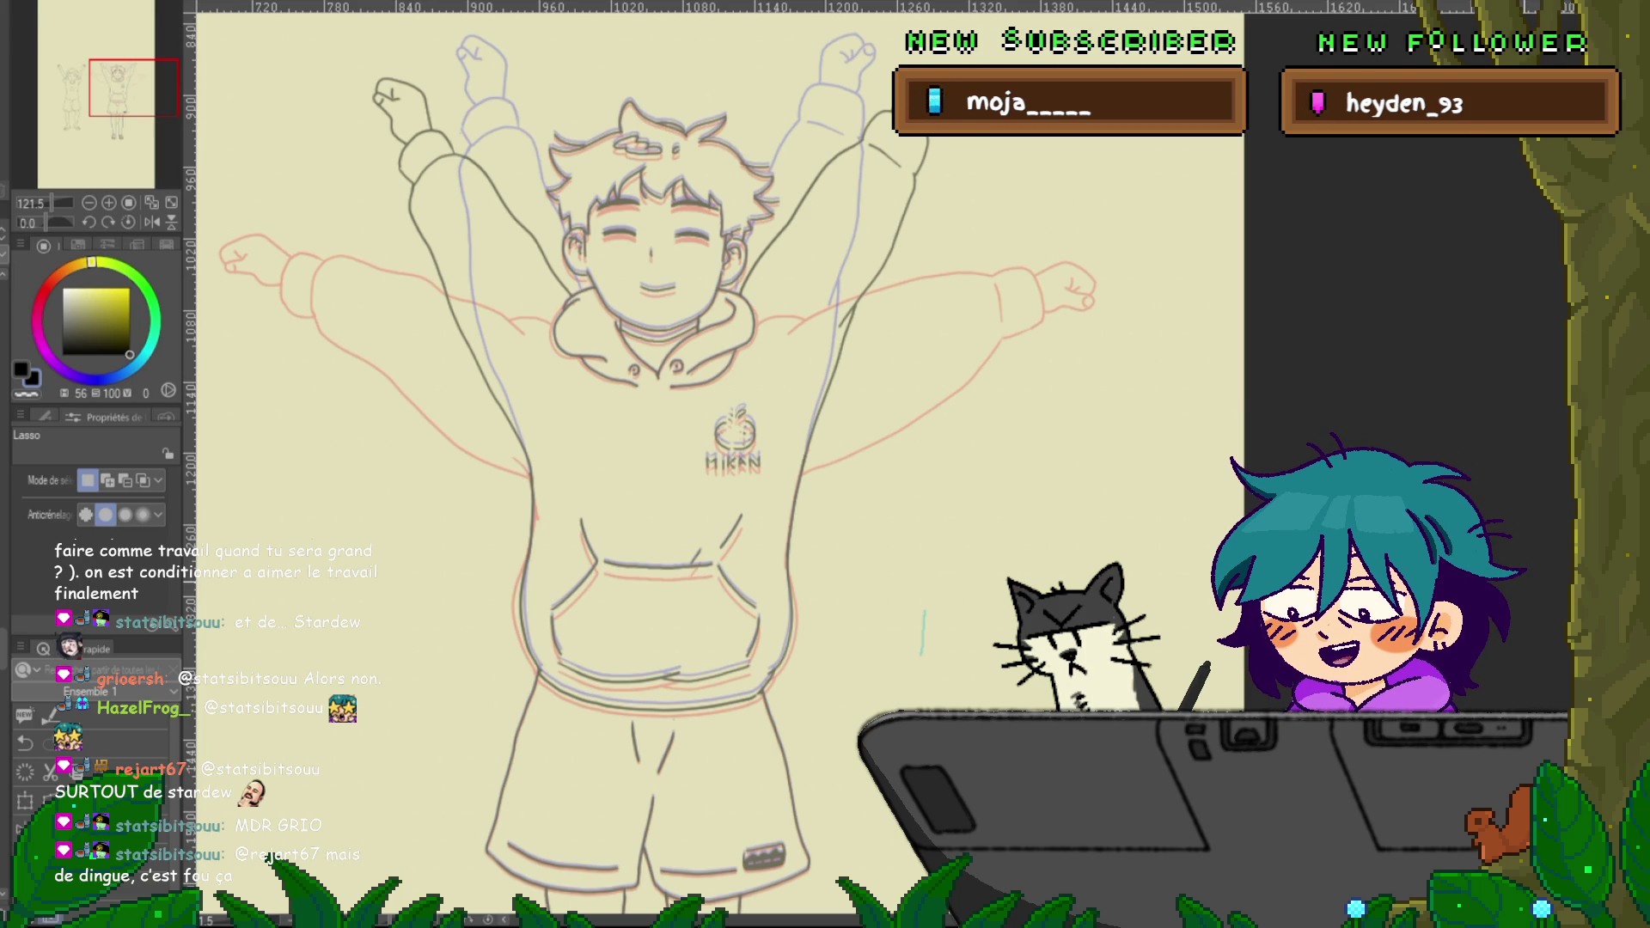
pyautogui.press('Return')
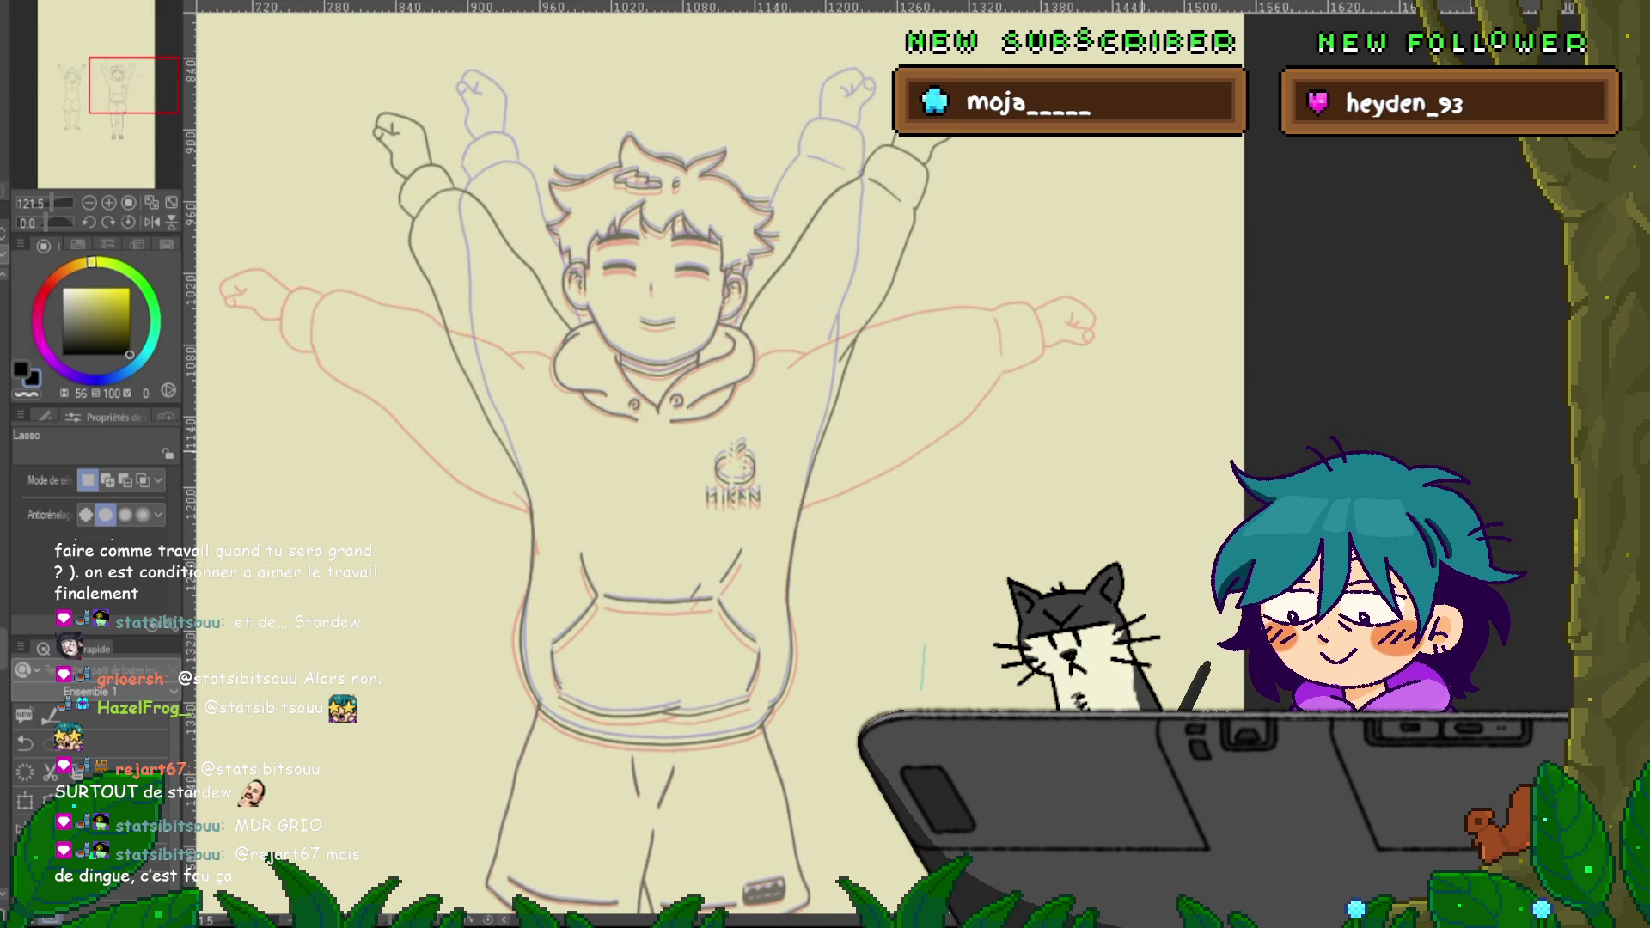
pyautogui.scroll(-3, 709, 464)
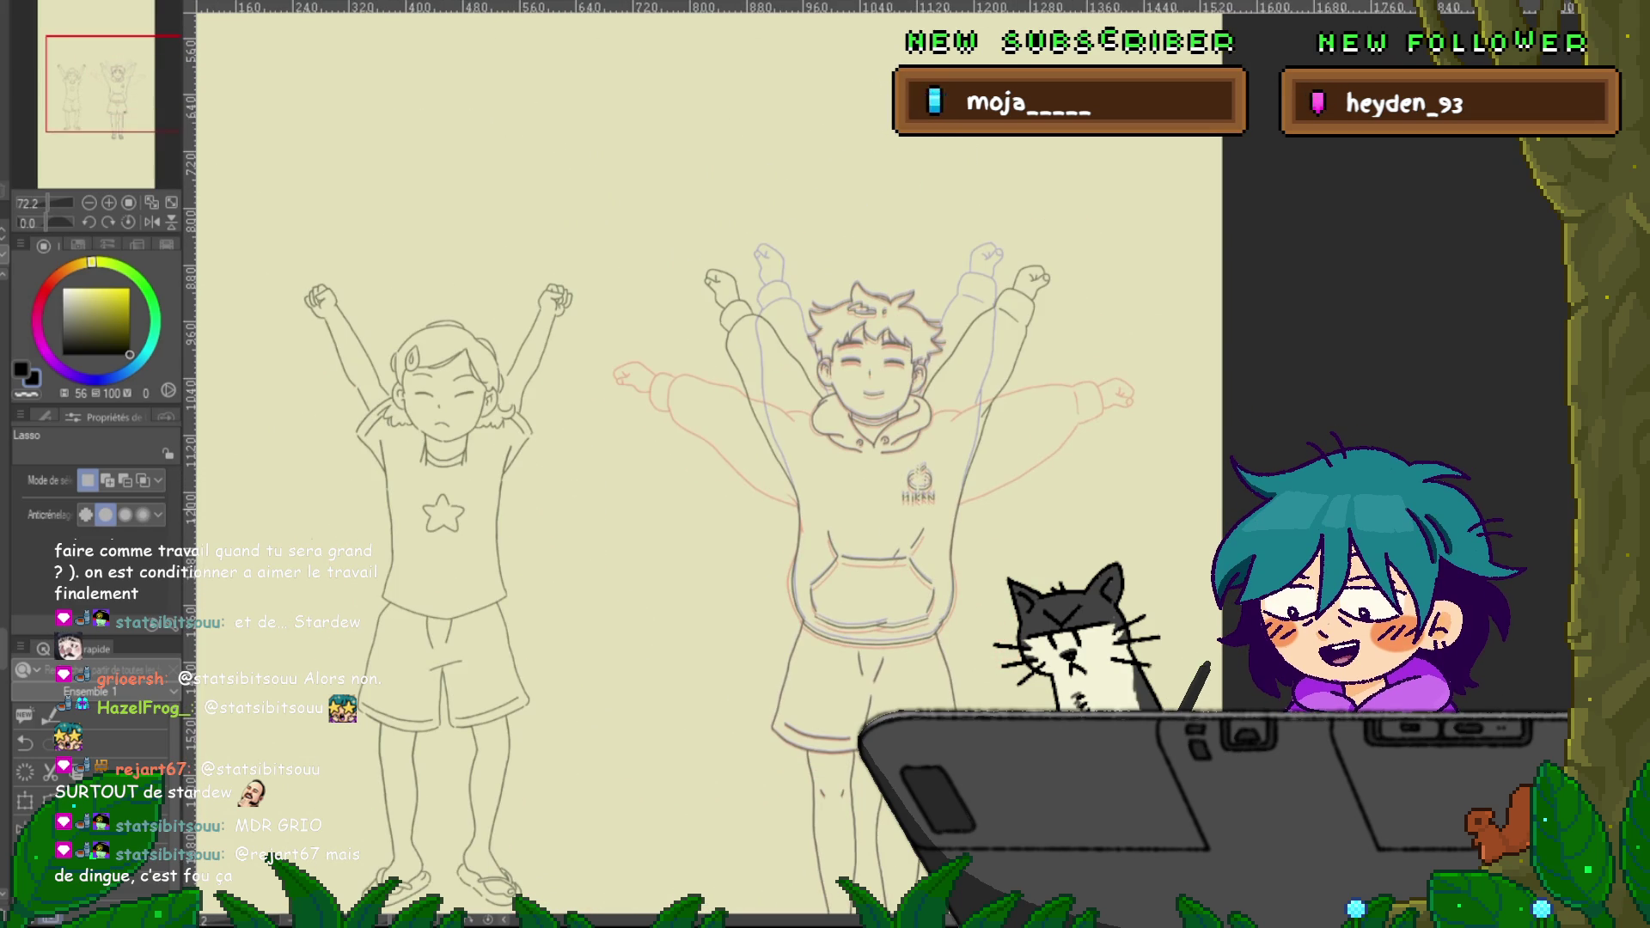
# Remove the accidentally pasted desk sketch from the canvas
pyautogui.scroll(-3, 1031, 419)
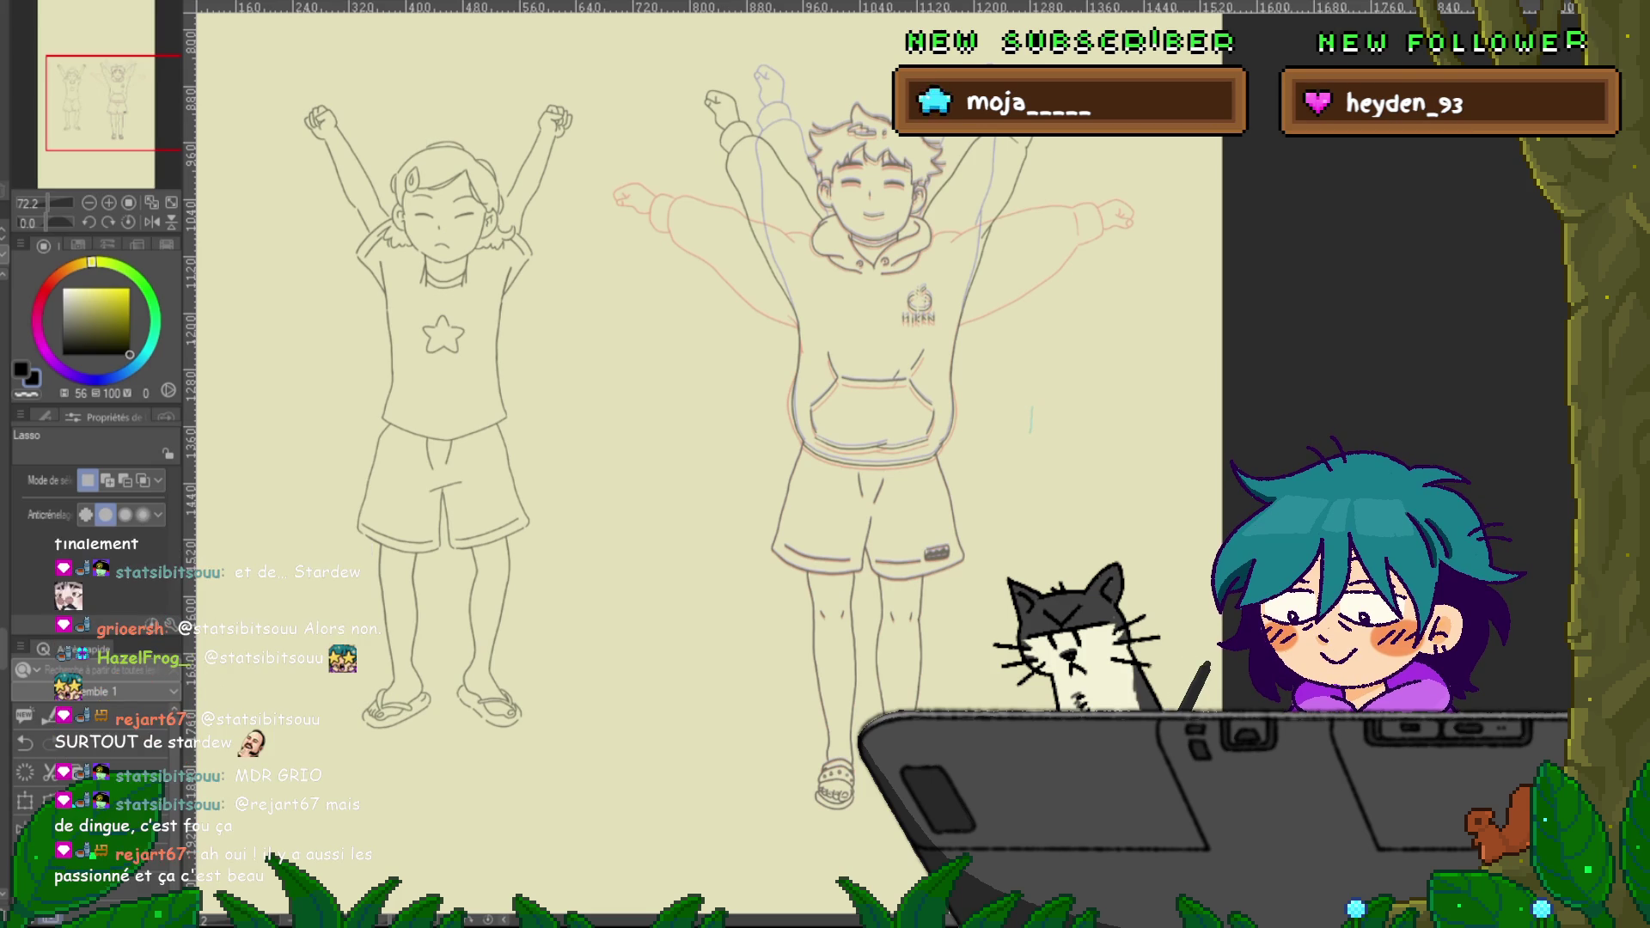
pyautogui.hscroll(3, 709, 430)
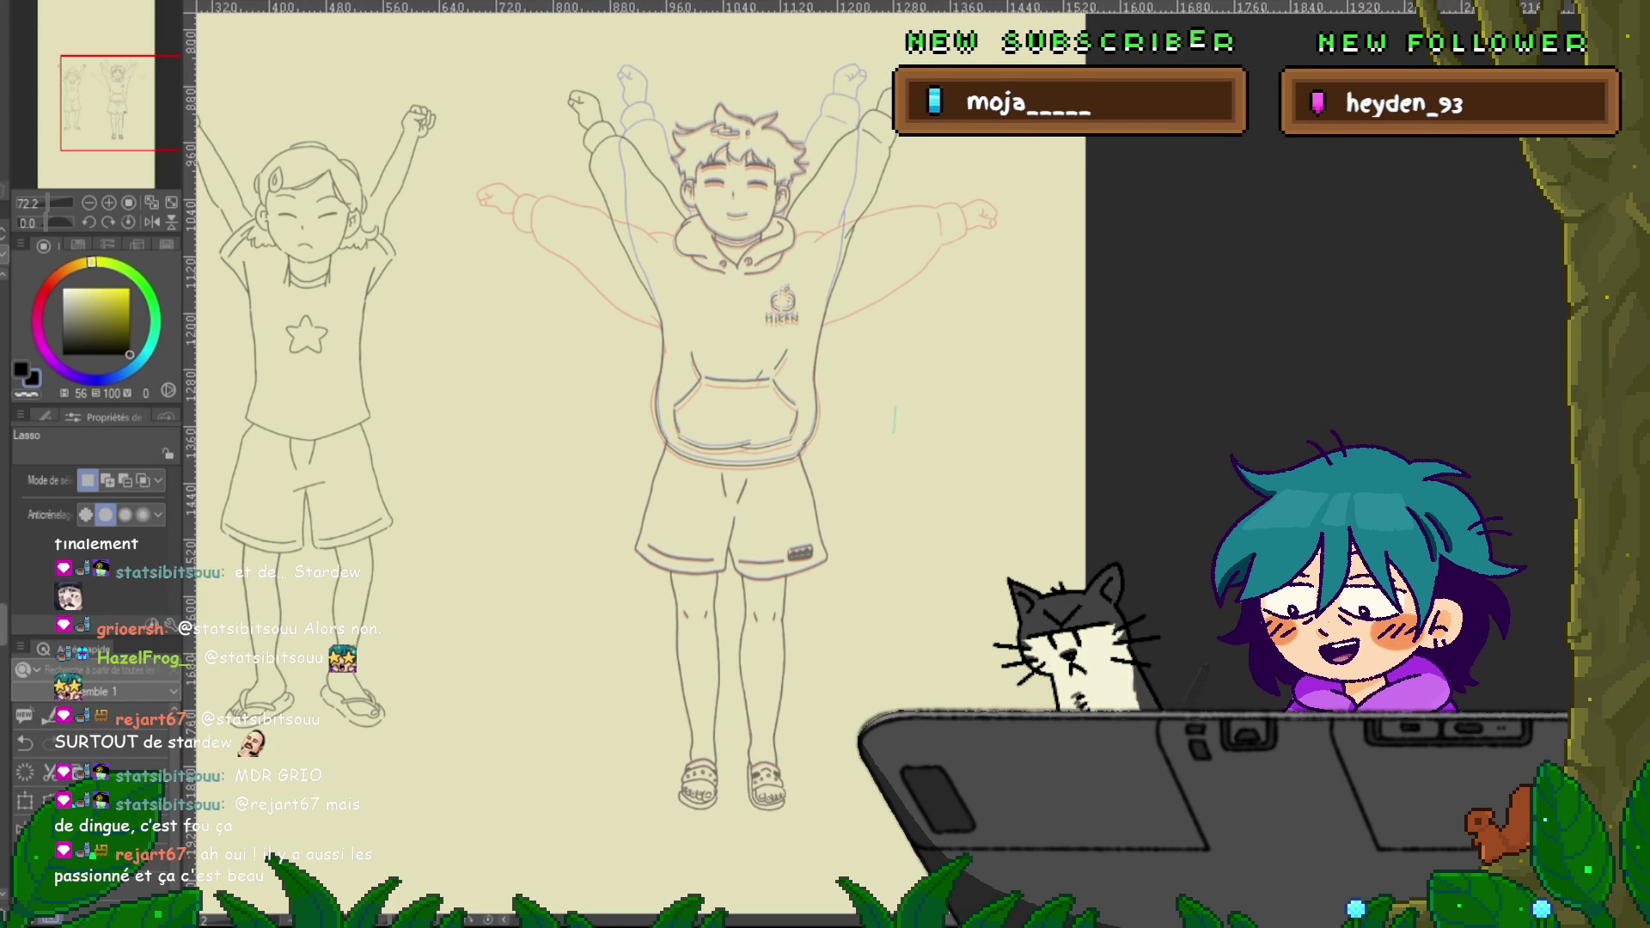
pyautogui.hotkey('ctrl', 'v')
pyautogui.hotkey('ctrl', 'z')
pyautogui.hotkey('ctrl', 'y')
pyautogui.hotkey('ctrl', 'z')
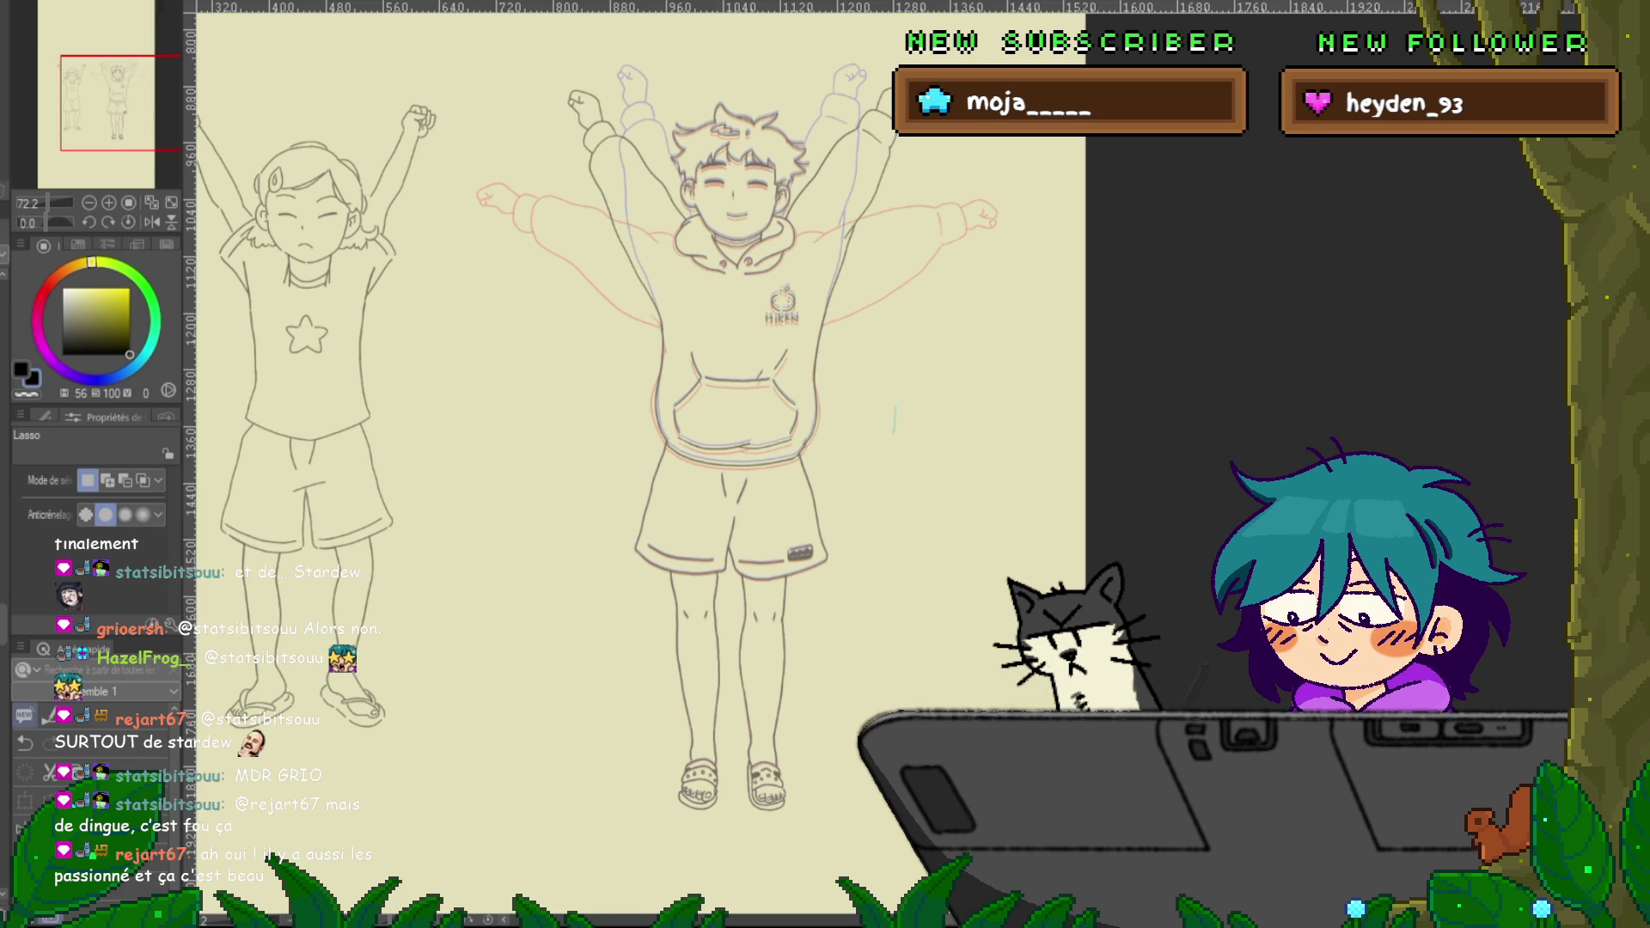
# Make the boy's arms-up drawing the current frame and loop his arm animation
pyautogui.hotkey('ctrl', 'y')
pyautogui.hotkey('ctrl', 'z')
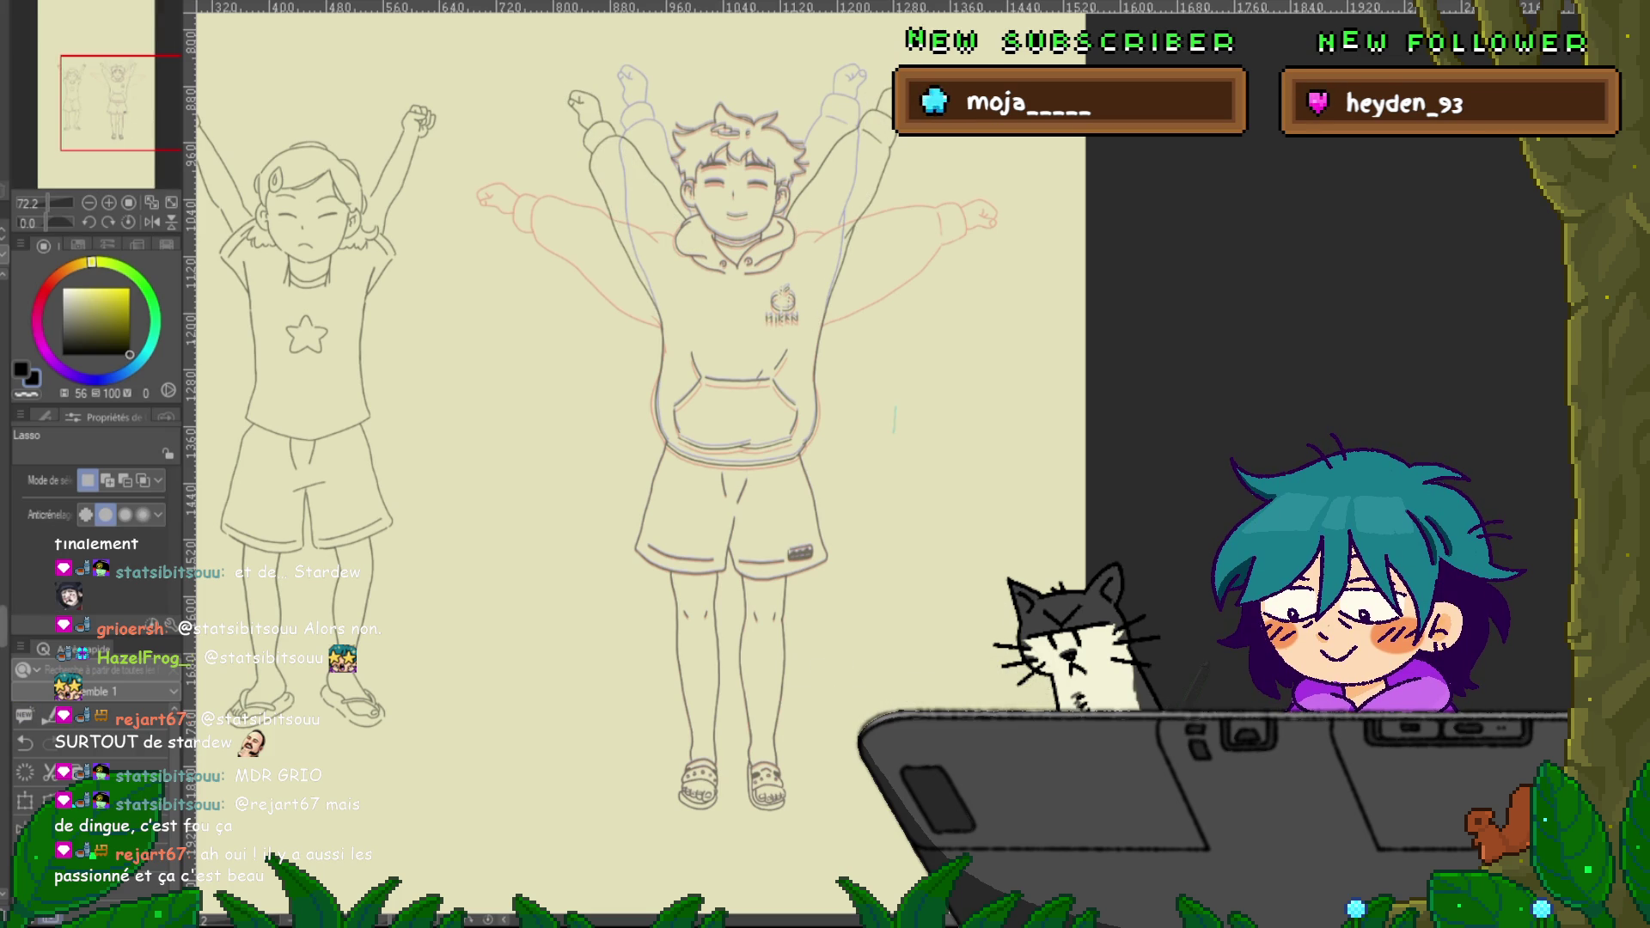
pyautogui.press('Right')
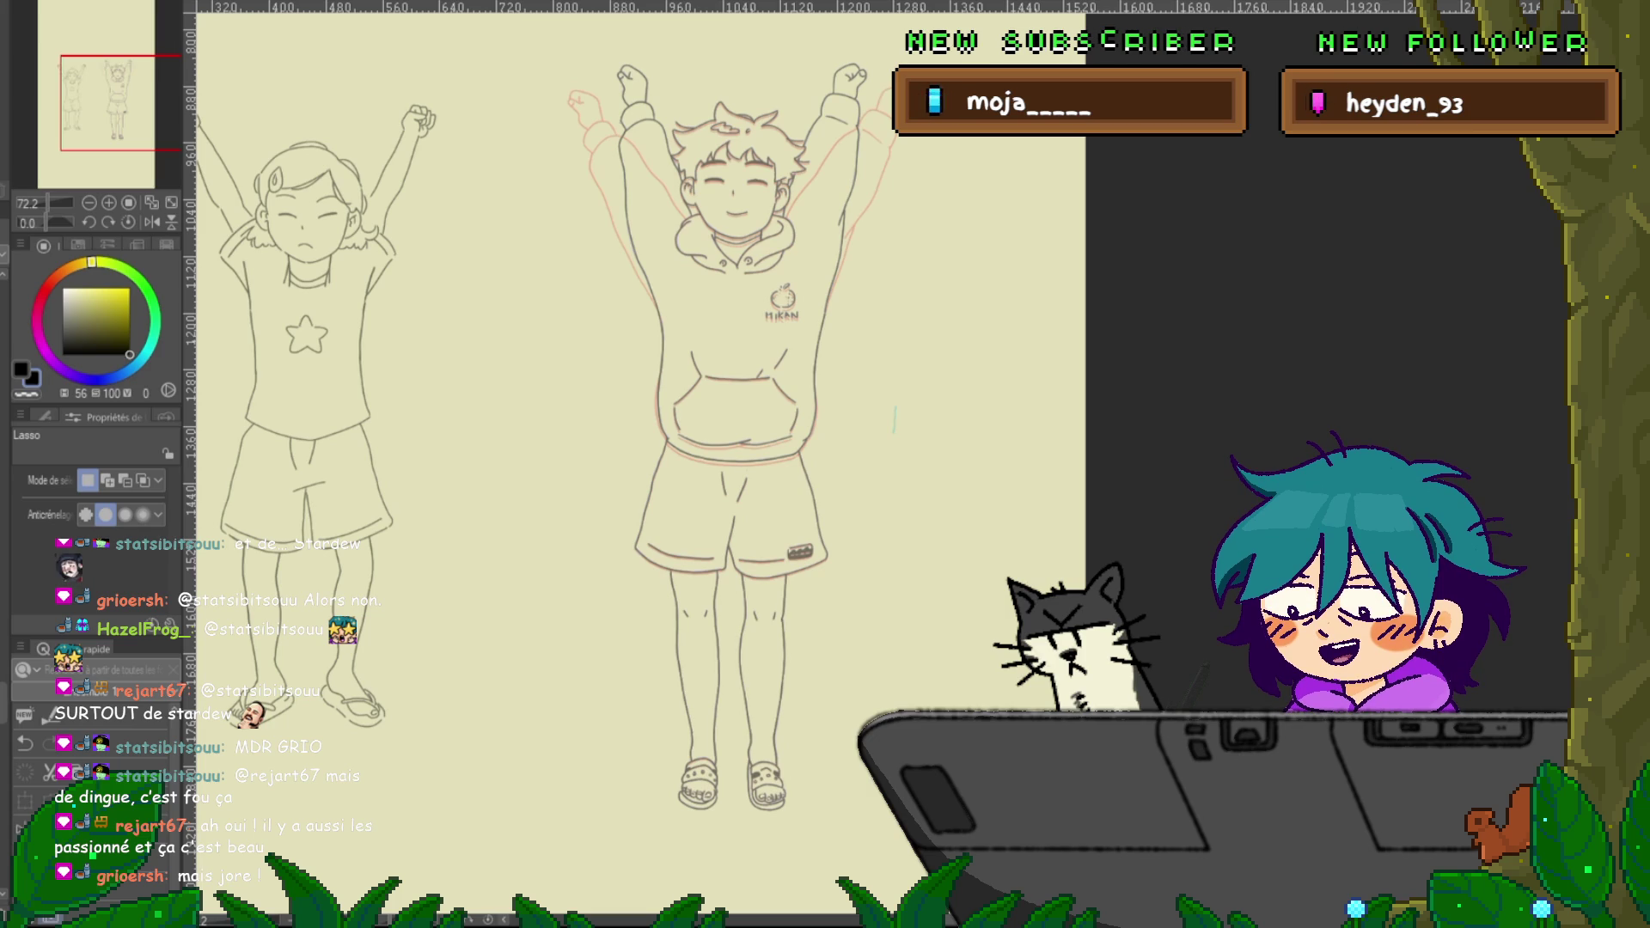
pyautogui.press('space')
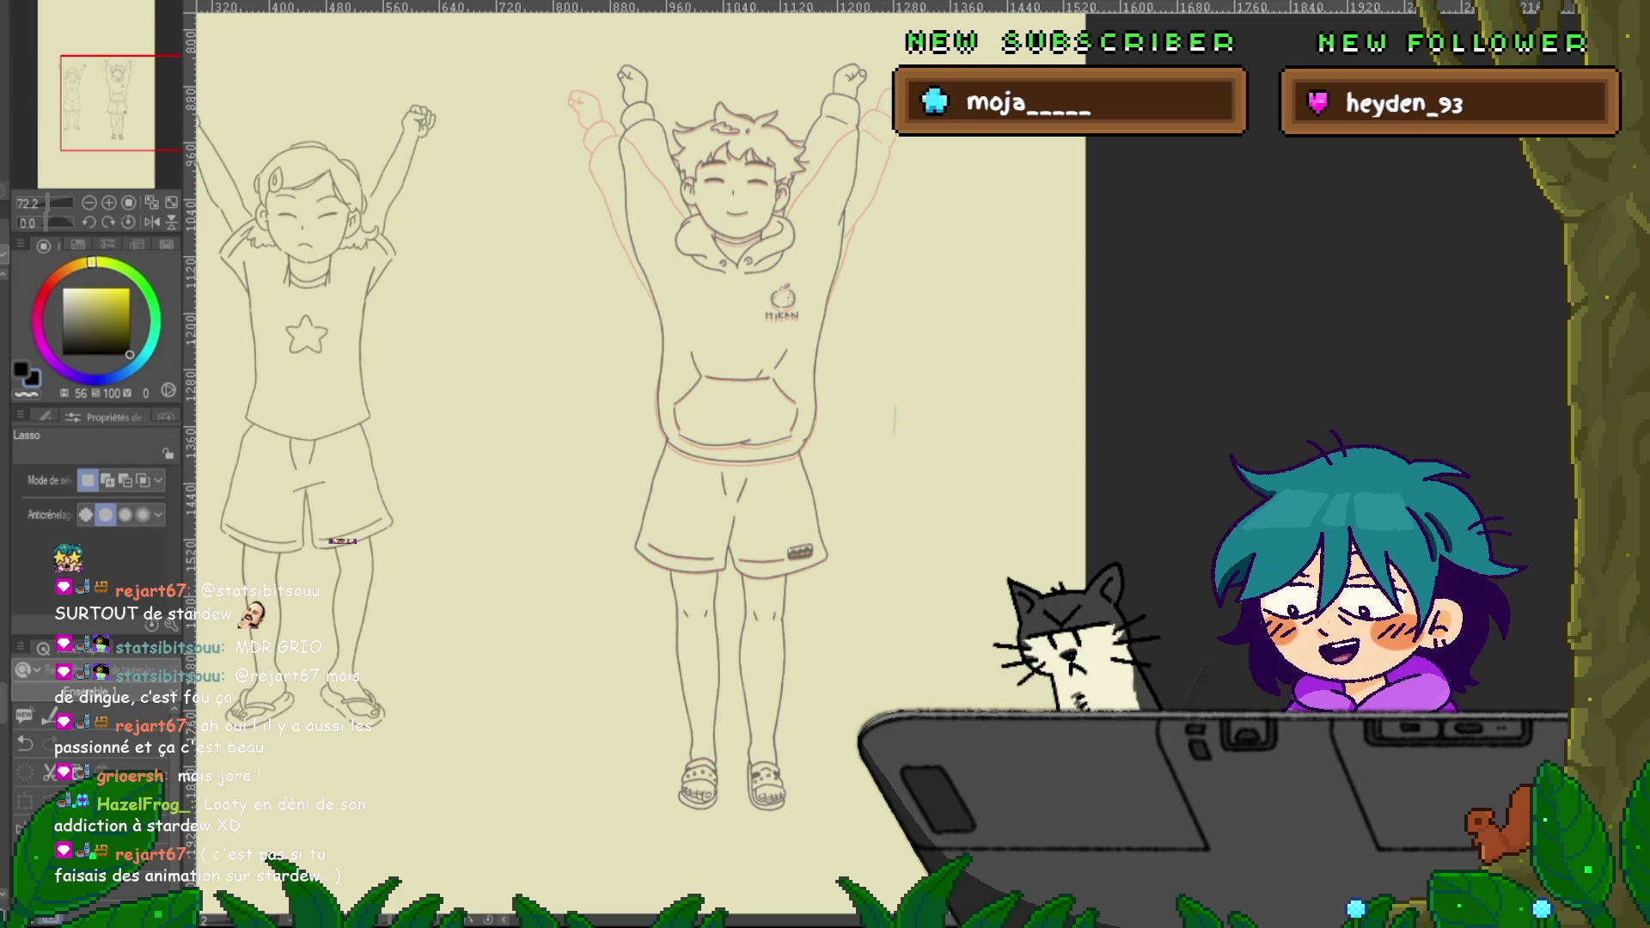
# Flip repeatedly between the arms-out and arms-raised frames to compare the poses with onion skin
pyautogui.press('Left')
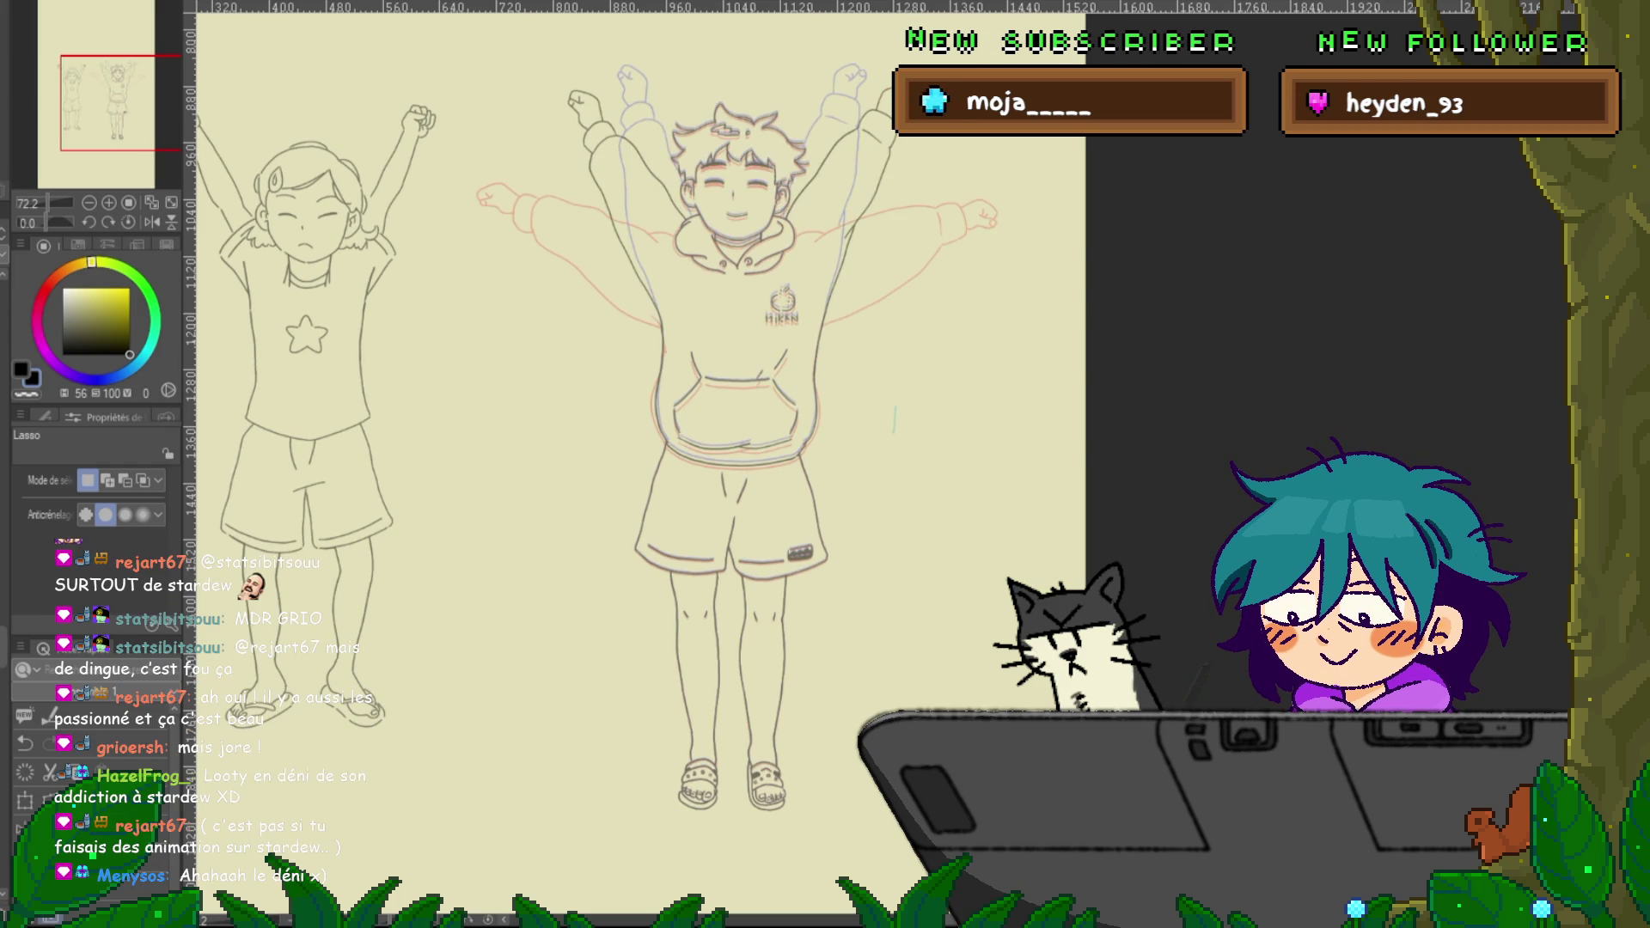
pyautogui.press('Right')
pyautogui.press('Left')
pyautogui.press('Right')
pyautogui.press('Left')
pyautogui.press('Right')
pyautogui.press('Left')
pyautogui.press('Right')
pyautogui.press('Left')
pyautogui.press('Right')
pyautogui.press('Left')
pyautogui.press('Right')
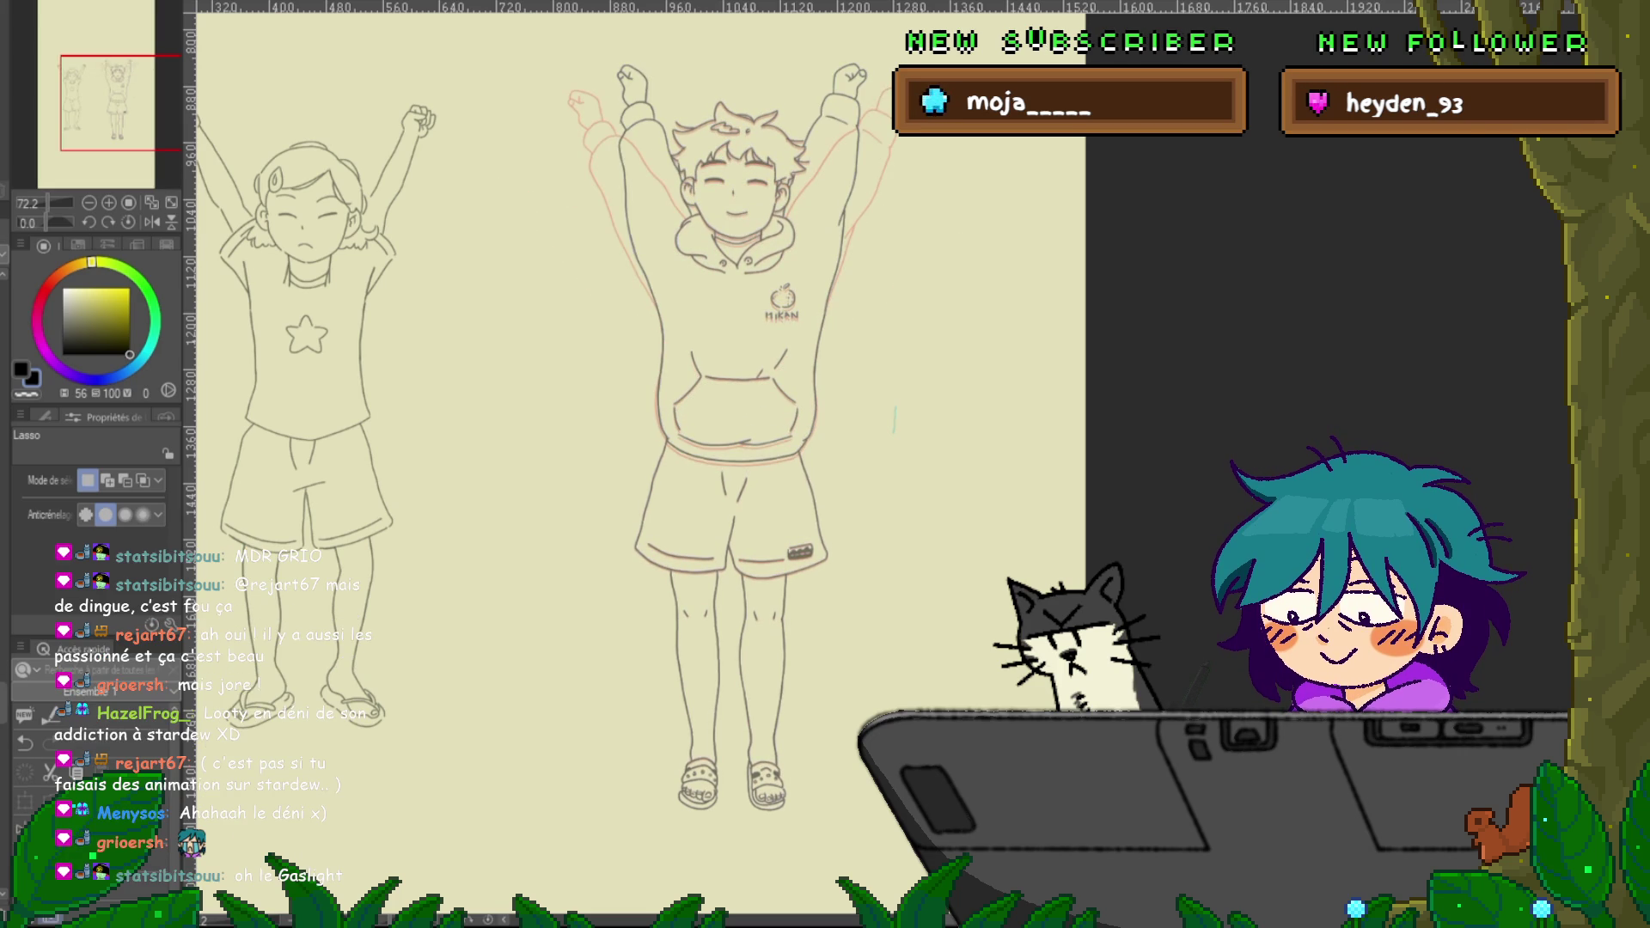
pyautogui.press('Left')
pyautogui.press('Right')
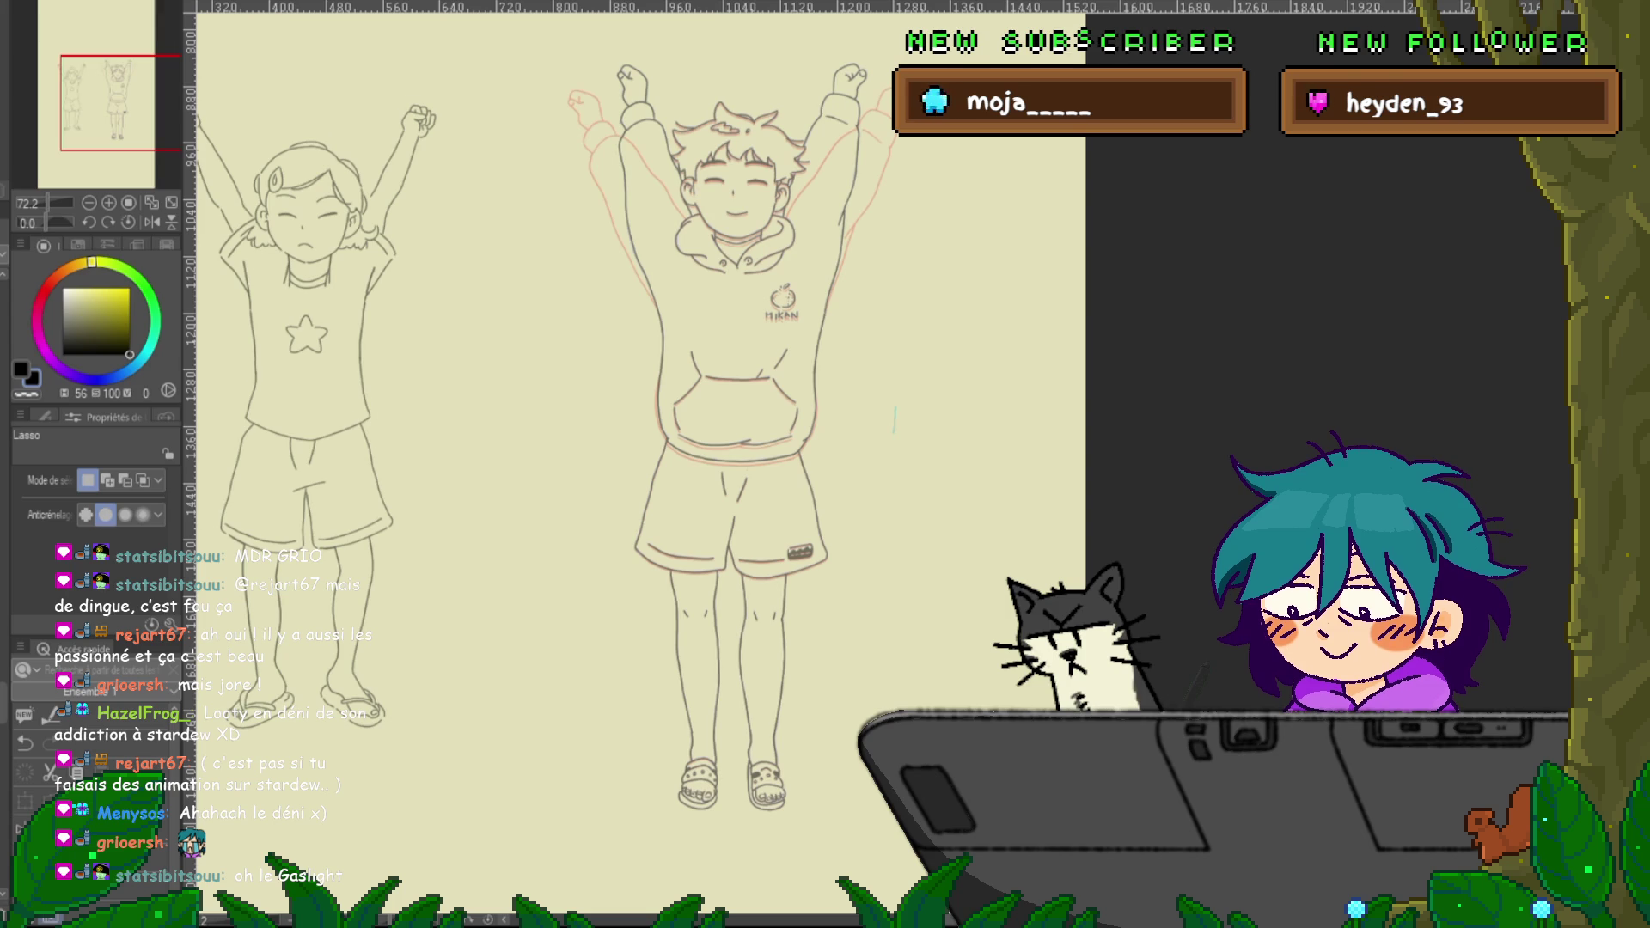
# Step through the following frames and settle on the frame where both figures raise their arms
pyautogui.press('Right')
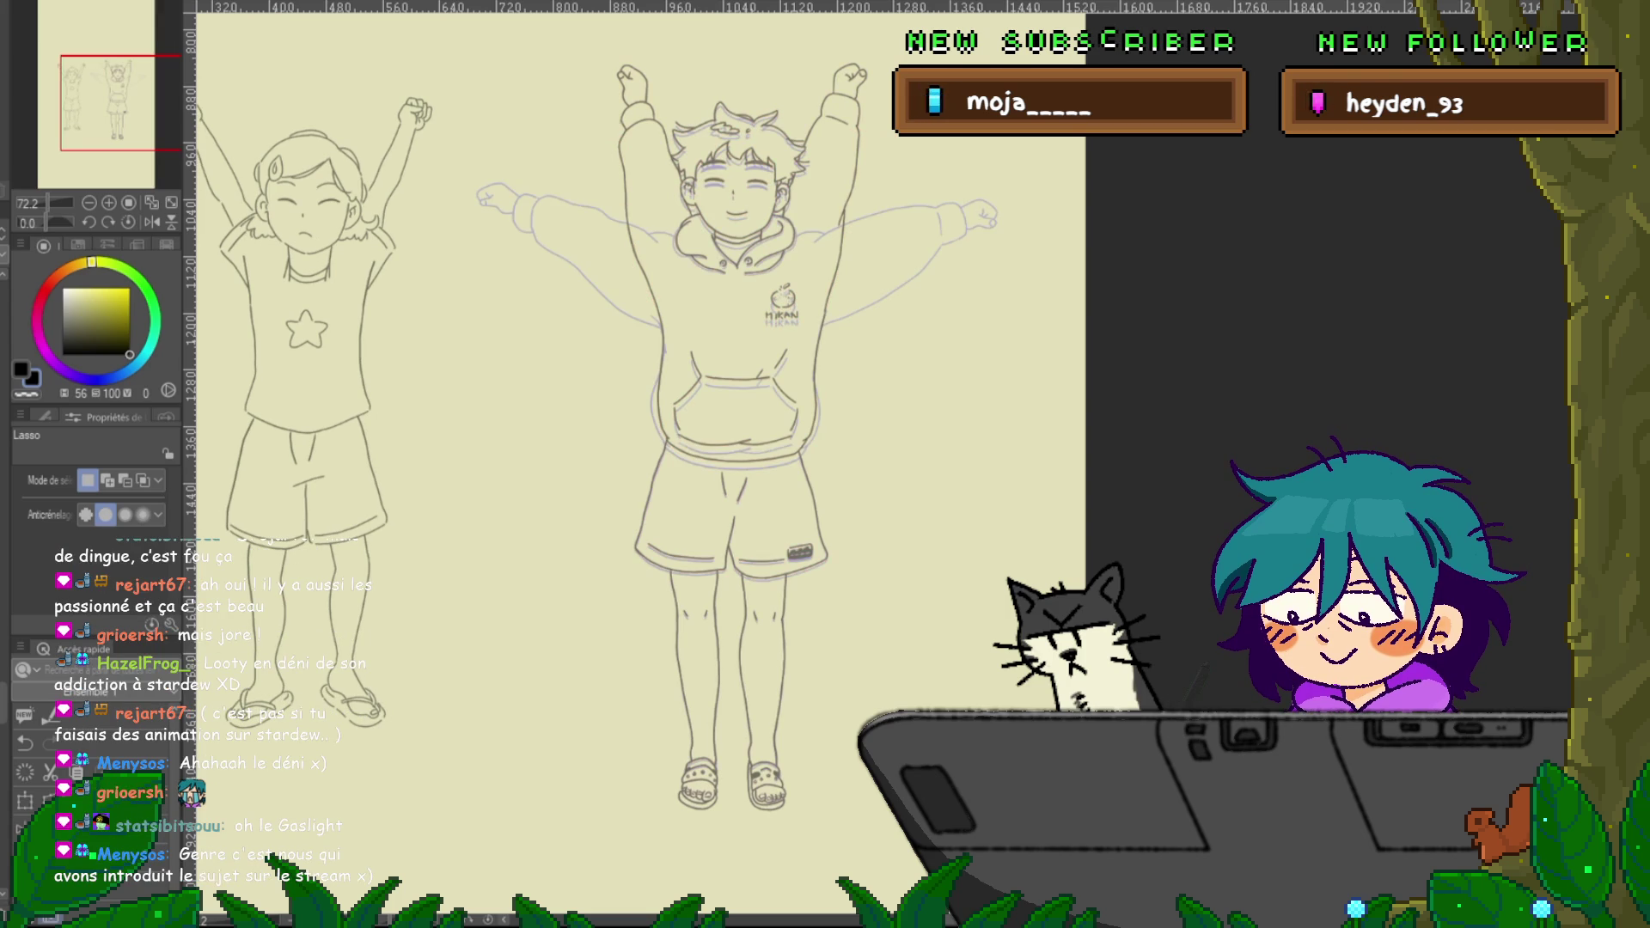
pyautogui.press('Right')
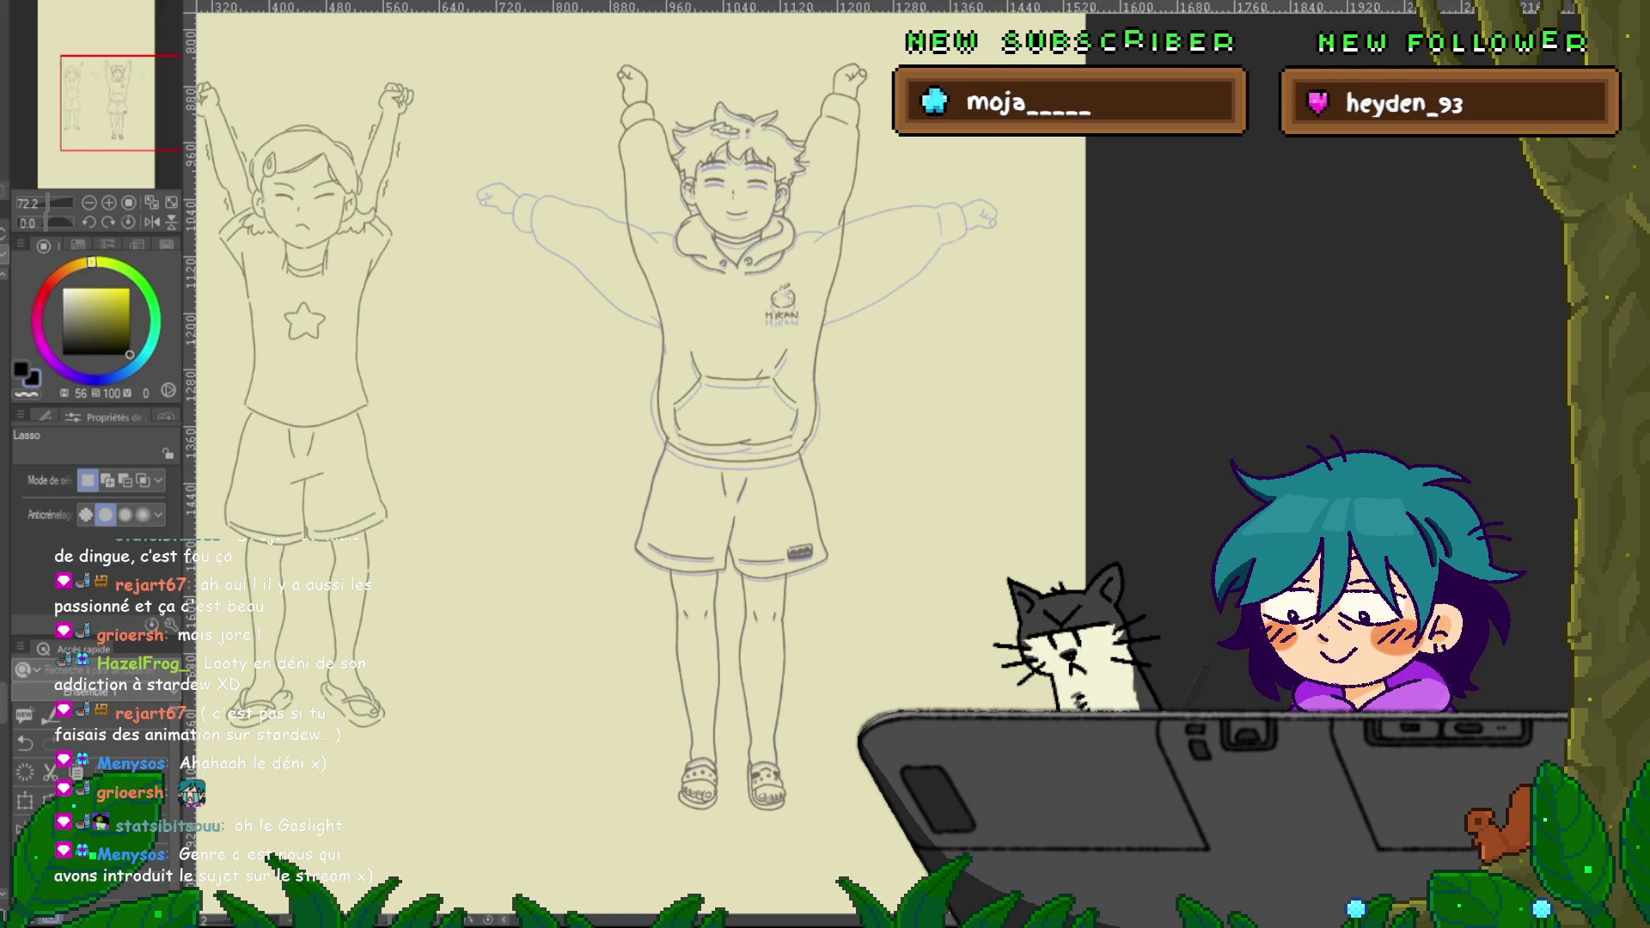
pyautogui.press('Right')
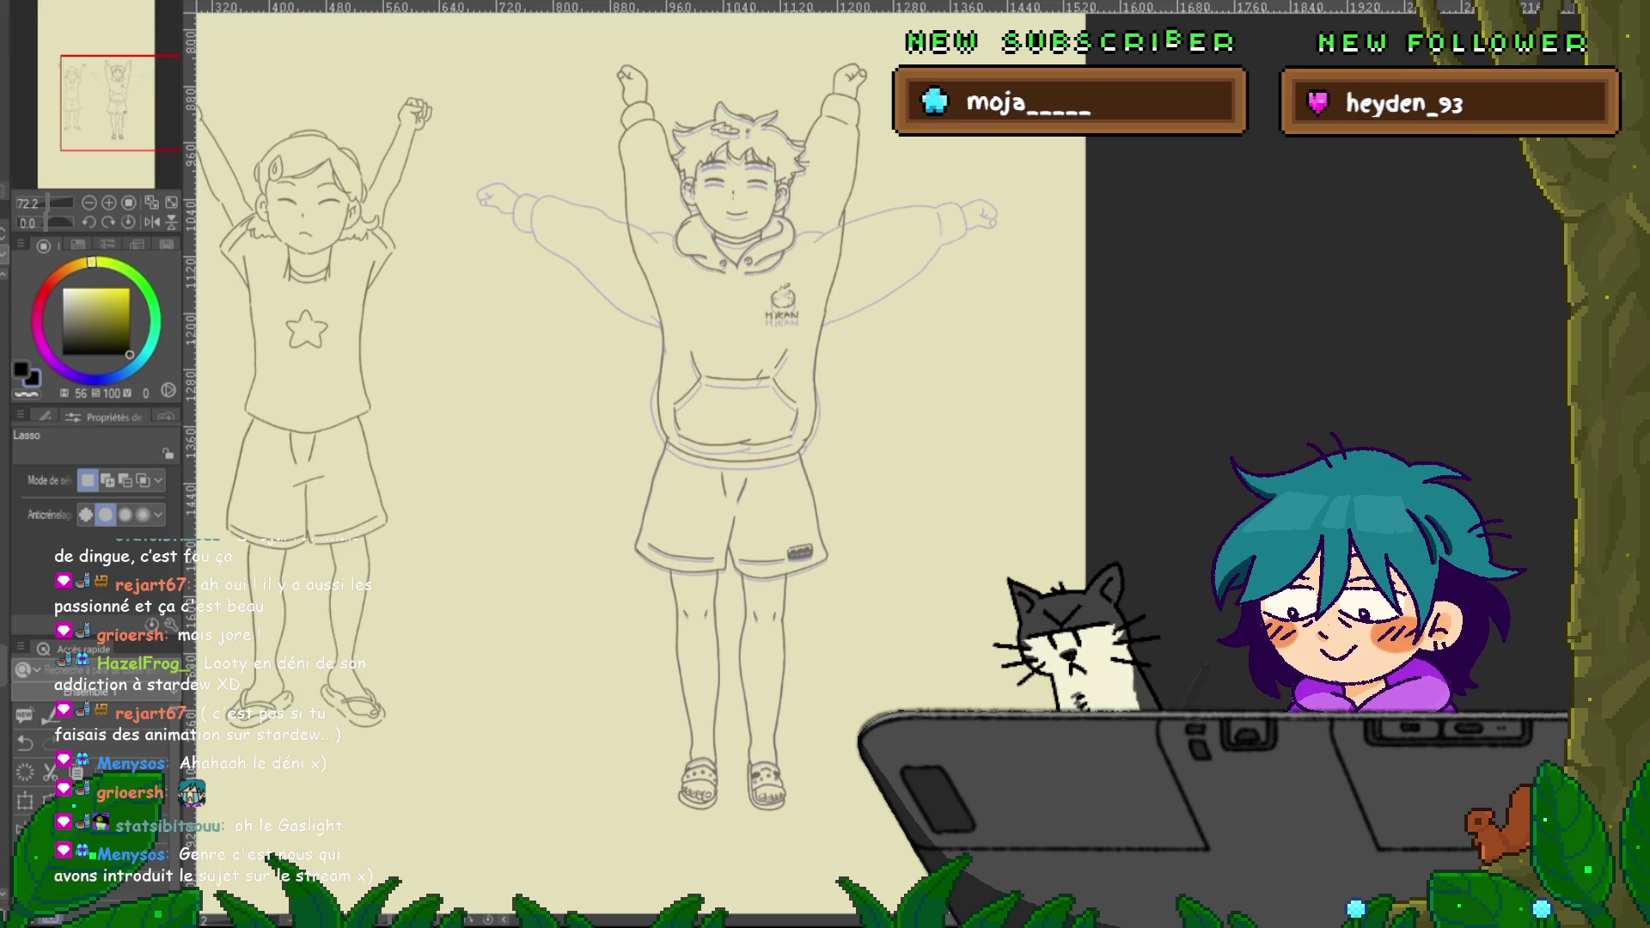
pyautogui.press('Left')
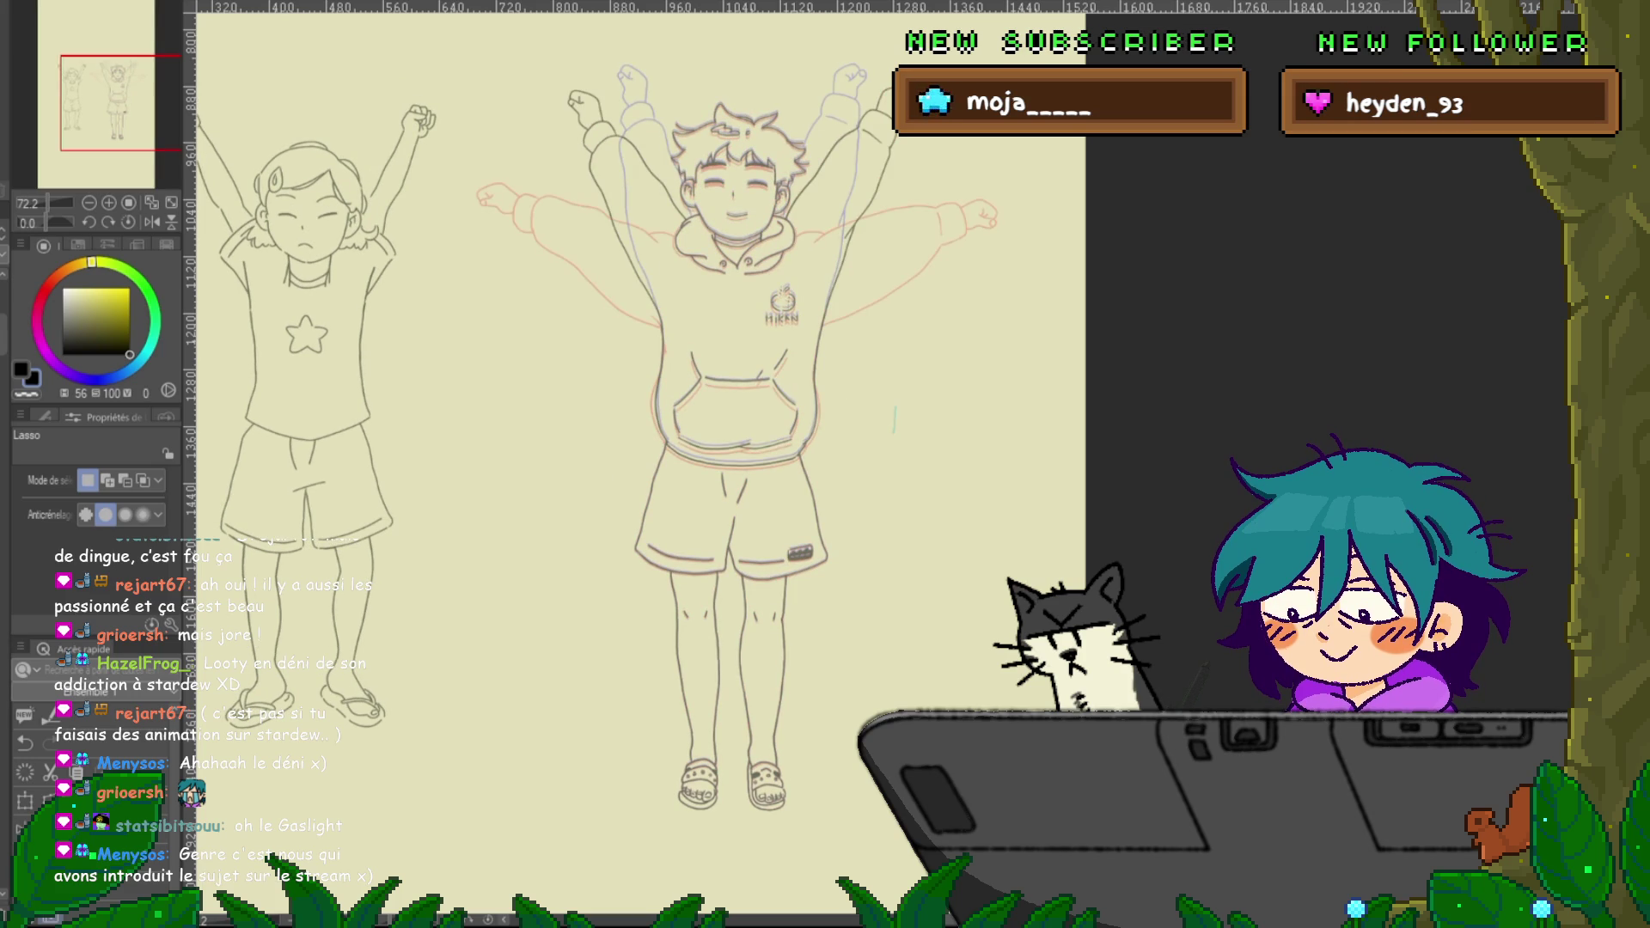
pyautogui.press('Right')
pyautogui.press('Right')
pyautogui.press('Right')
pyautogui.press('Right')
pyautogui.press('Left')
pyautogui.press('Right')
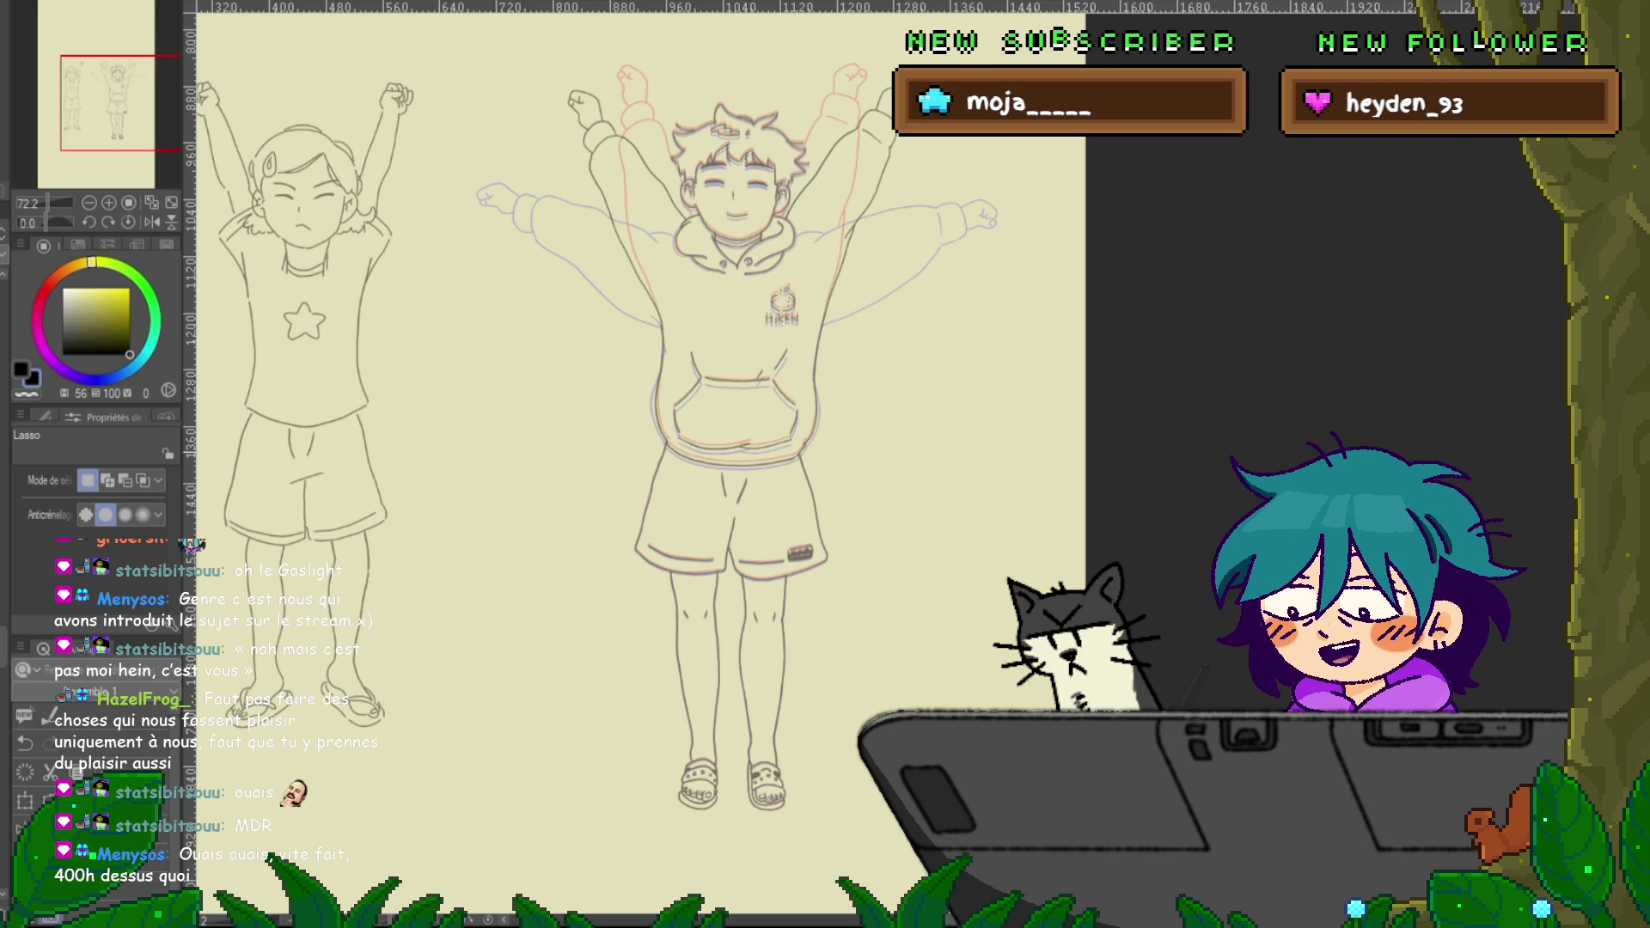
pyautogui.scroll(-1, 696, 451)
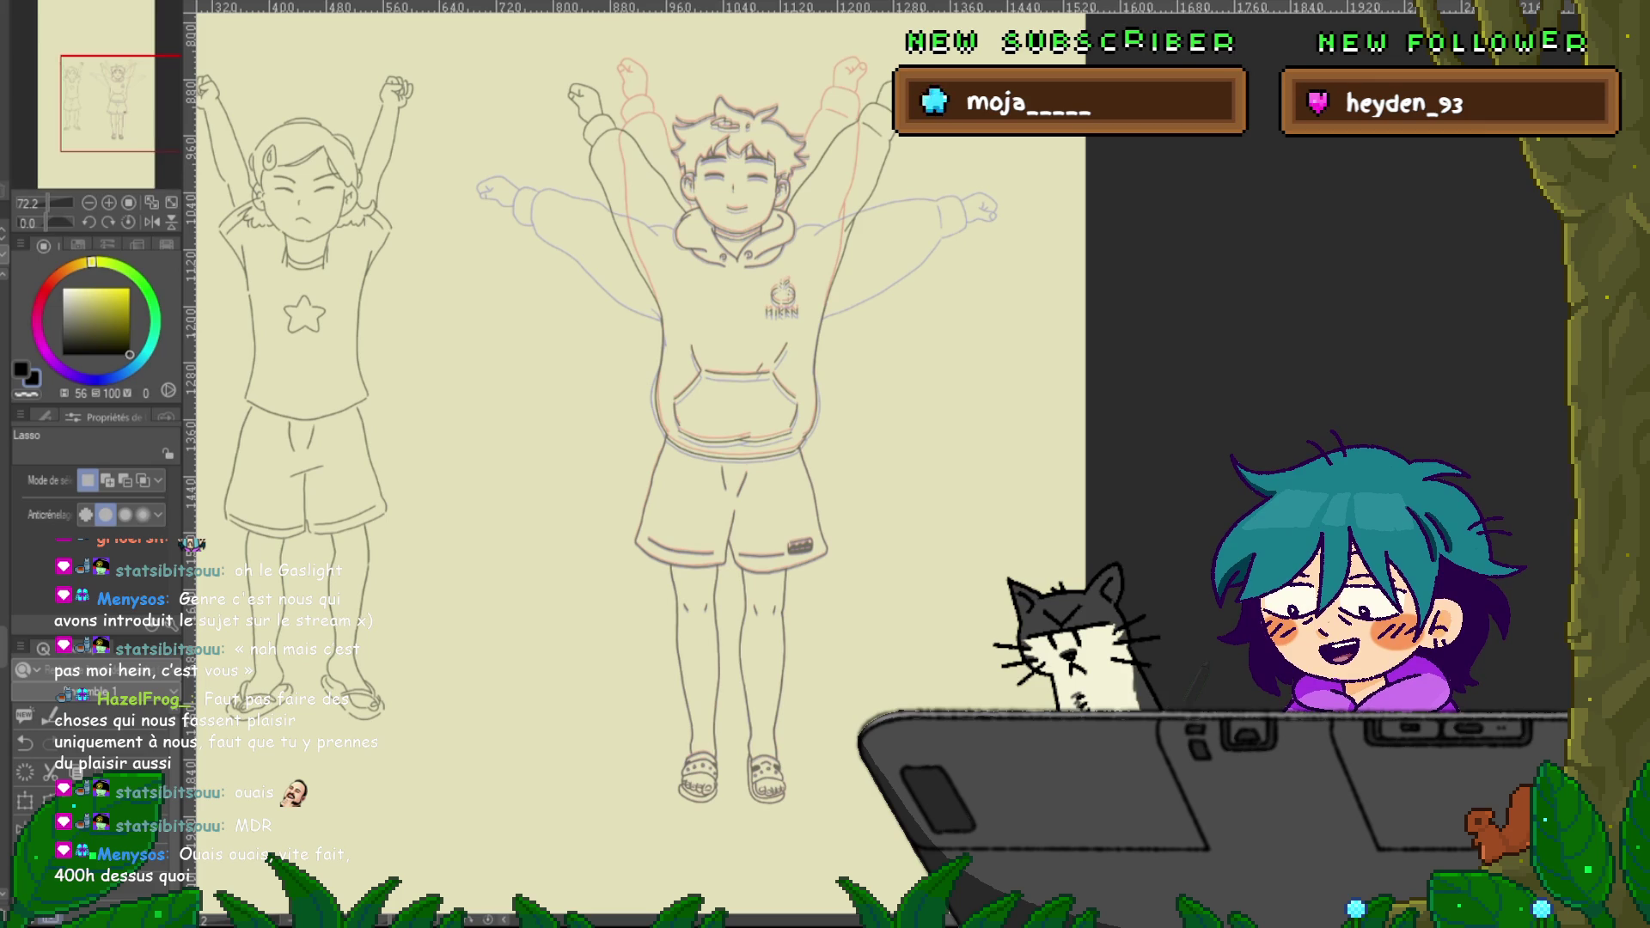
# With the pen, sketch diagonal test strokes right of the hoodie boy, then clear them from the layer
pyautogui.press('p')
pyautogui.moveTo(907, 308); pyautogui.dragTo(846, 387)
pyautogui.moveTo(956, 359); pyautogui.dragTo(889, 404)
pyautogui.press('Delete')
pyautogui.moveTo(908, 320); pyautogui.dragTo(869, 394)
pyautogui.moveTo(939, 348)
pyautogui.mouseDown()
pyautogui.moveTo(884, 405)
pyautogui.moveTo(913, 410)
pyautogui.mouseUp()
pyautogui.press('Delete')
pyautogui.moveTo(925, 319); pyautogui.dragTo(874, 385)
pyautogui.moveTo(941, 337); pyautogui.dragTo(889, 403)
pyautogui.press('Delete')
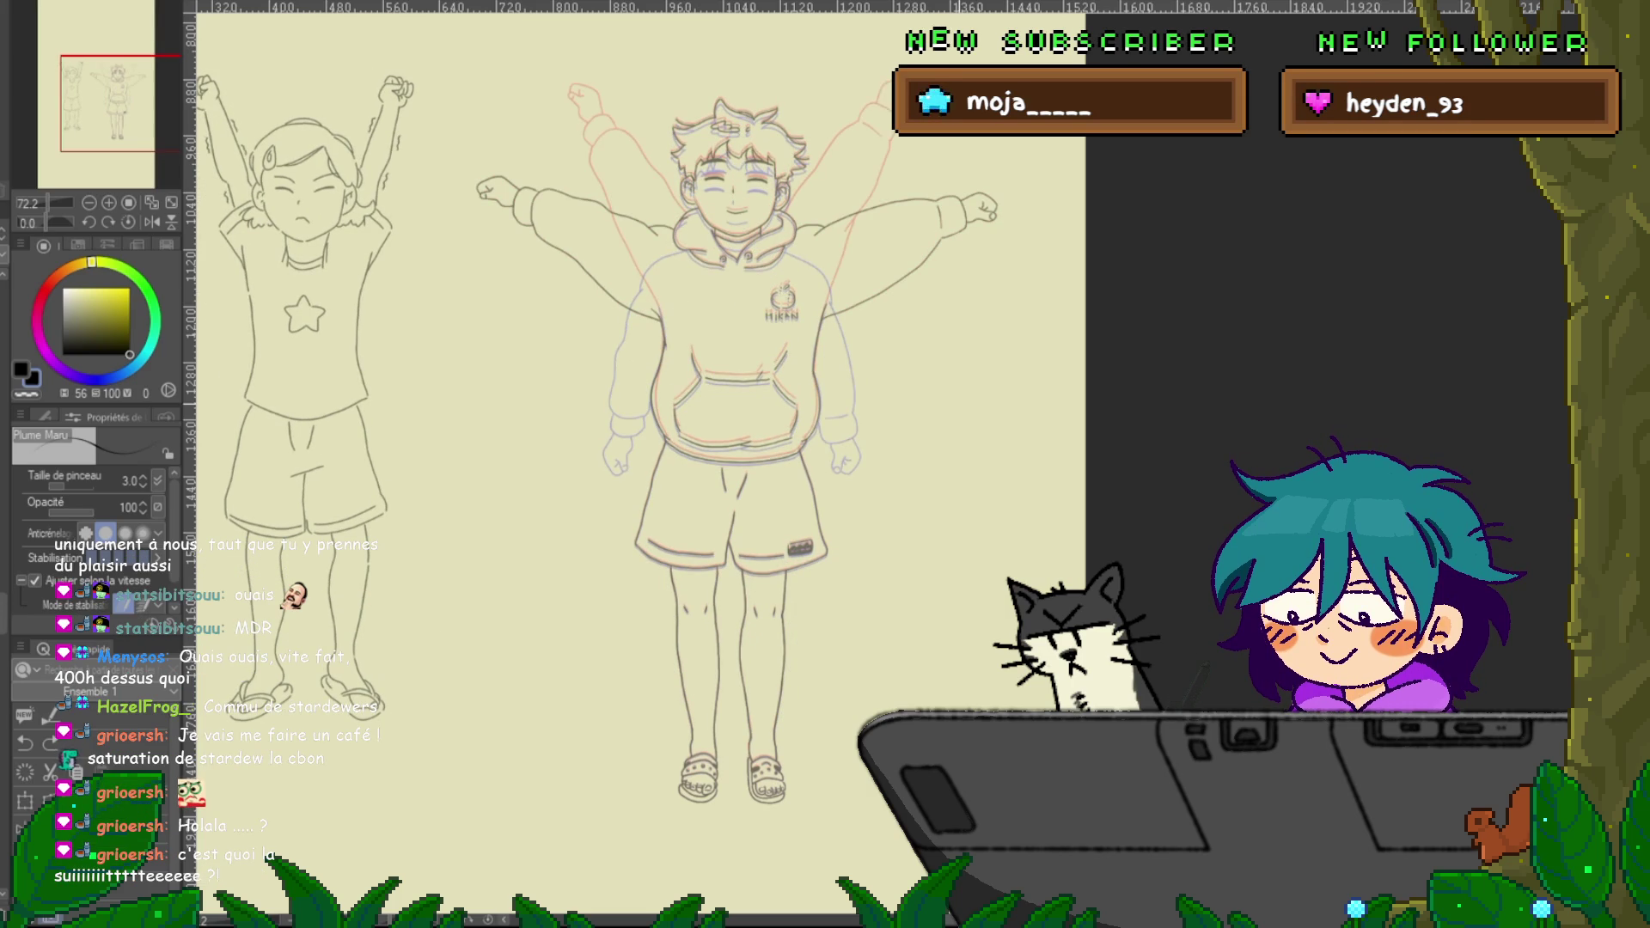
# Return to the raised-arms frame and advance through the arms-out and arms-down frames
pyautogui.hotkey('ctrl', 'z')
pyautogui.hotkey('ctrl', 'y')
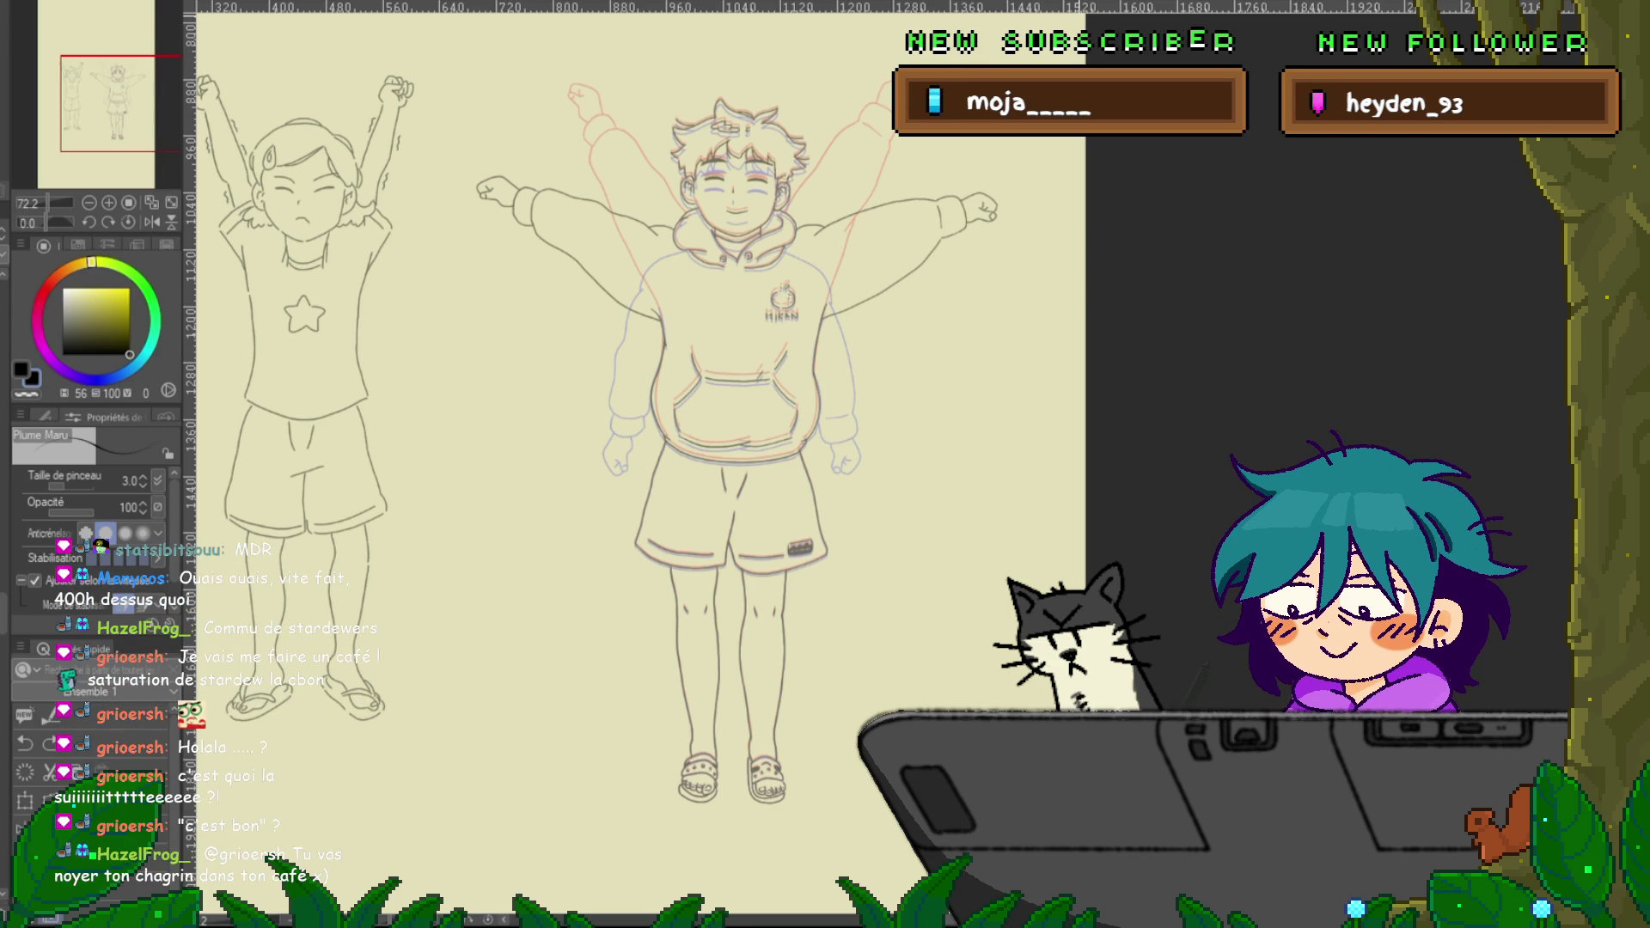
pyautogui.hotkey('ctrl', 'z')
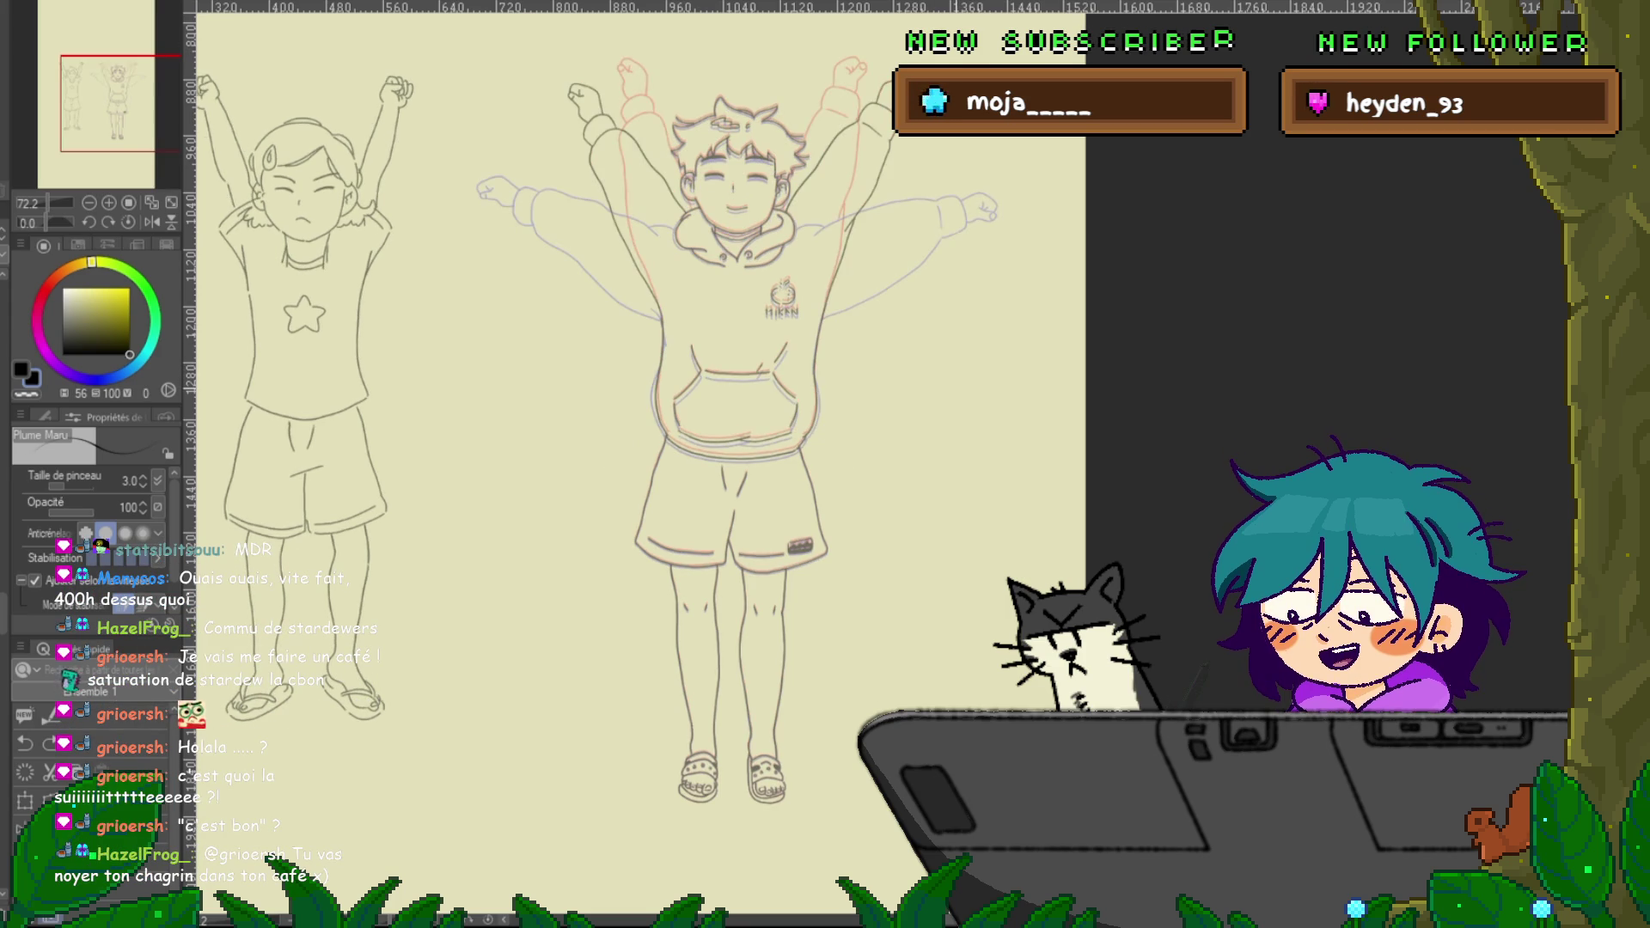
pyautogui.press('Right')
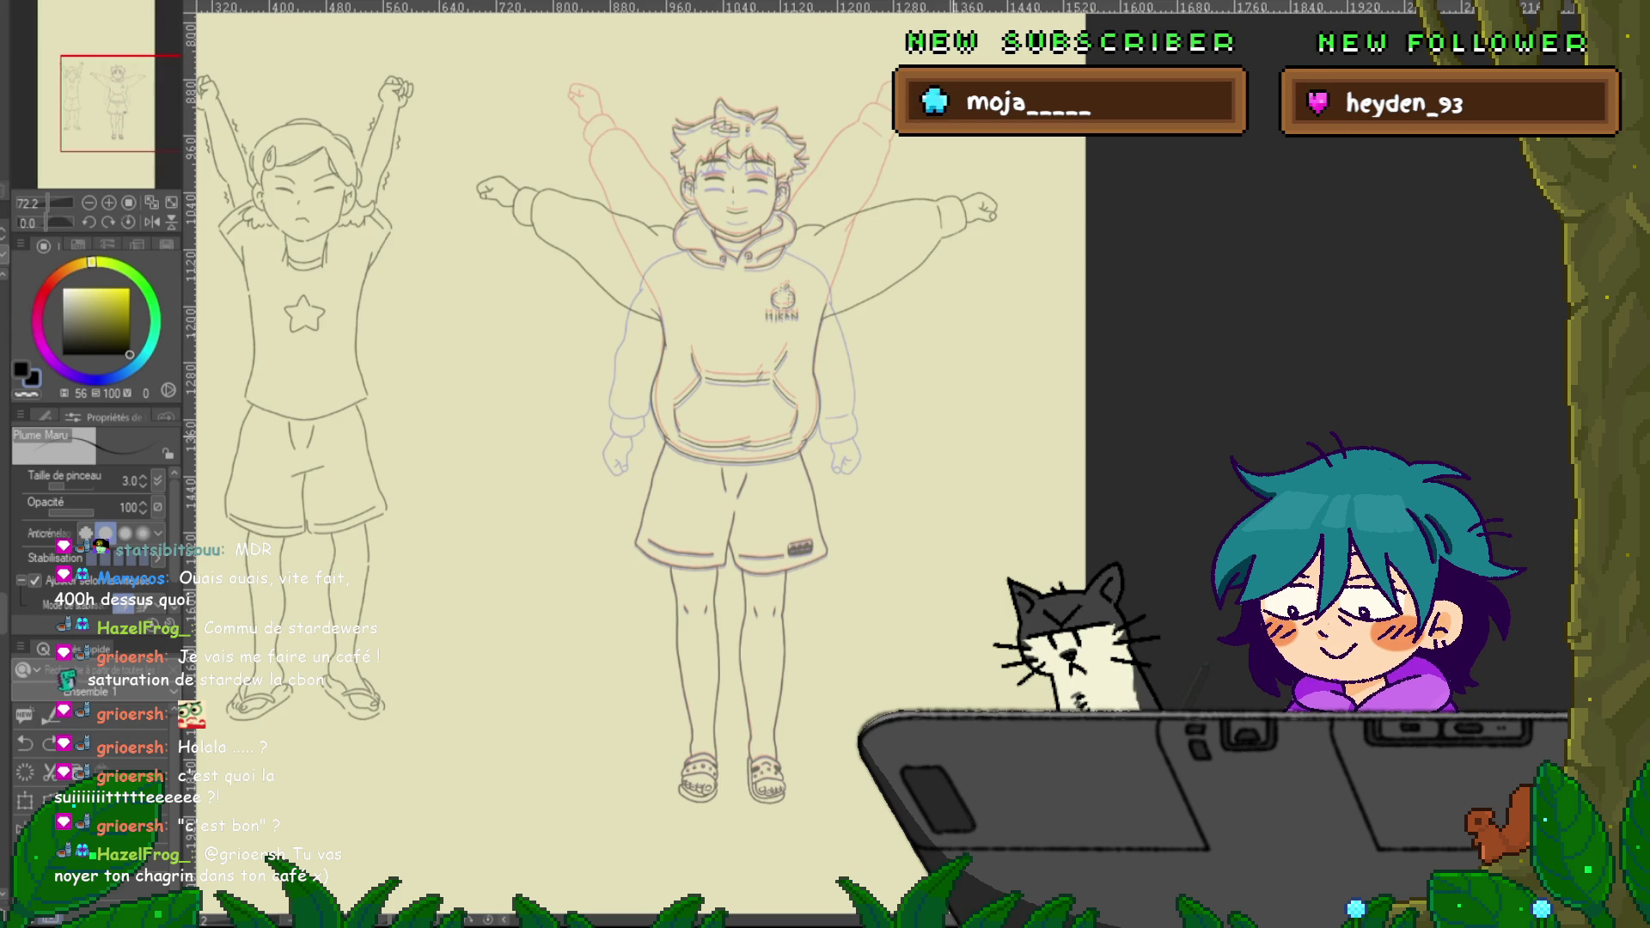
pyautogui.press('Right')
pyautogui.press('Right')
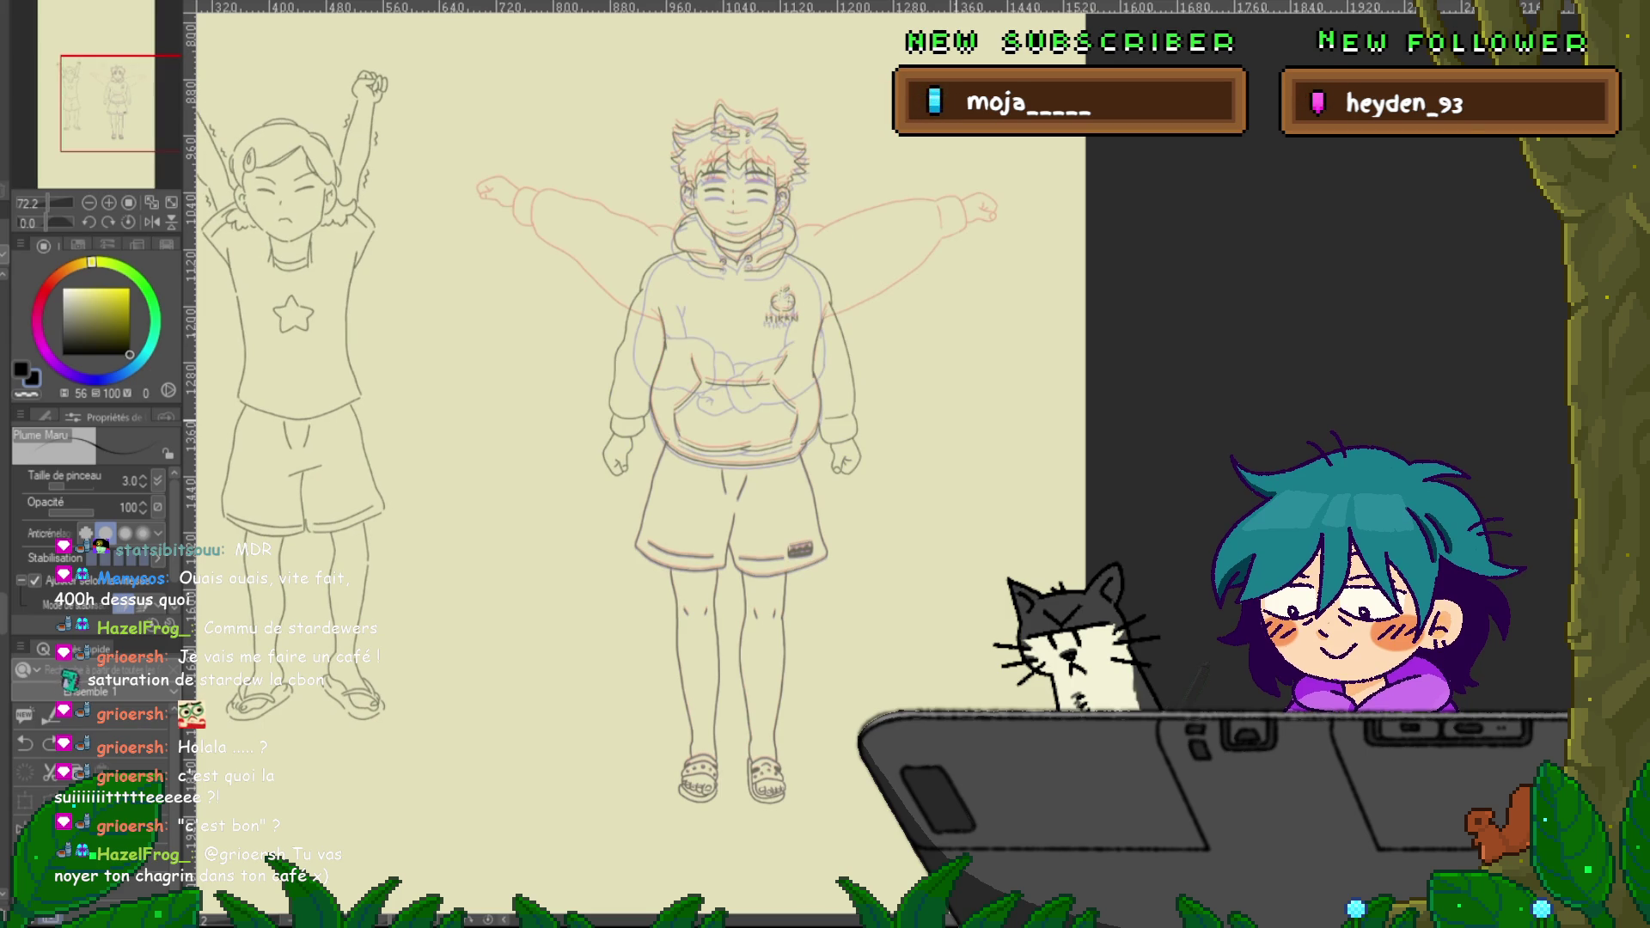
pyautogui.press('Right')
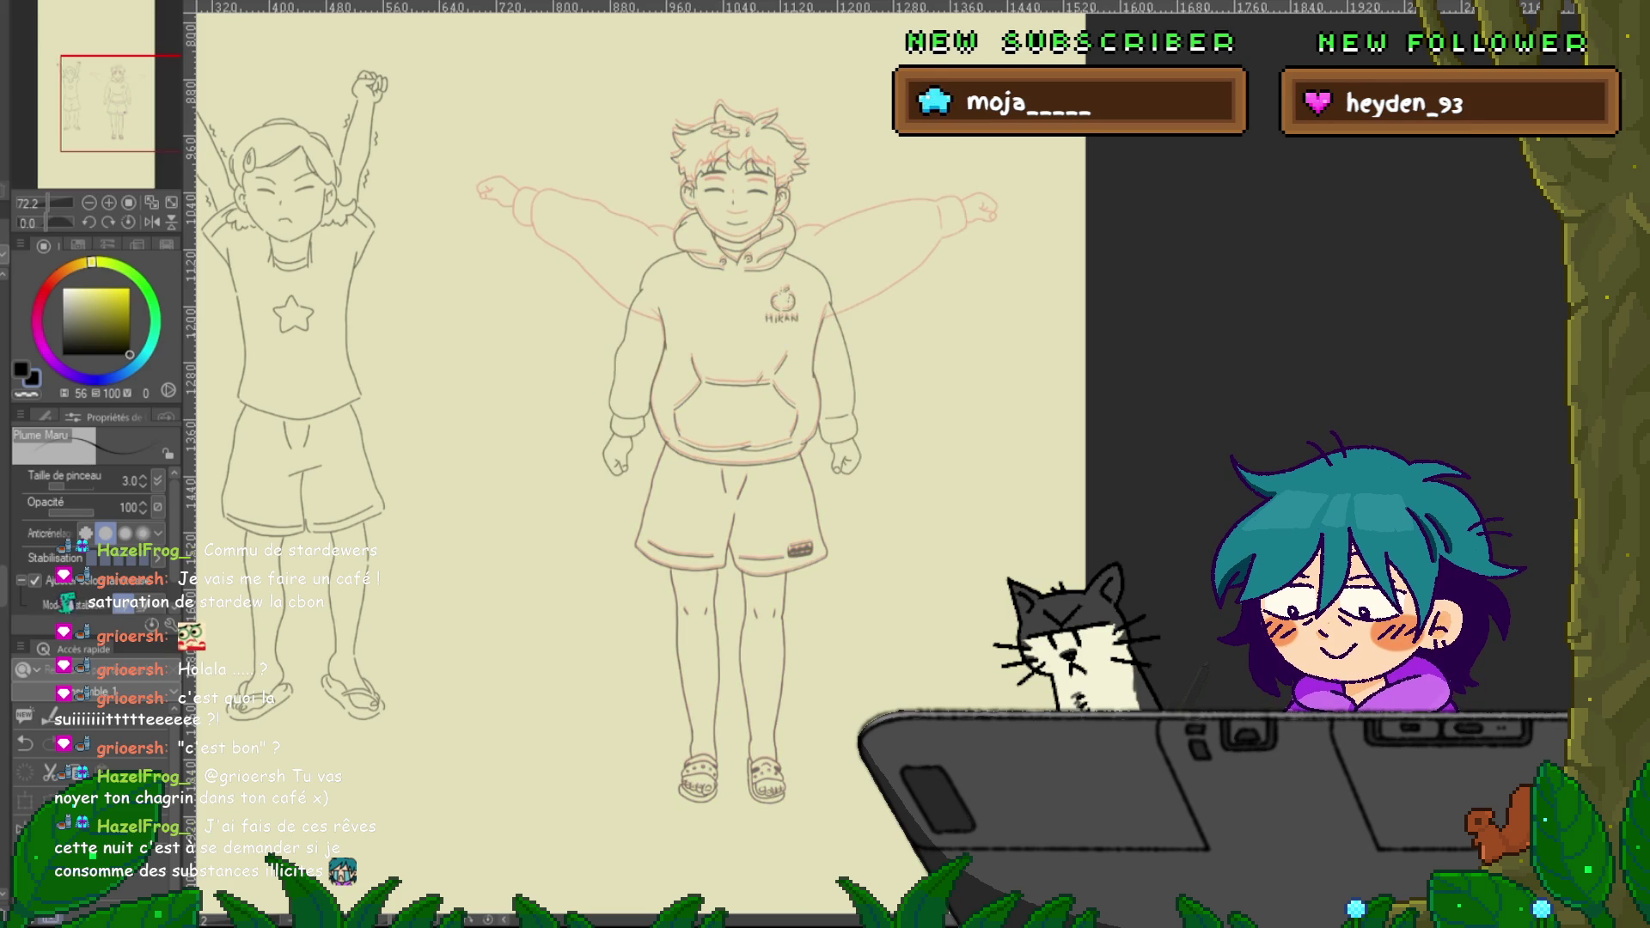
# Advance to the frame with the boy's crossed arms and the girl's leg out
pyautogui.hotkey('ctrl', 'z')
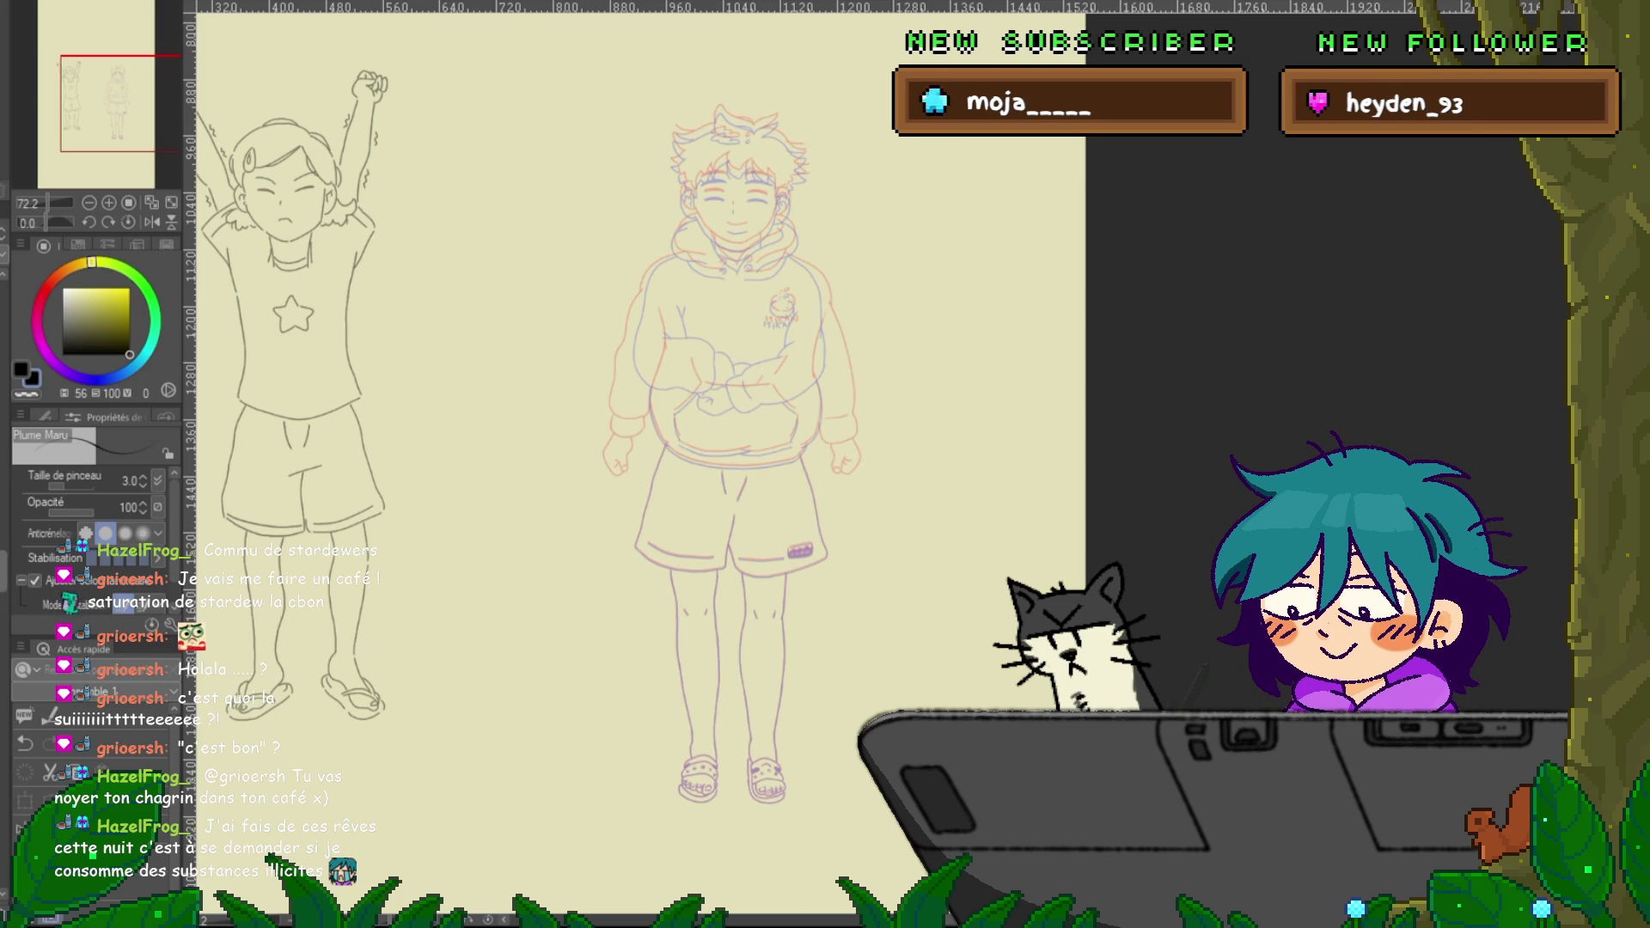
pyautogui.hotkey('ctrl', 'y')
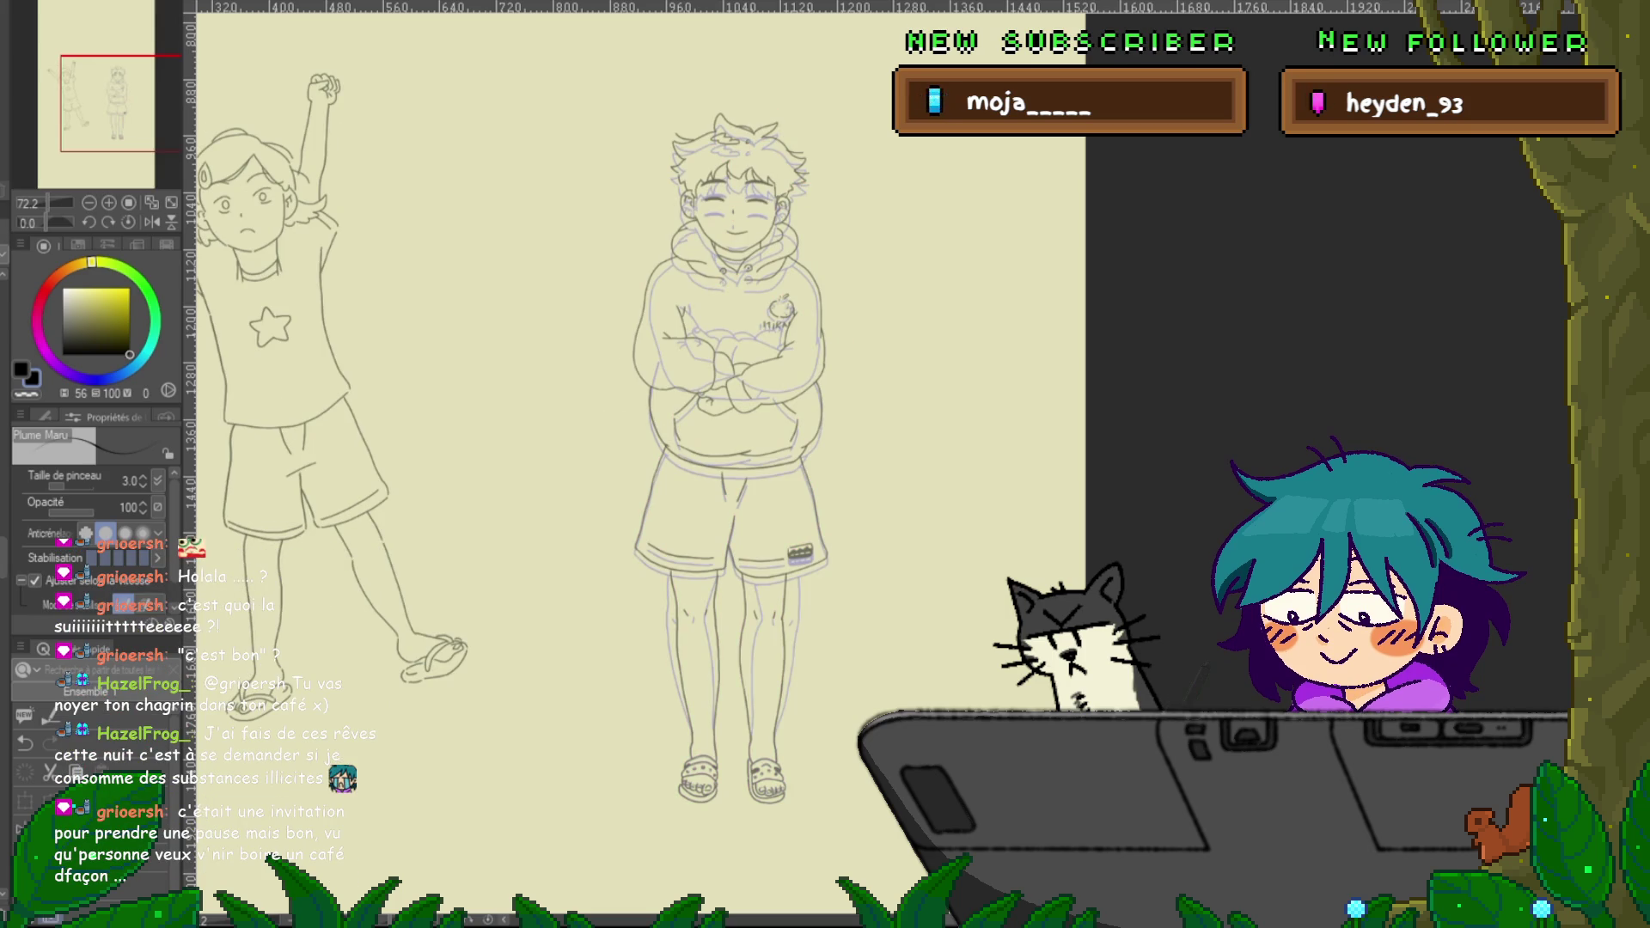
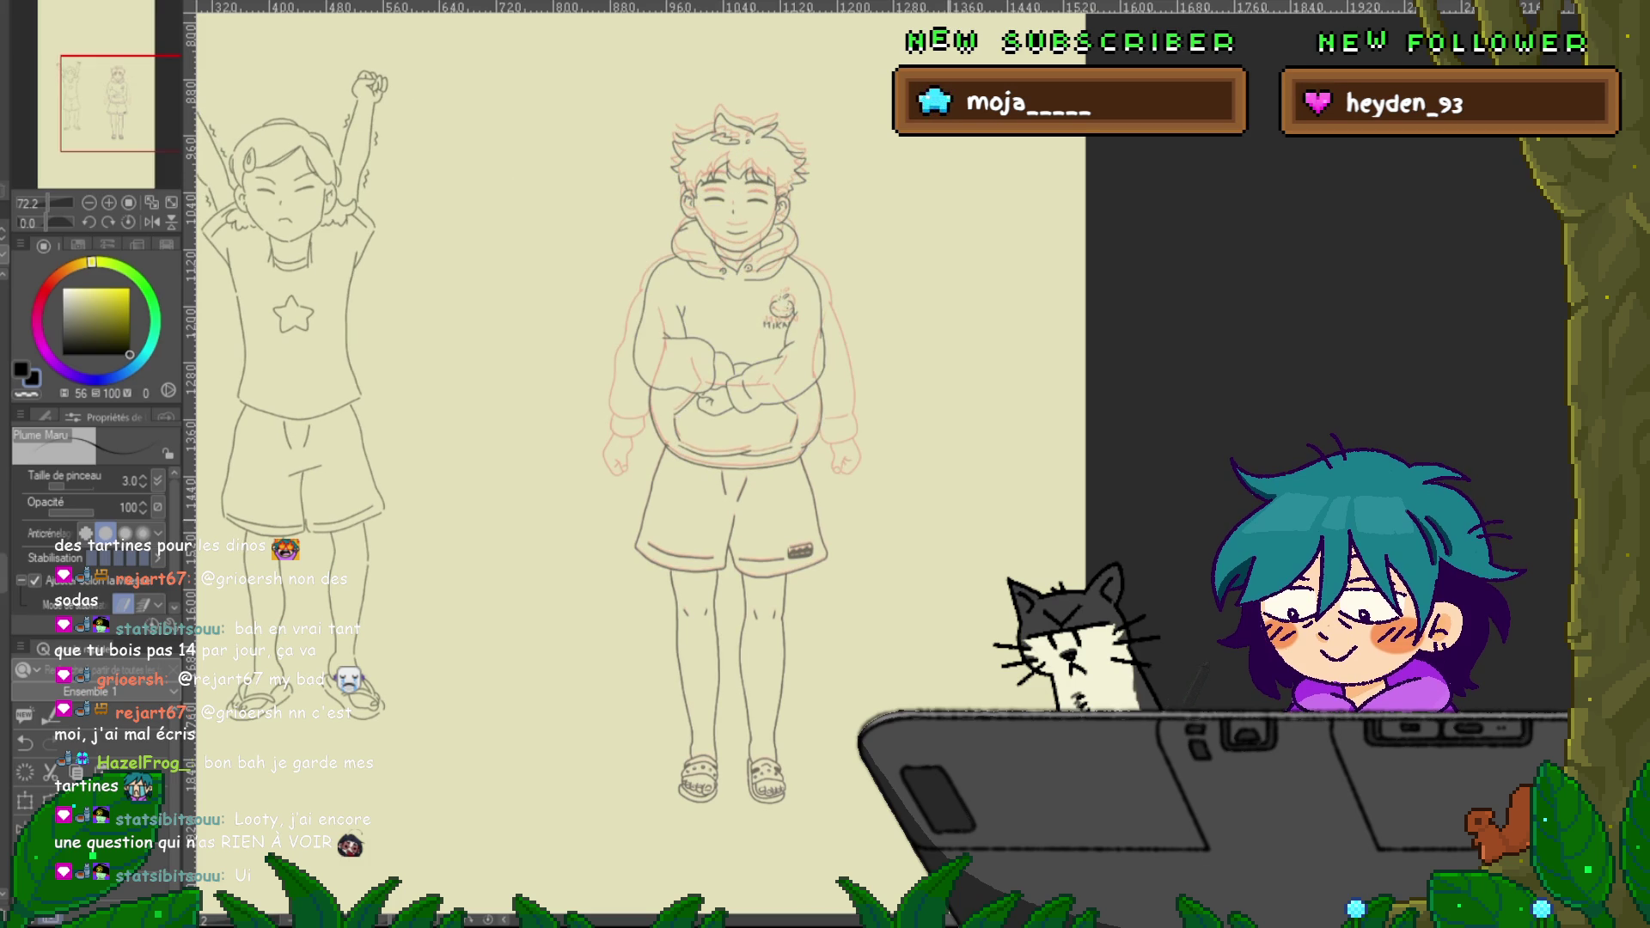
# Draw a couple of trial arc strokes near the head, then undo them
pyautogui.scroll(3, 738, 393)
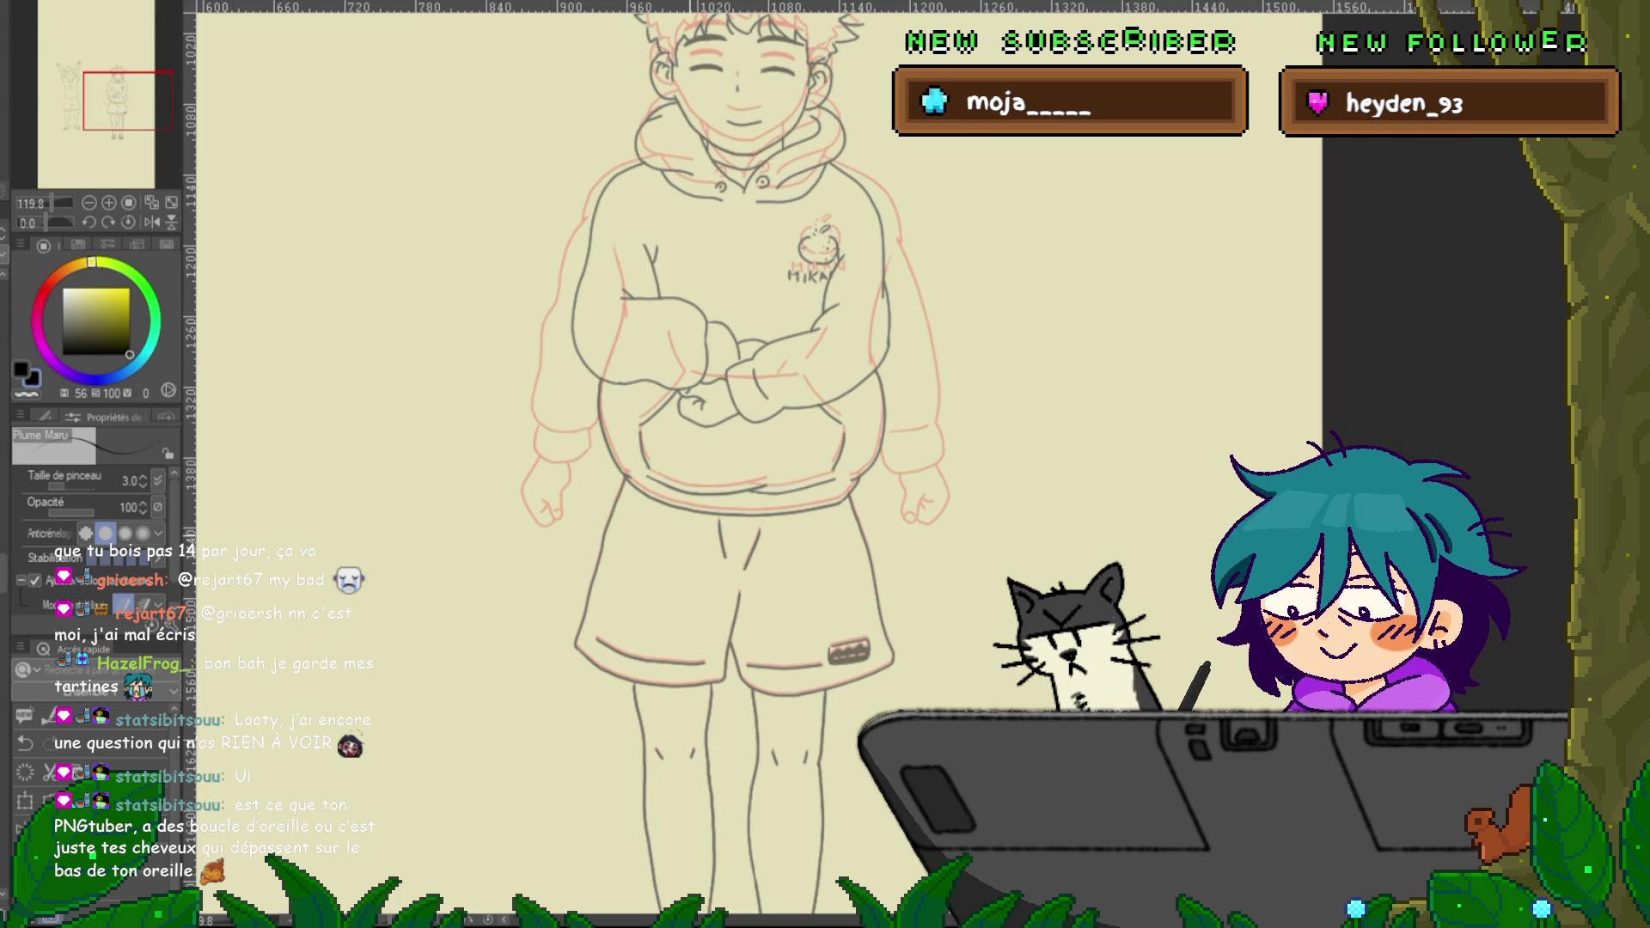
pyautogui.scroll(3, 988, 413)
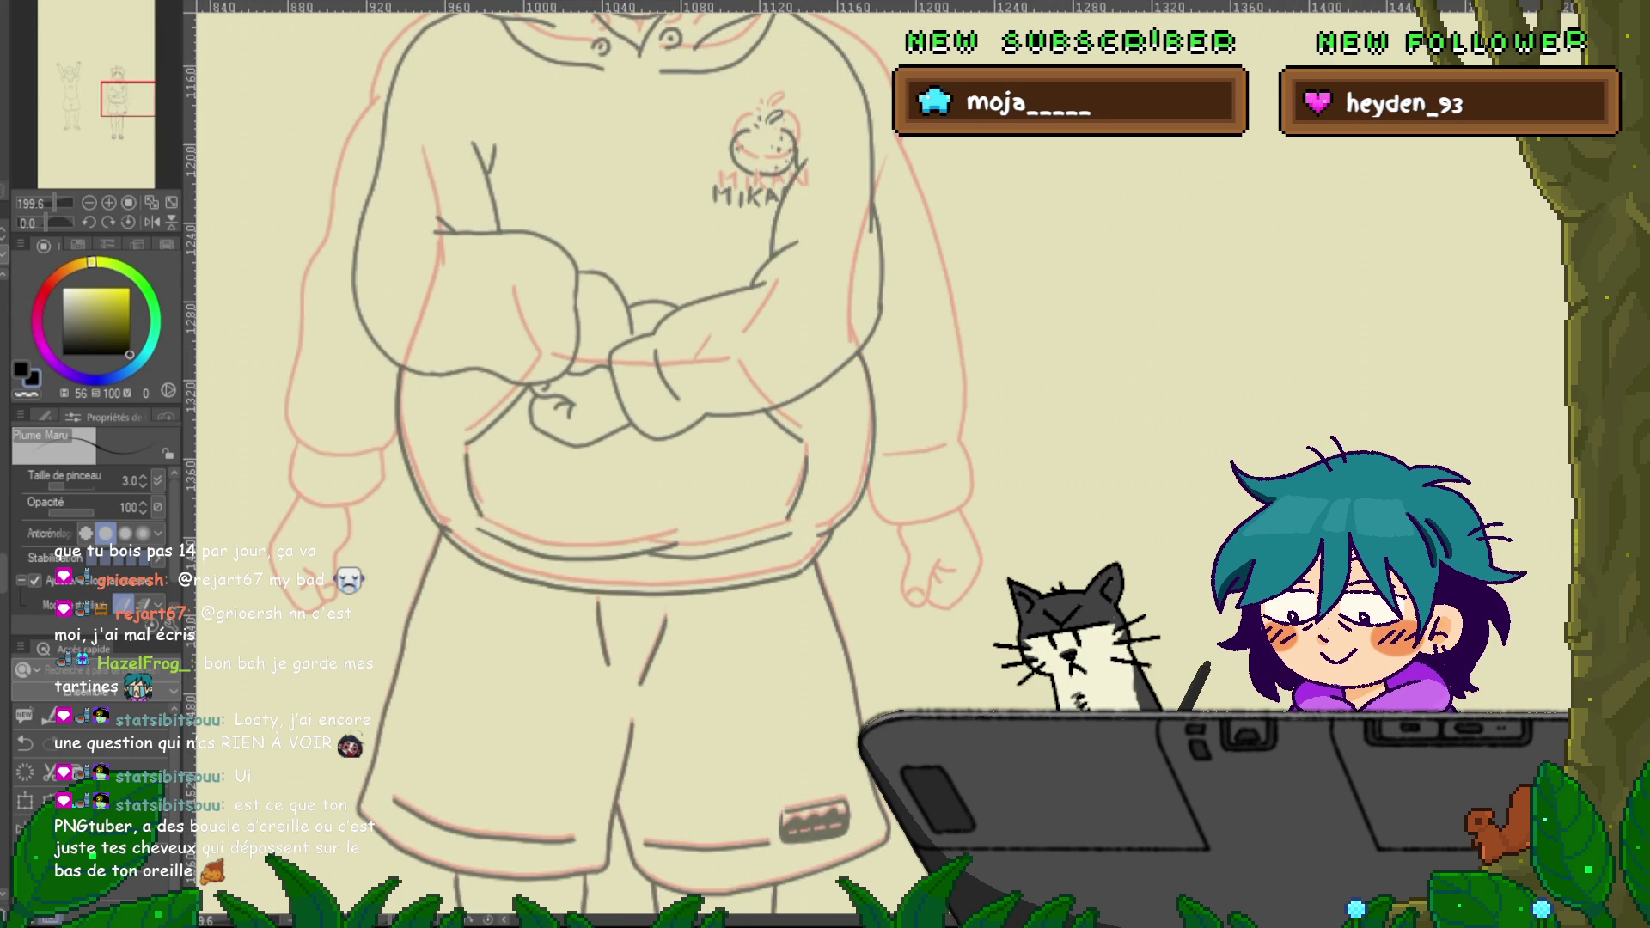
pyautogui.scroll(5, 619, 464)
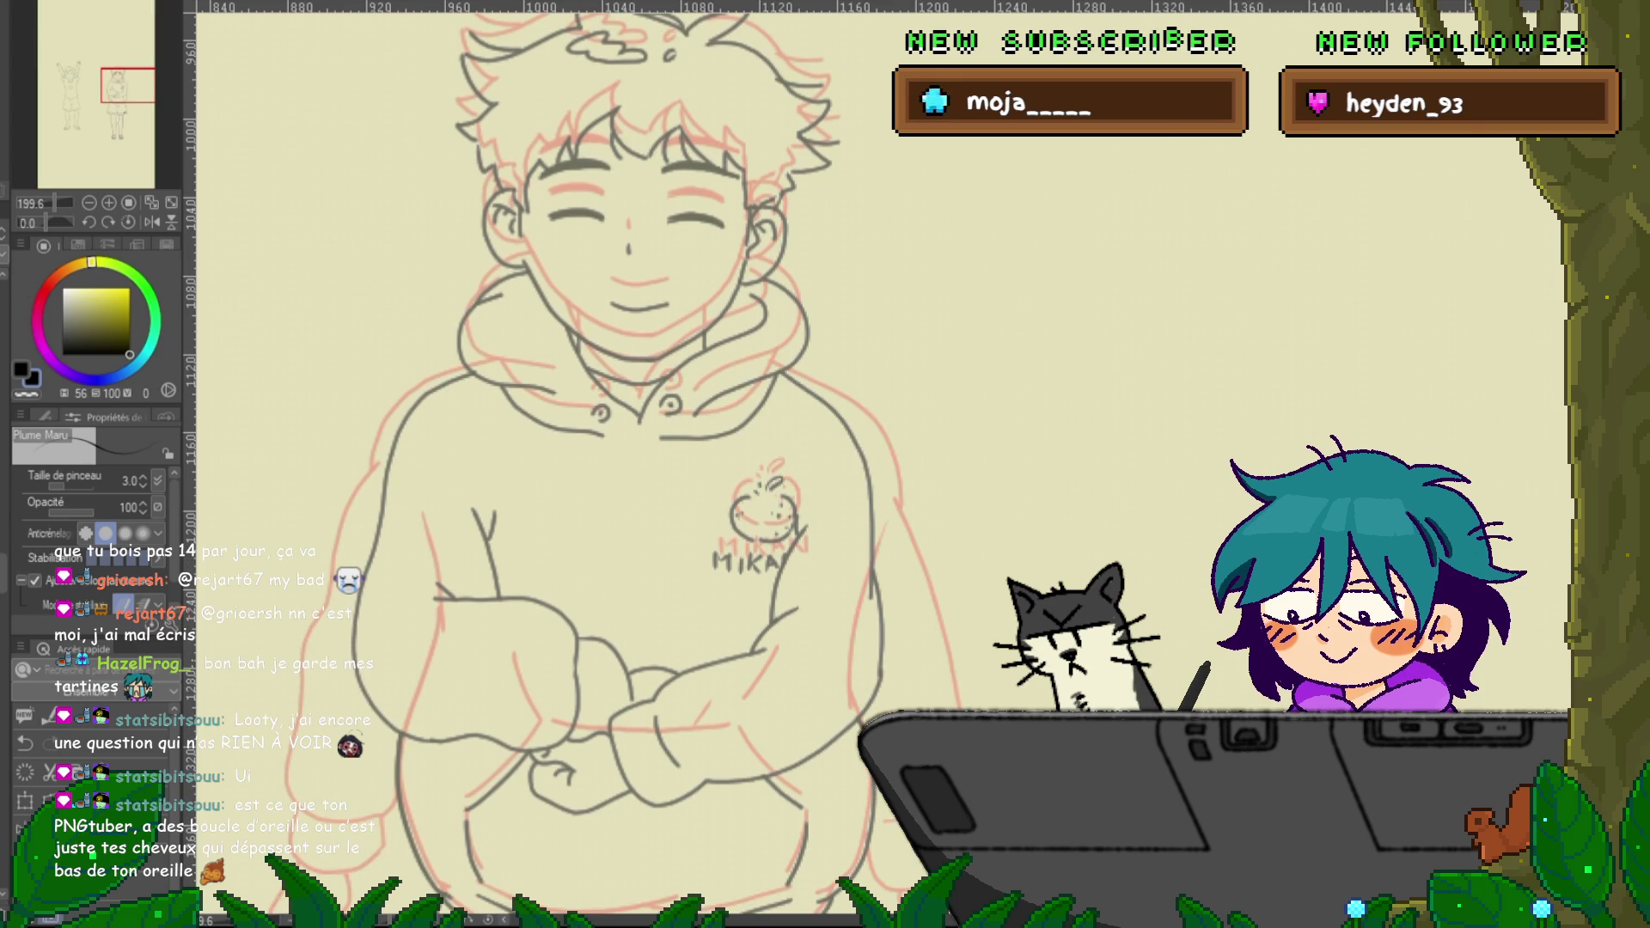
pyautogui.scroll(-3, 825, 464)
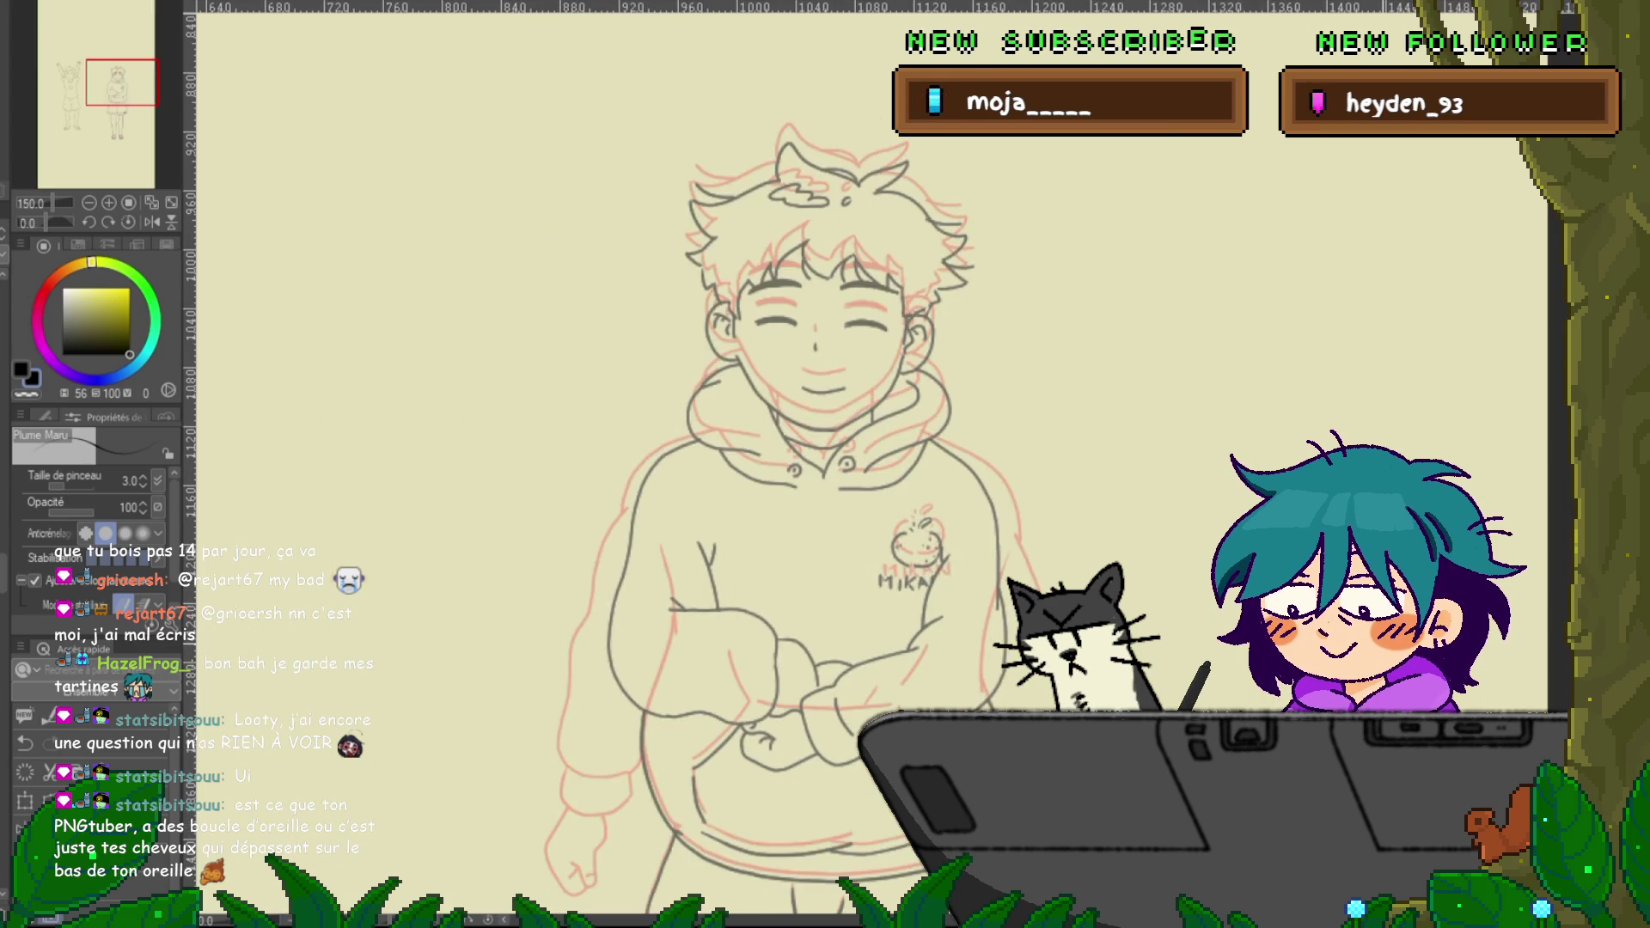
pyautogui.scroll(1, 886, 464)
pyautogui.hscroll(3, 825, 464)
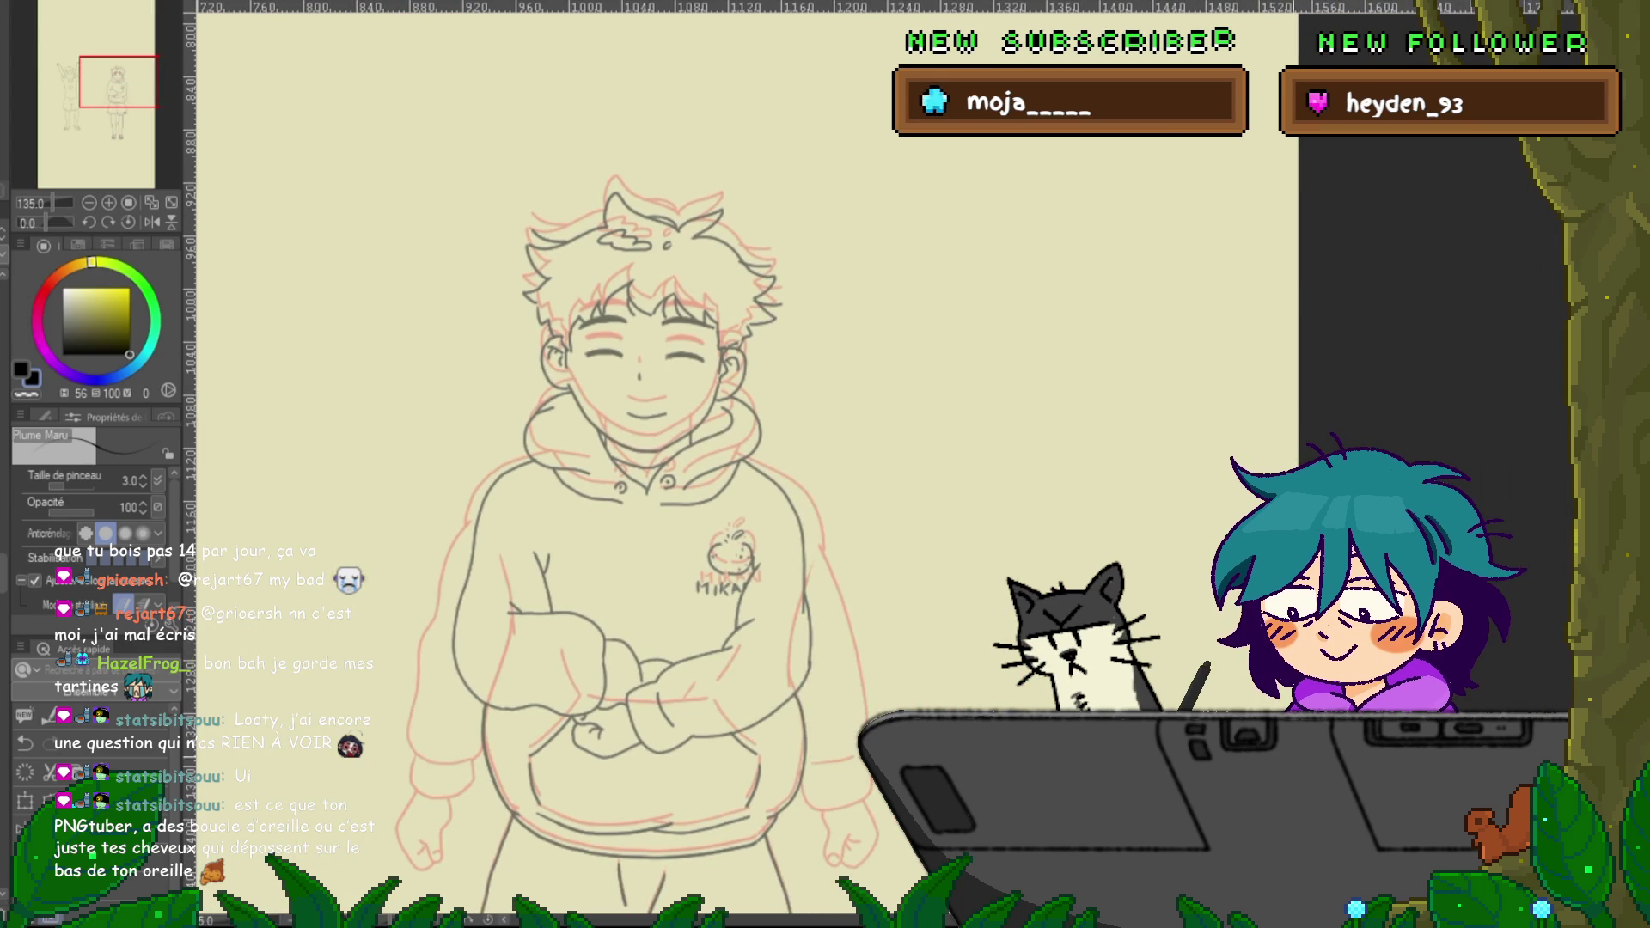
pyautogui.scroll(-2, 636, 482)
pyautogui.moveTo(903, 267); pyautogui.dragTo(886, 337)
pyautogui.moveTo(946, 302); pyautogui.dragTo(978, 351)
pyautogui.hotkey('ctrl', 'z')
pyautogui.hotkey('ctrl', 'z')
pyautogui.hotkey('ctrl', 'z')
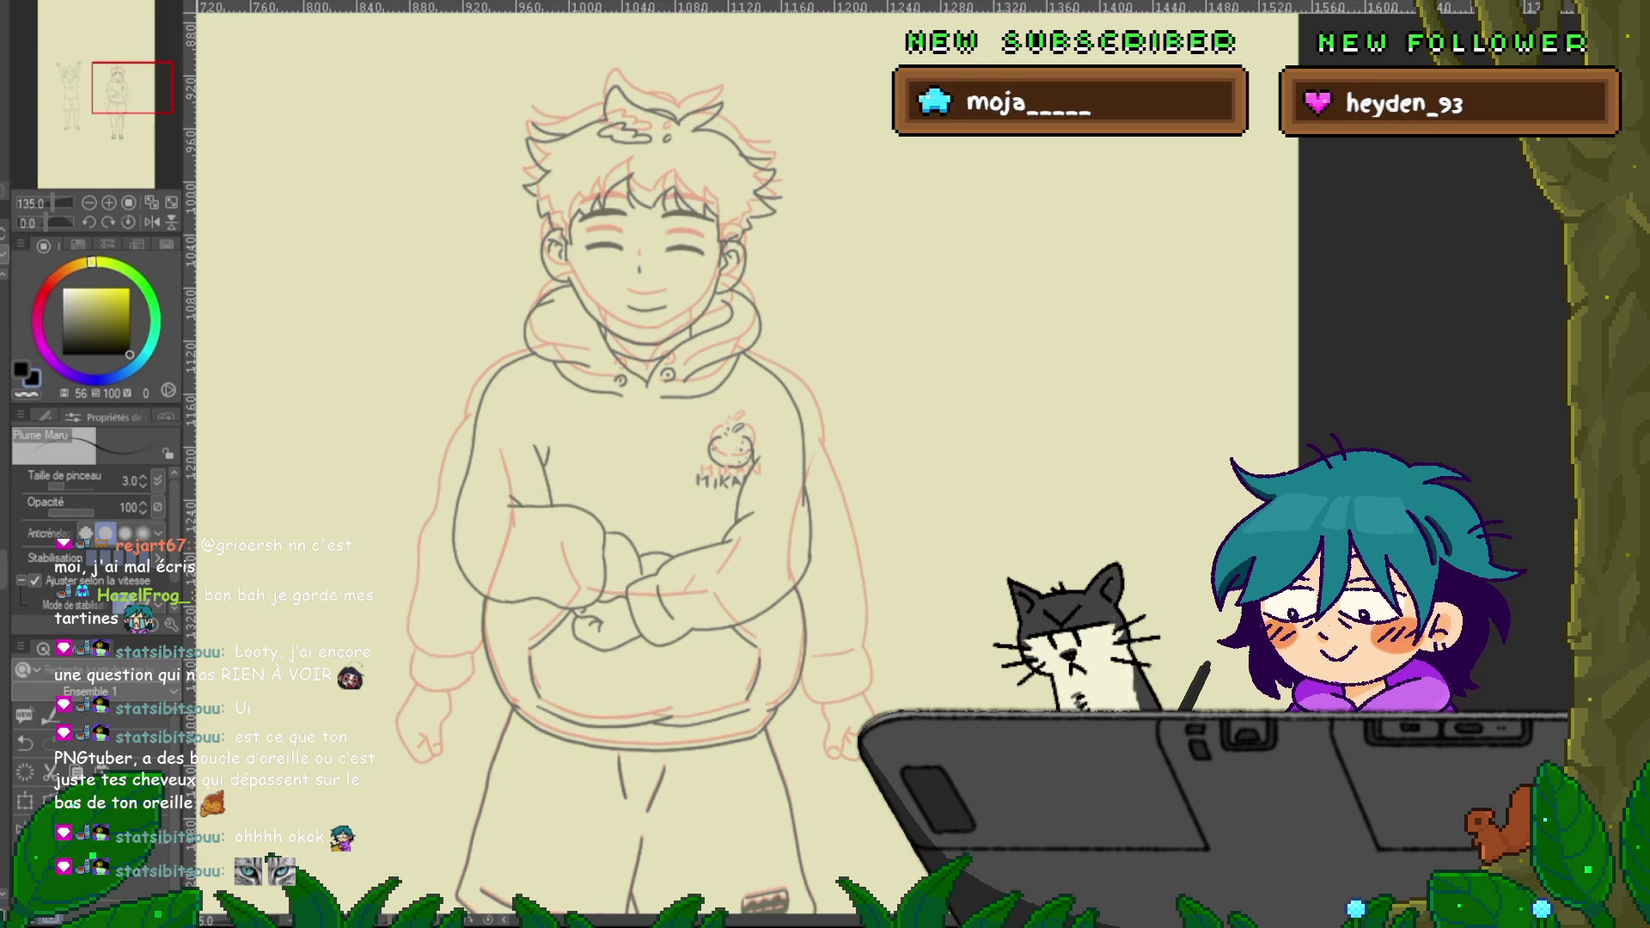
# Lasso the head and upper torso, move them up slightly, confirm, and deselect
pyautogui.press('m')
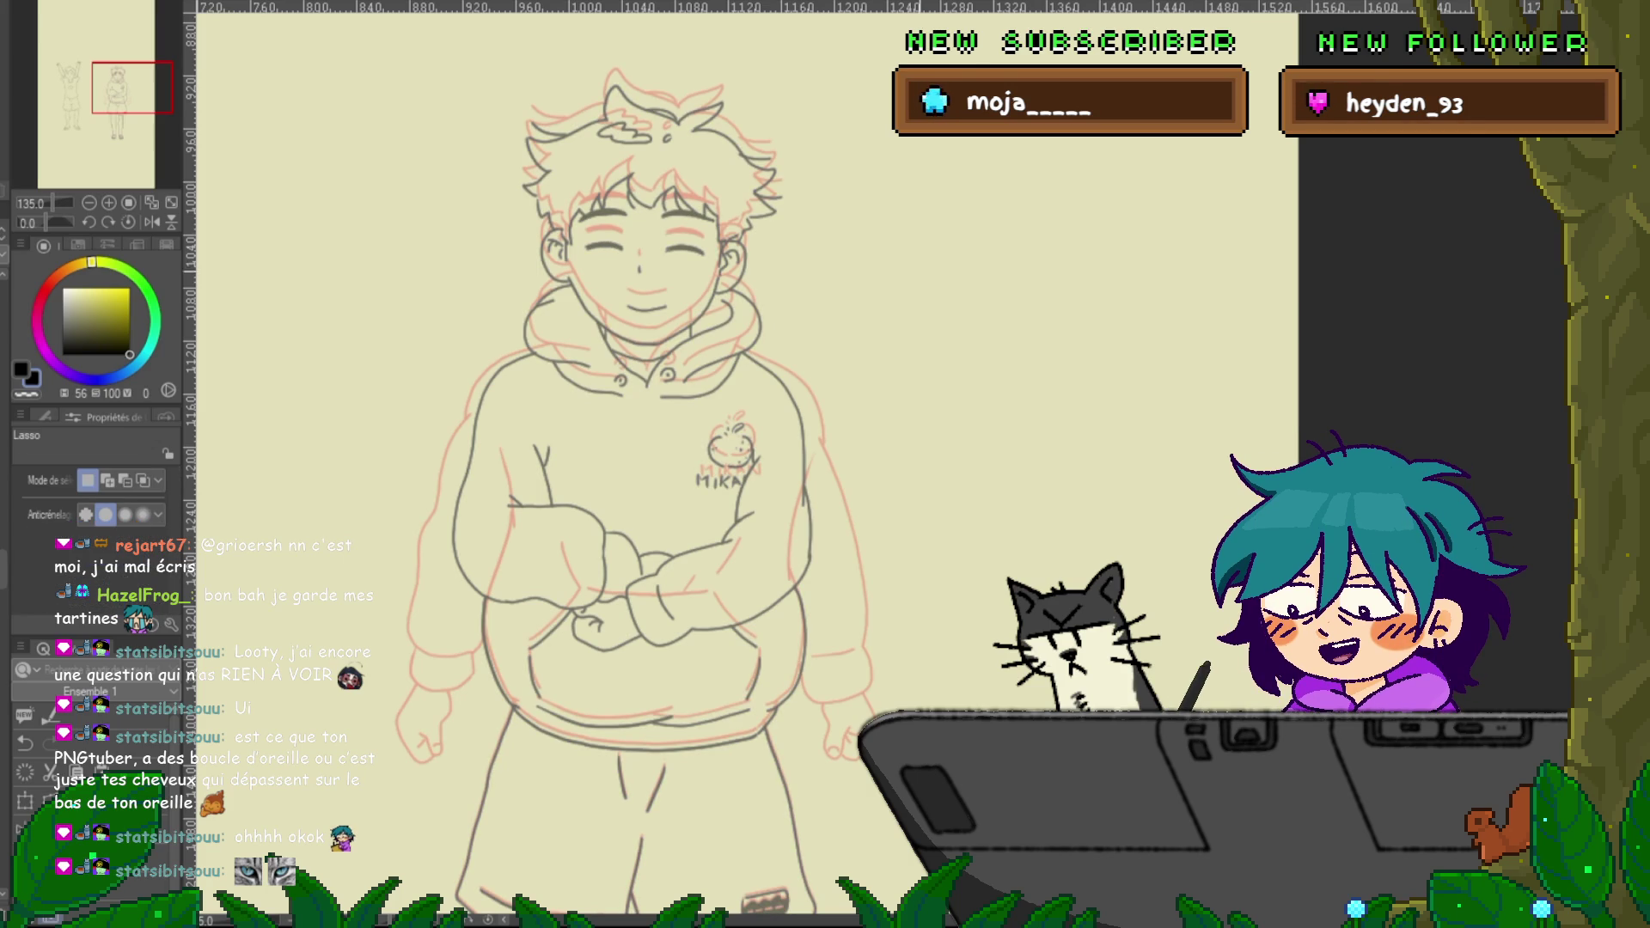
pyautogui.moveTo(705, 400)
pyautogui.mouseDown()
pyautogui.moveTo(795, 86)
pyautogui.moveTo(730, 491)
pyautogui.moveTo(800, 468)
pyautogui.mouseUp()
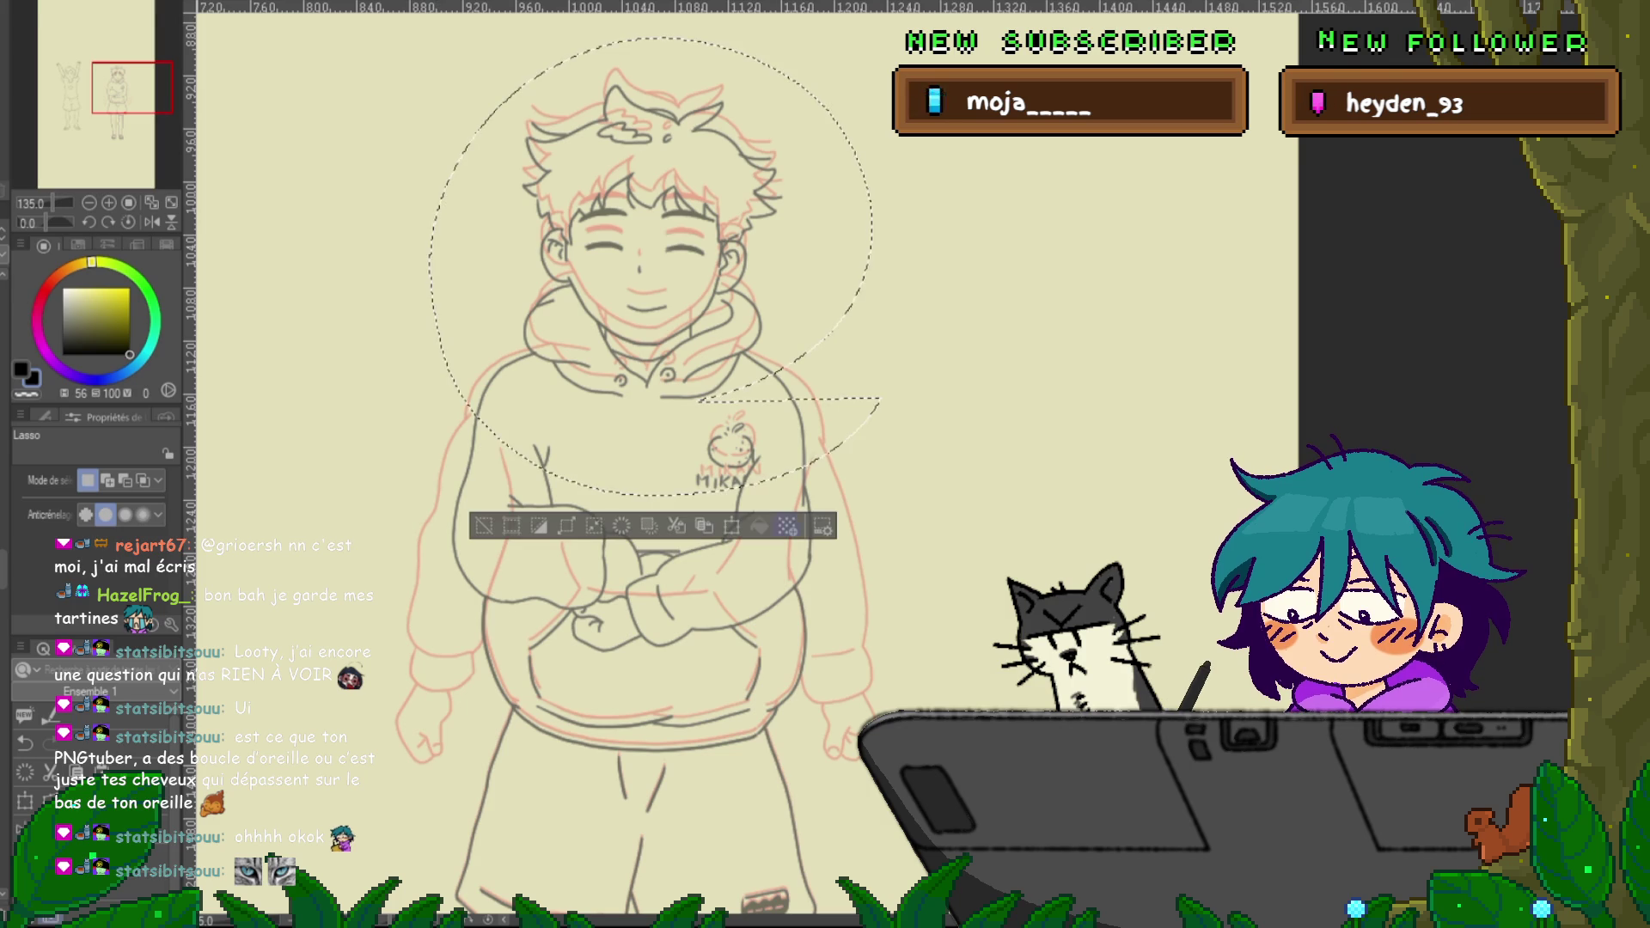
pyautogui.hotkey('ctrl', 't')
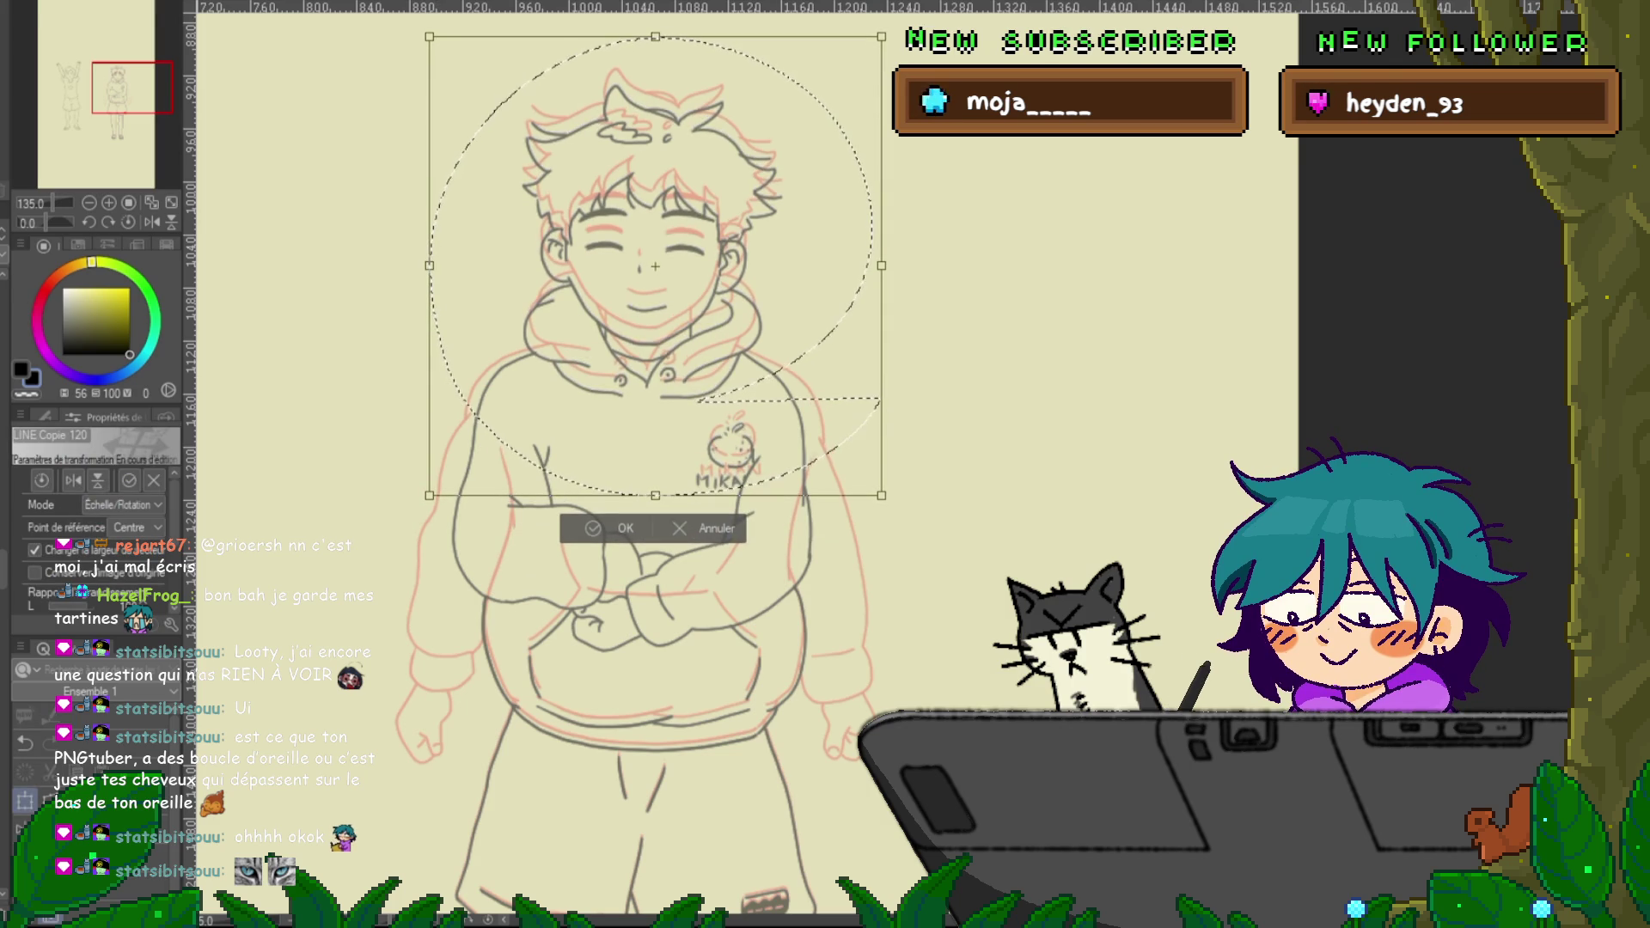
pyautogui.moveTo(655, 301); pyautogui.dragTo(655, 292)
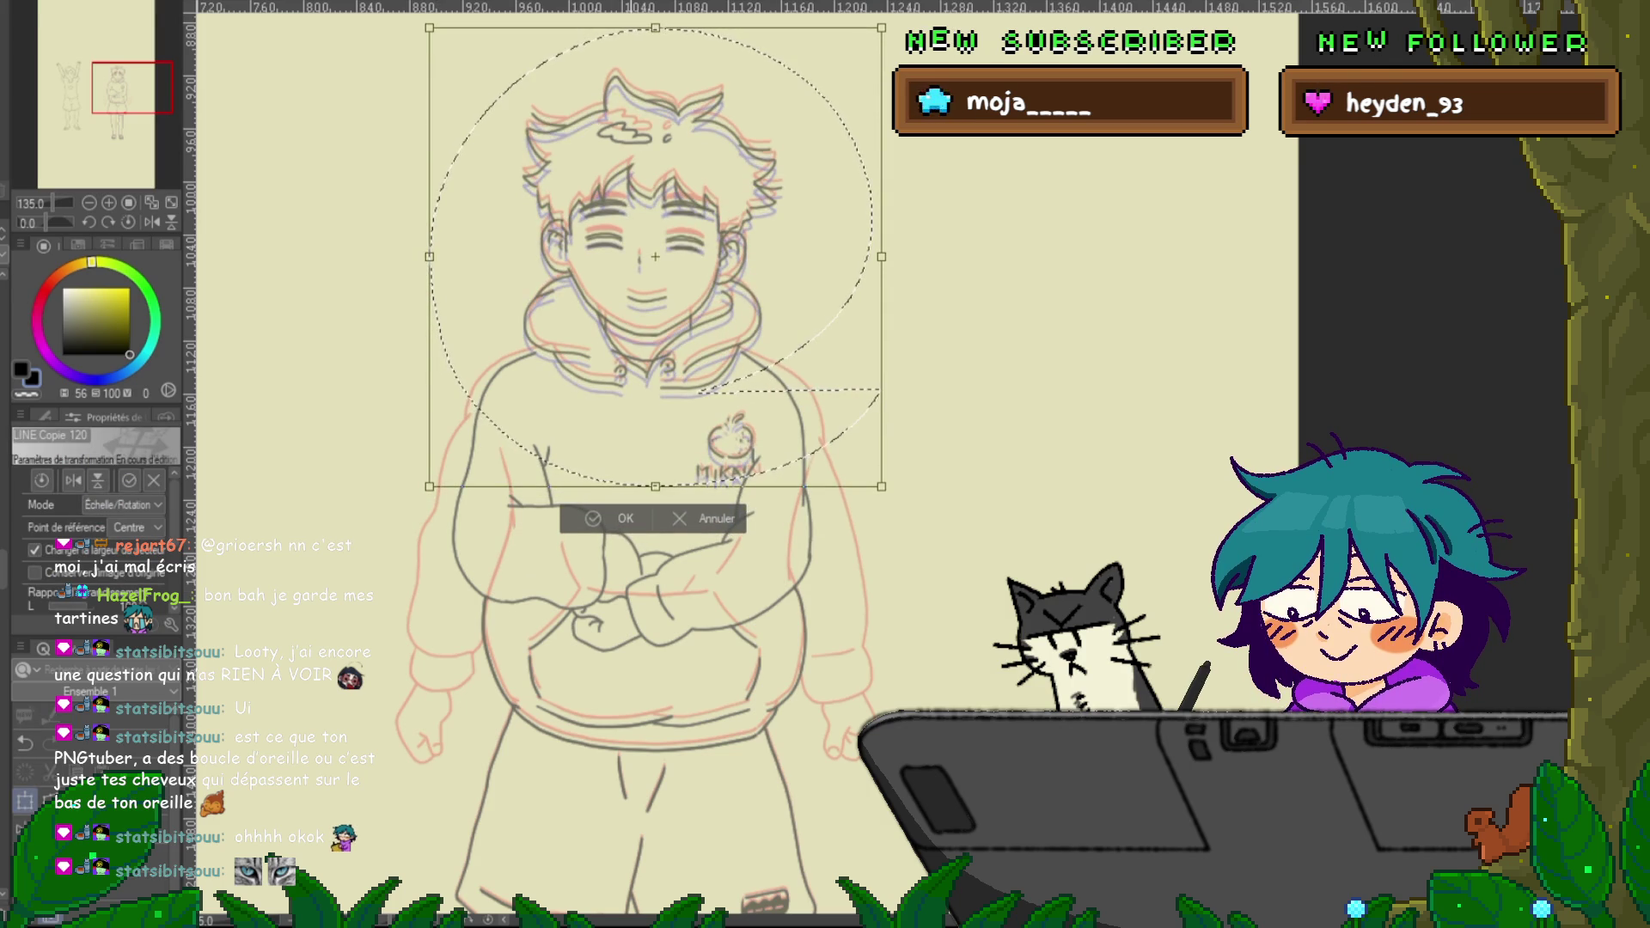
pyautogui.press('Return')
pyautogui.hotkey('ctrl', 'd')
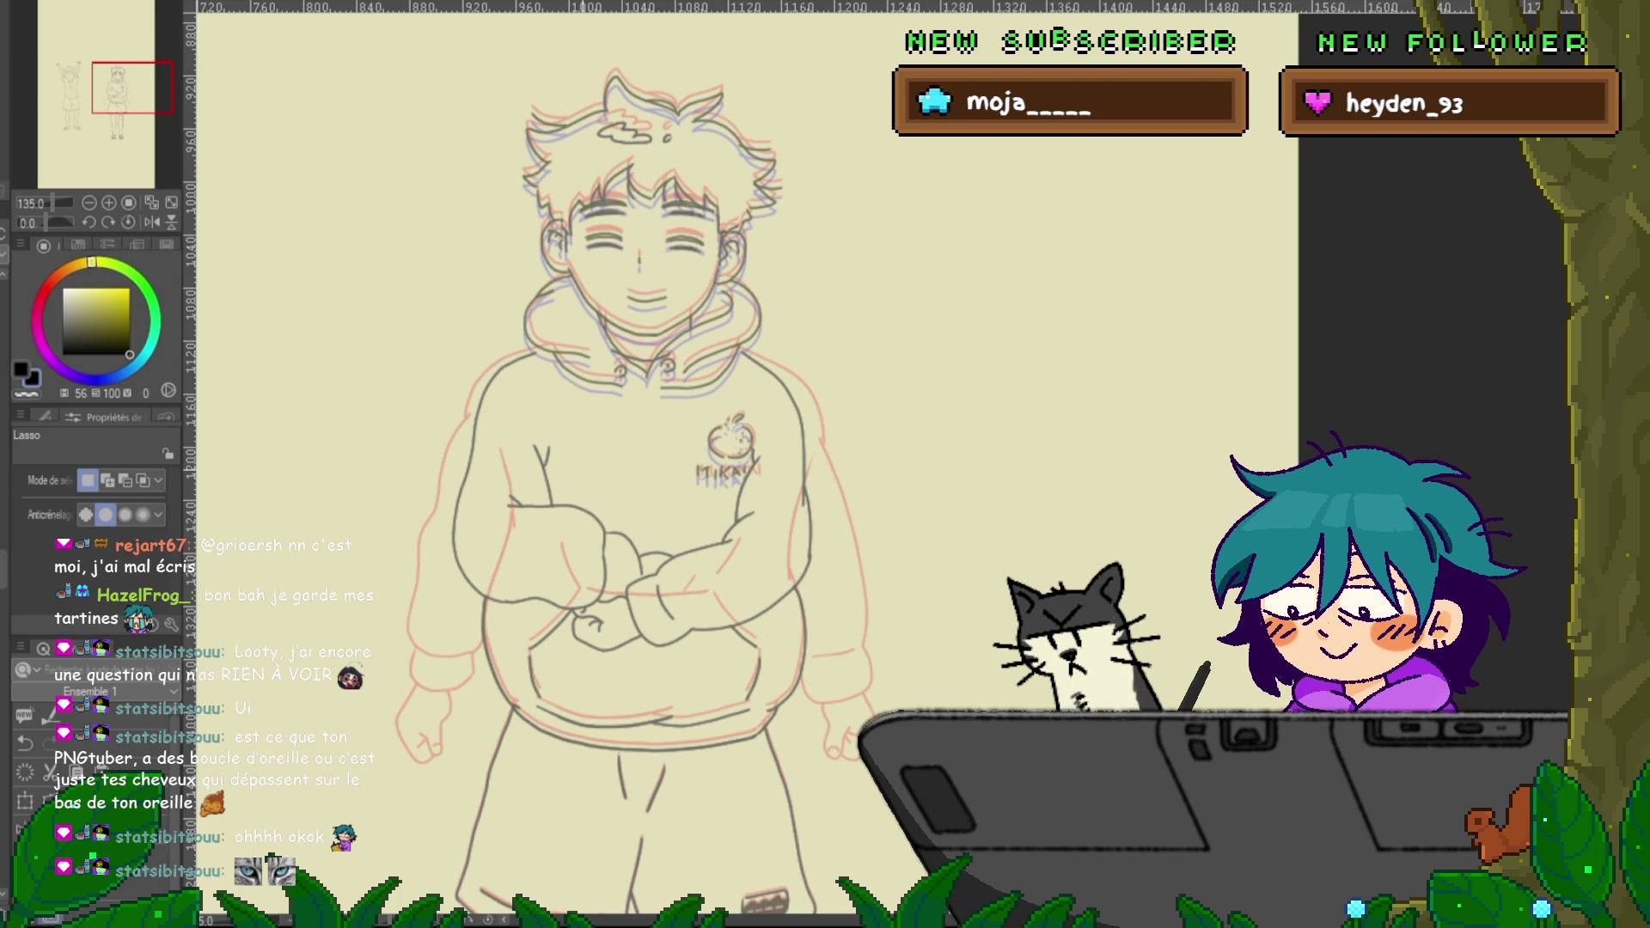
# Scroll down to the shorts and legs, confirm a transform with no change, and return to the head
pyautogui.moveTo(619, 516); pyautogui.dragTo(597, 129)
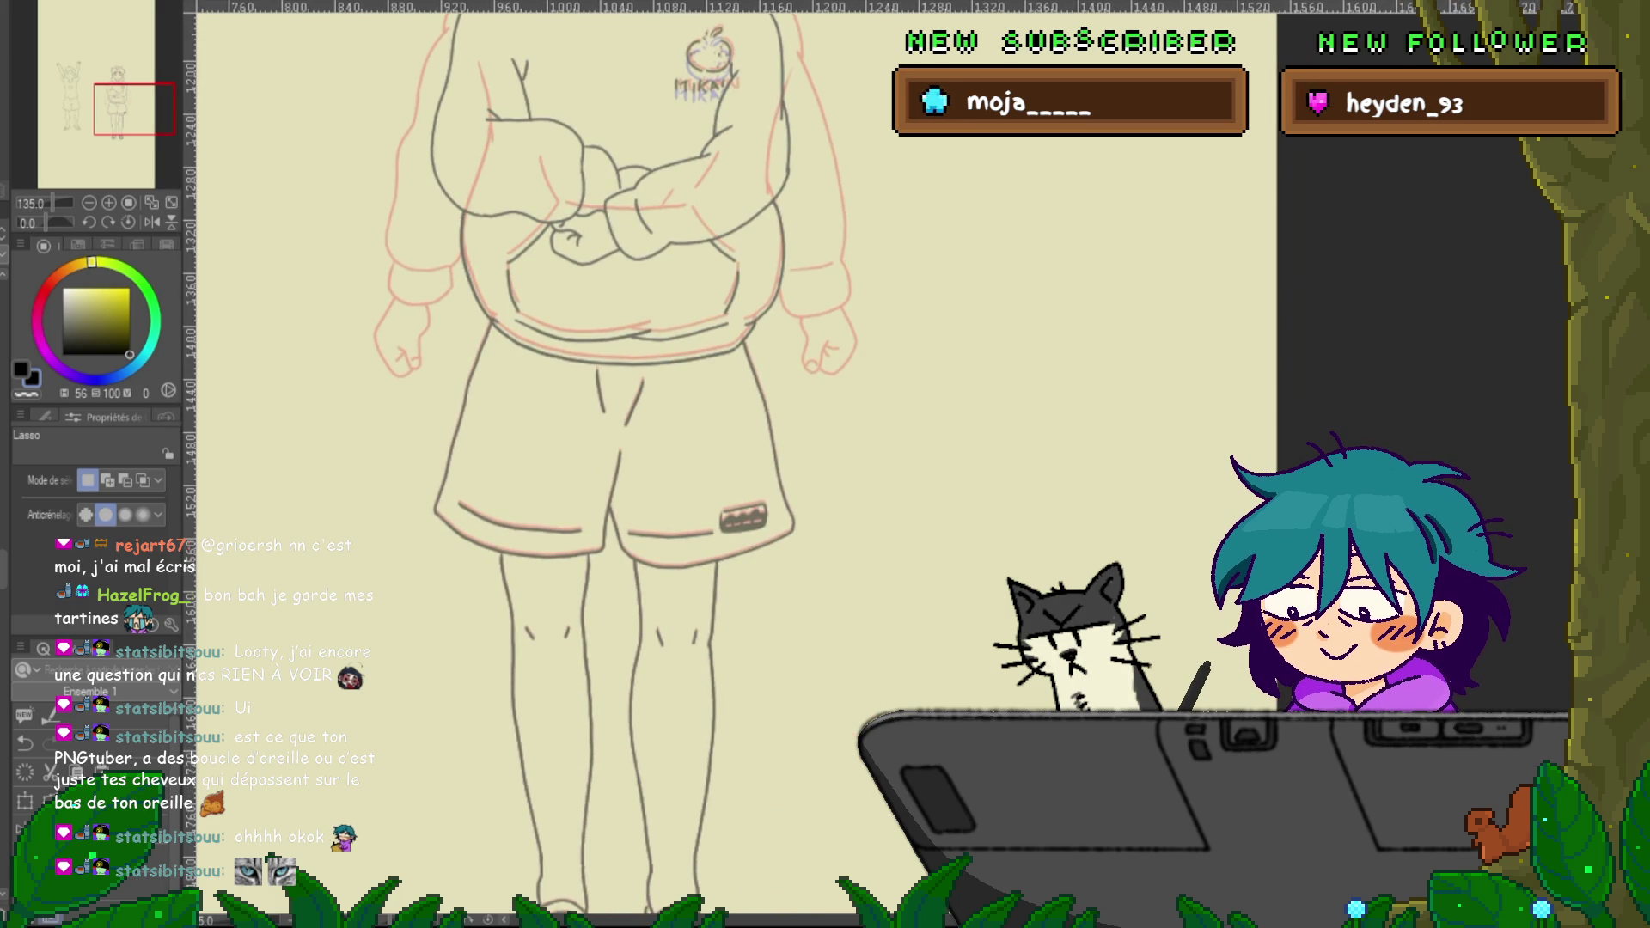
pyautogui.hotkey('ctrl', 't')
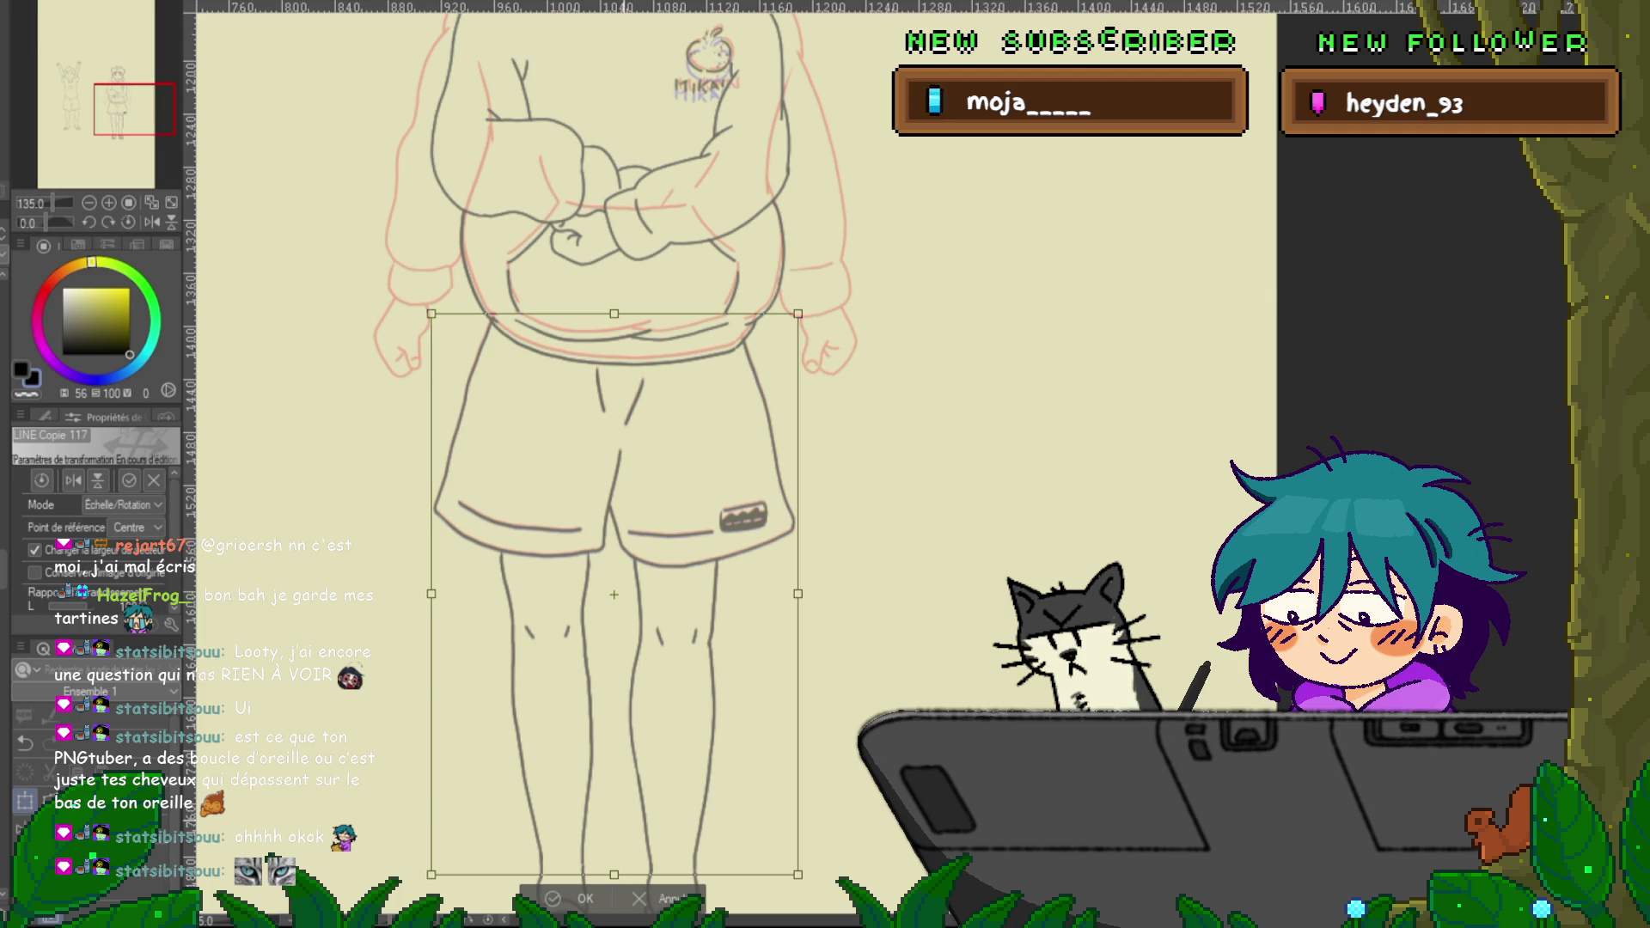
pyautogui.press('Return')
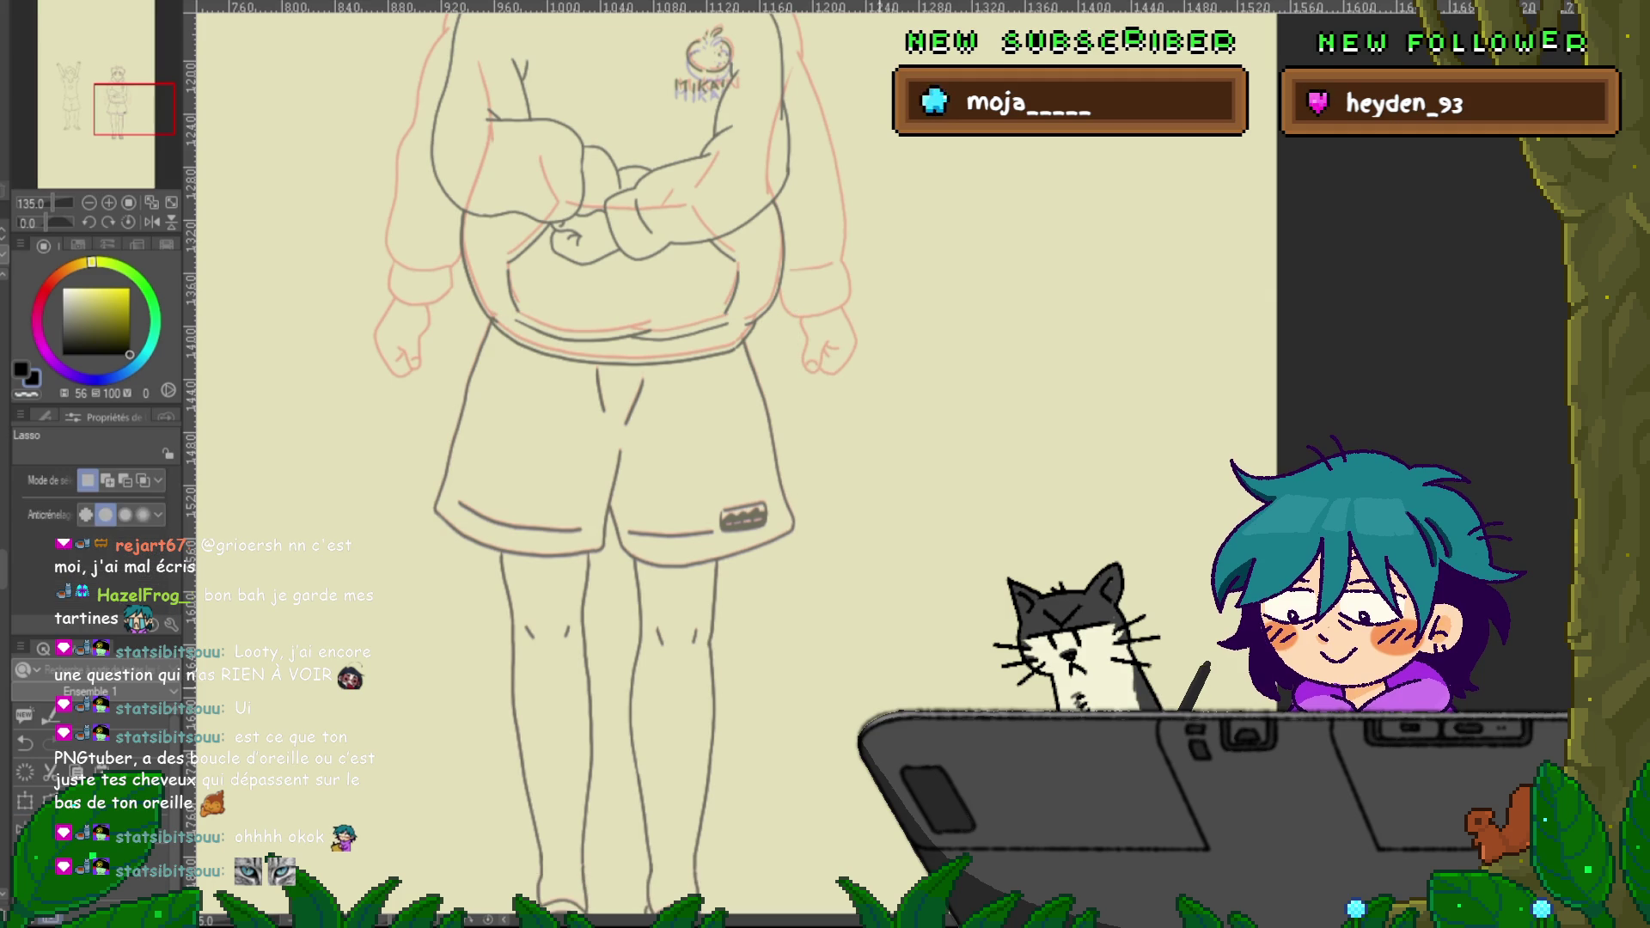
pyautogui.moveTo(602, 430); pyautogui.dragTo(583, 687)
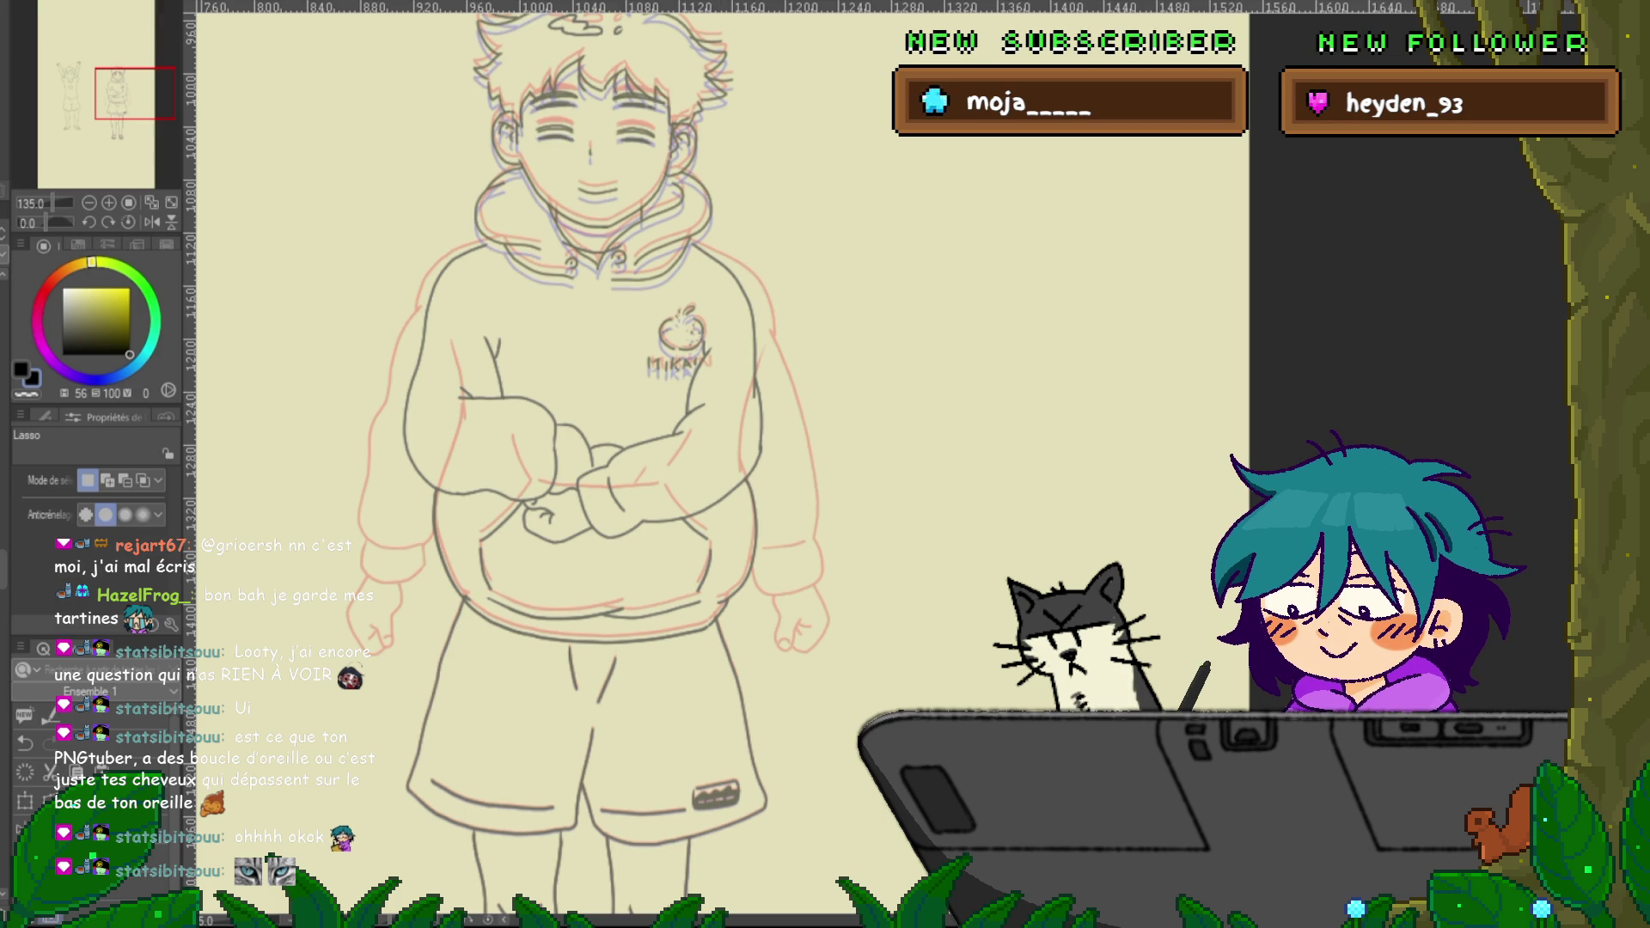
# Nudge the selected eyes up one step and confirm the new position
pyautogui.hotkey('ctrl', 't')
pyautogui.press('Up')
pyautogui.press('Up')
pyautogui.press('Up')
pyautogui.press('Return')
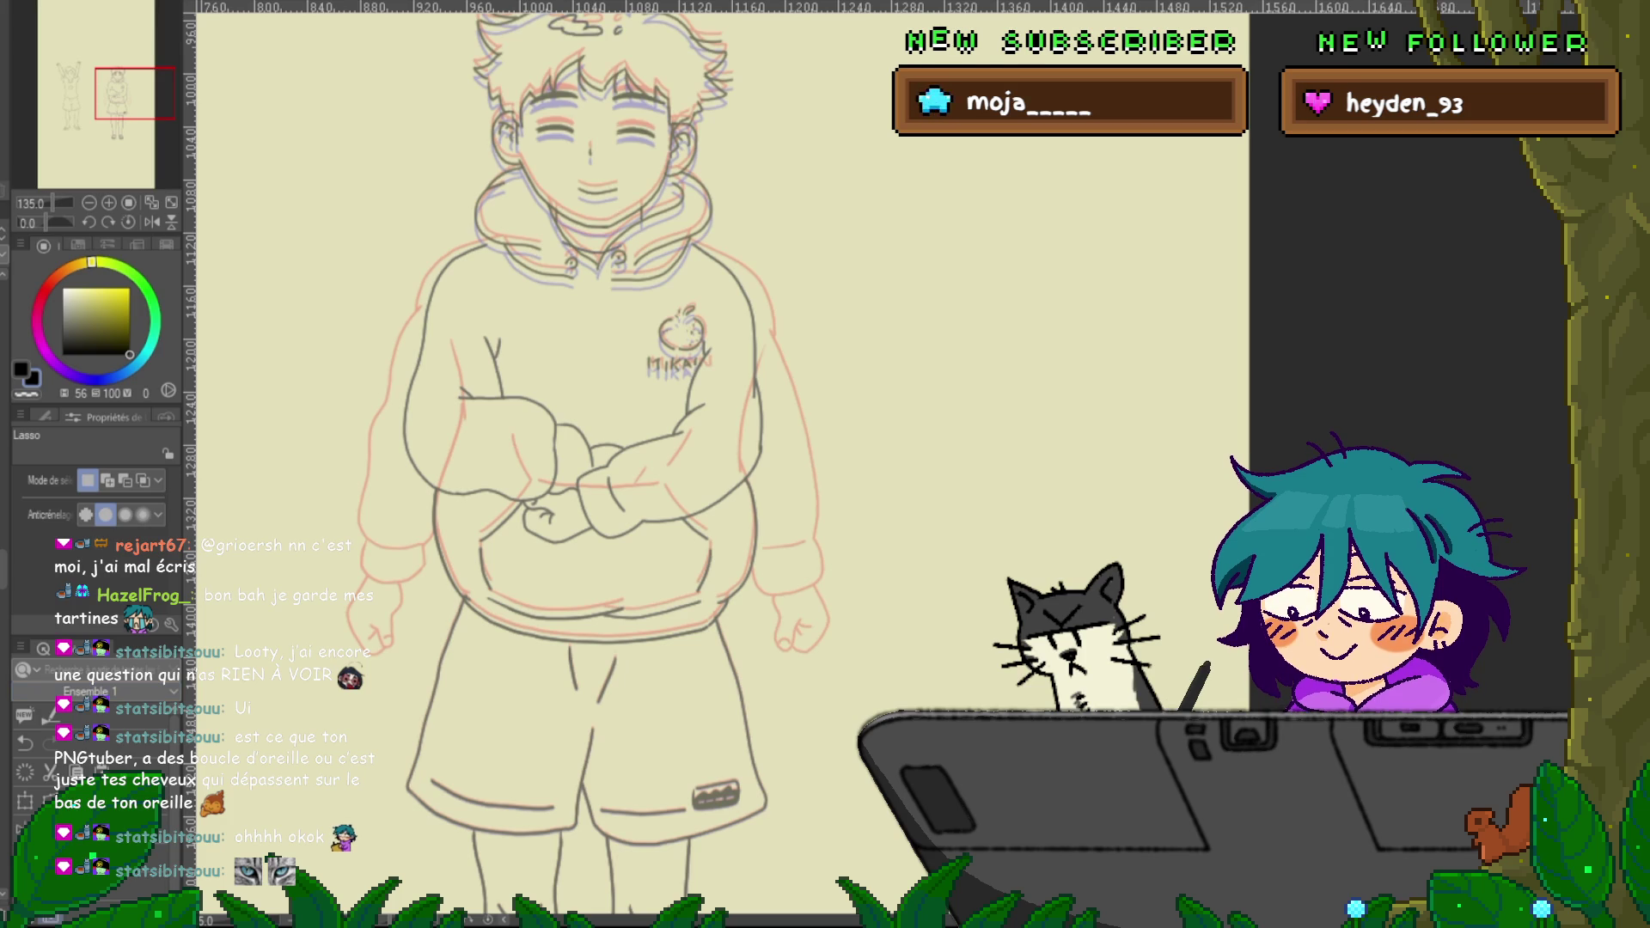
# Nudge the selected face and hair up one step and commit the transform
pyautogui.scroll(3, 584, 464)
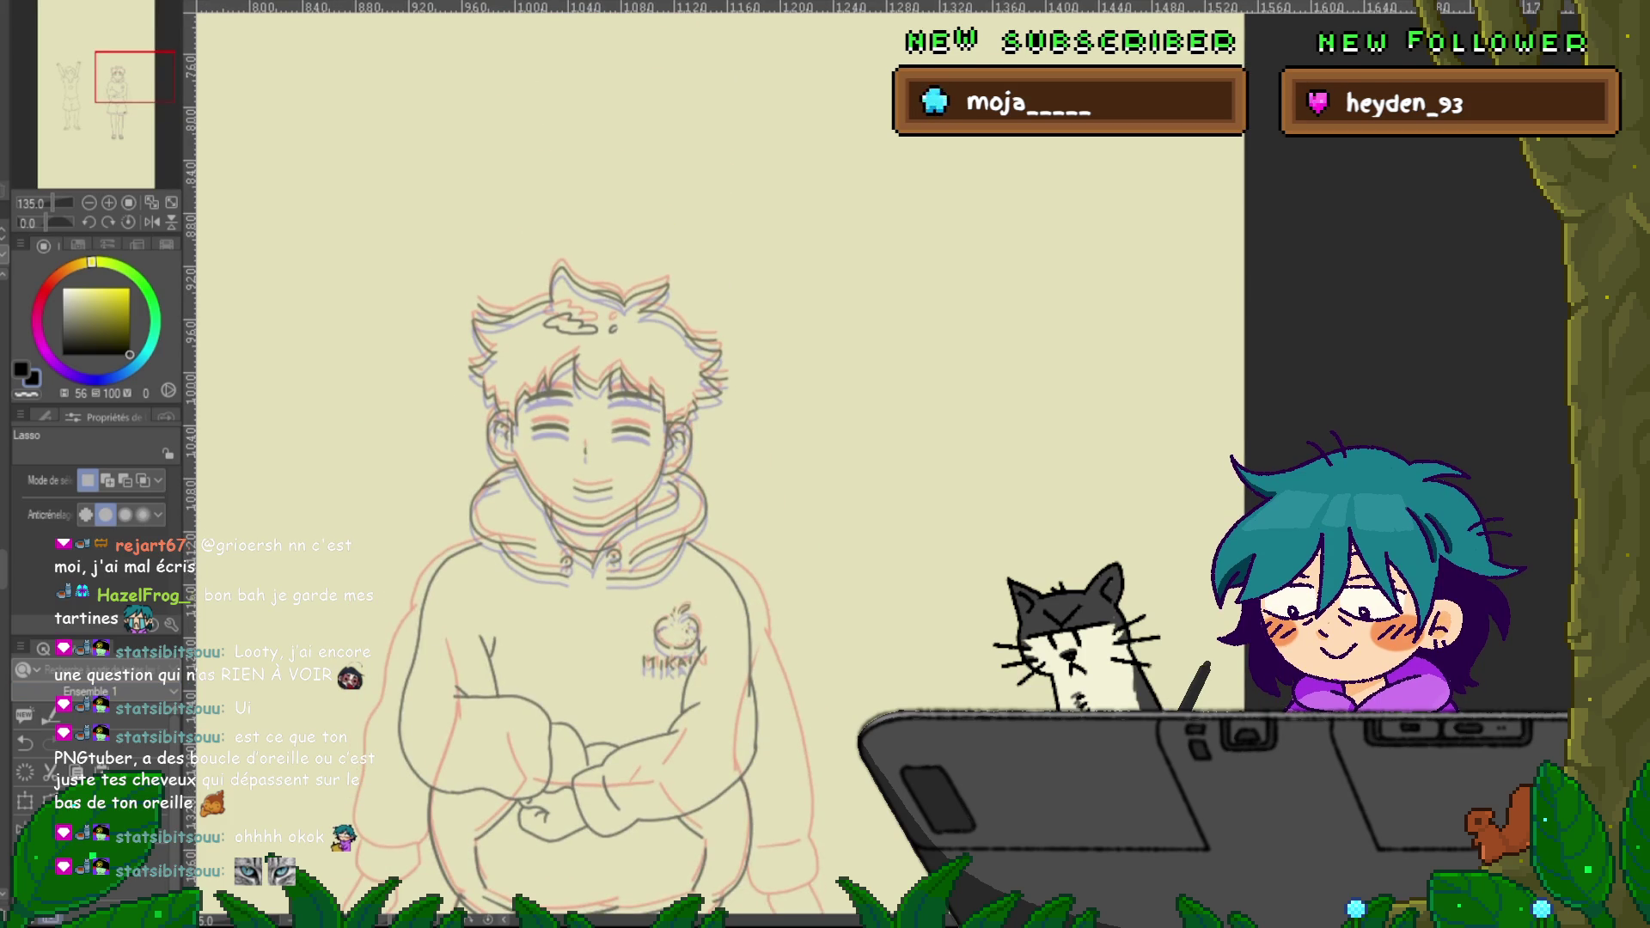
pyautogui.hotkey('ctrl', 't')
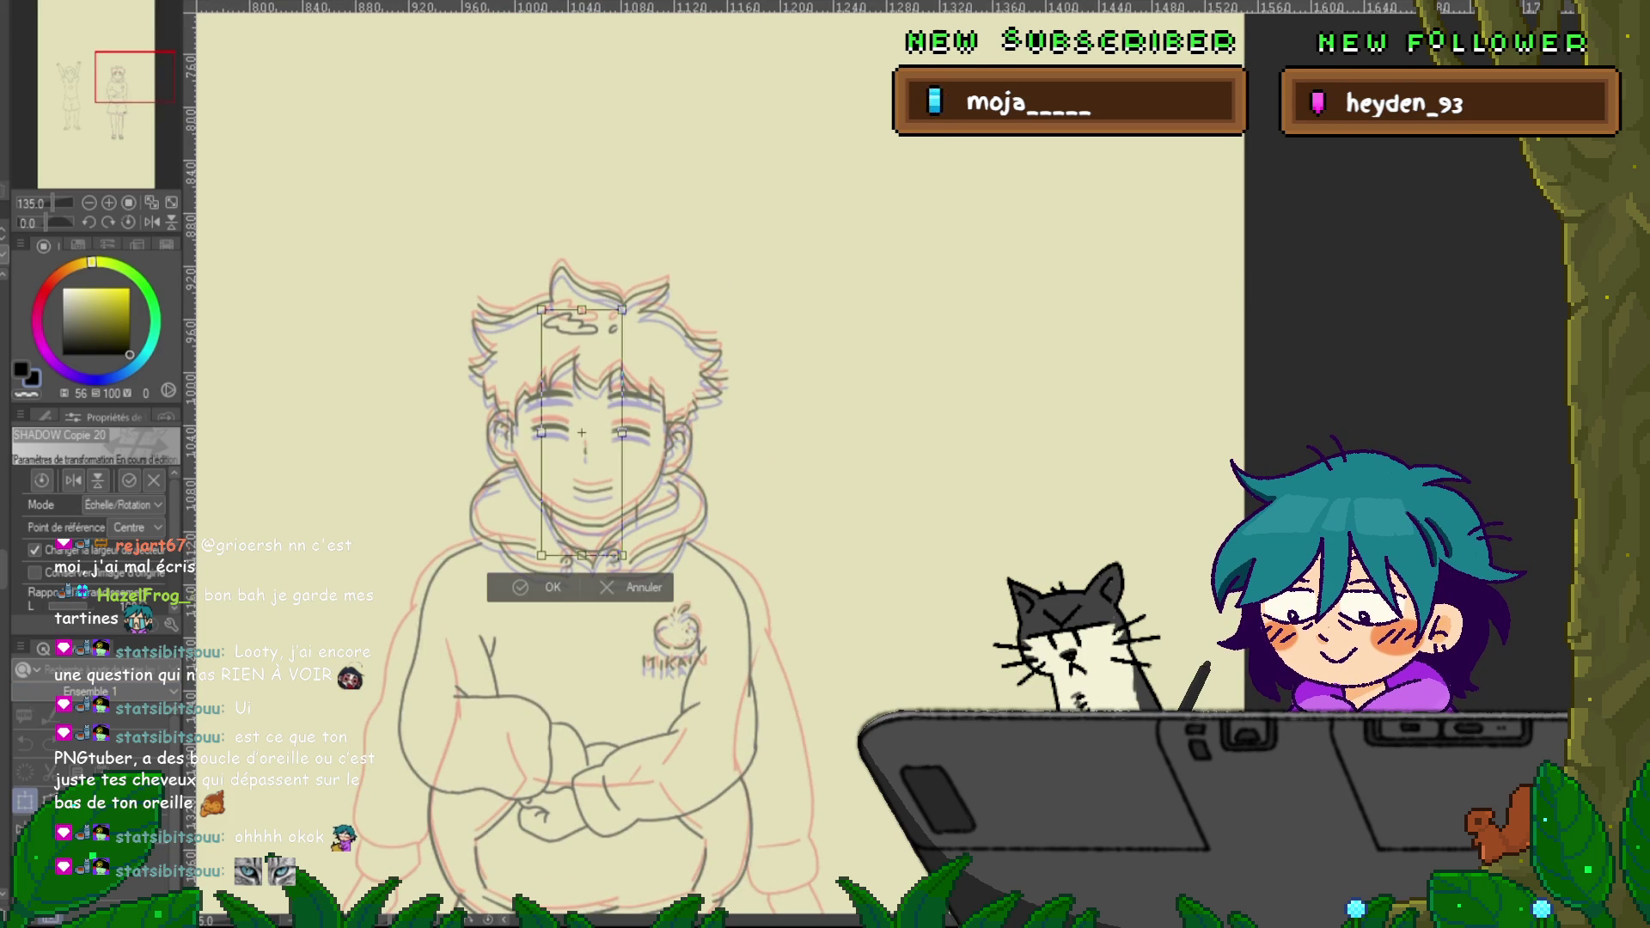
pyautogui.press('Up')
pyautogui.press('Up')
pyautogui.press('Up')
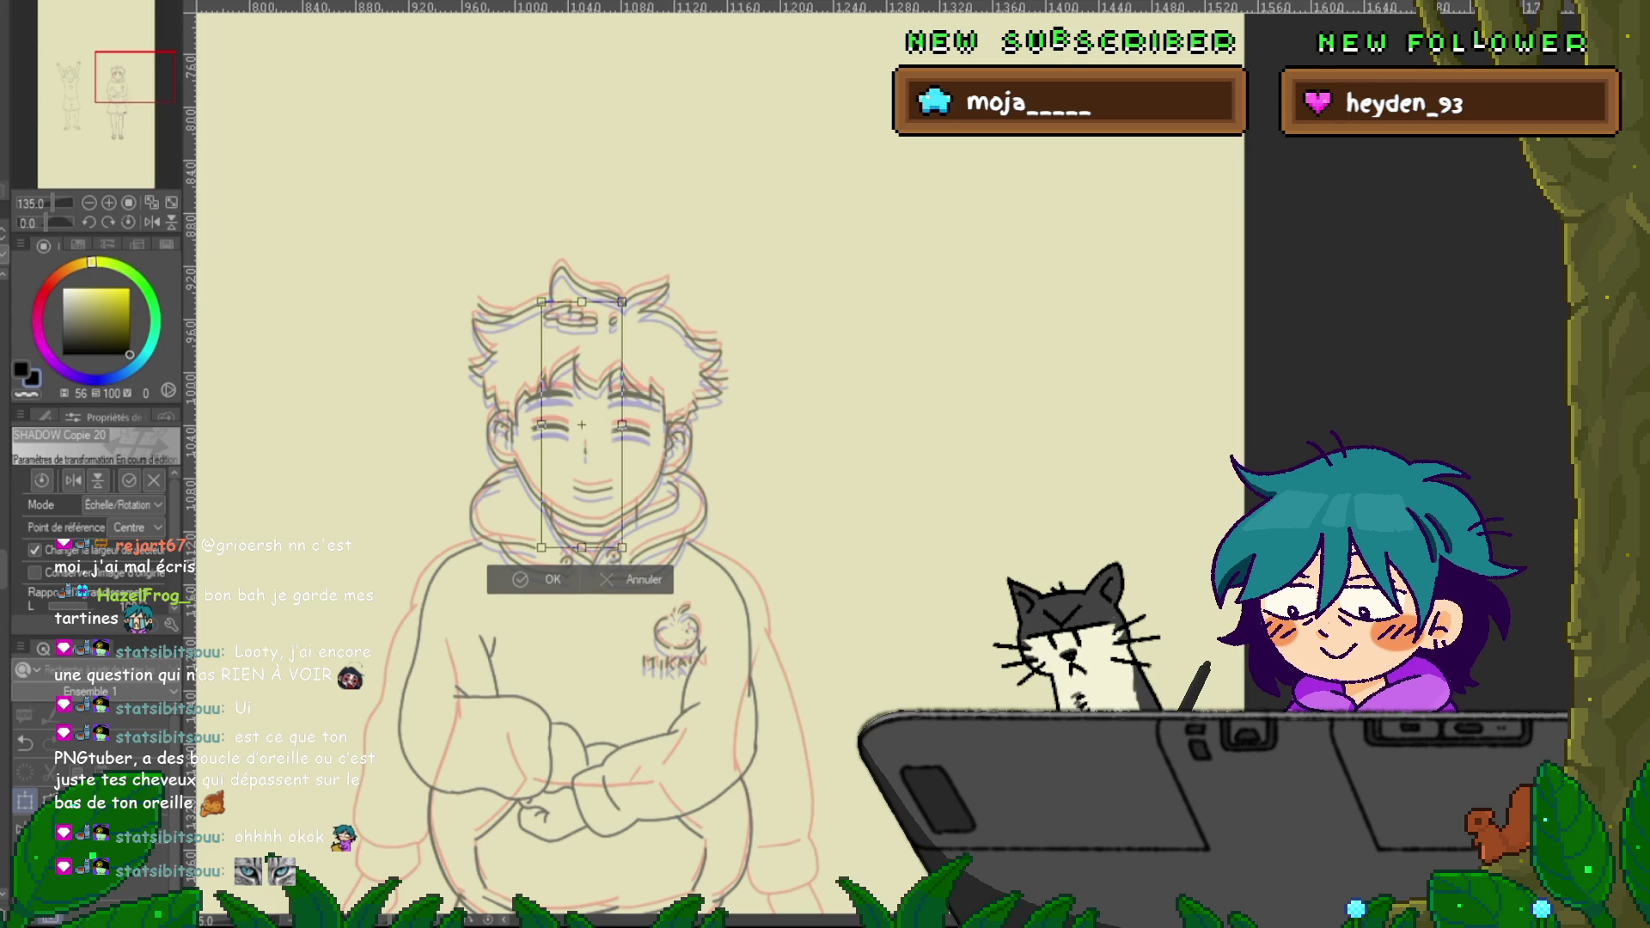
pyautogui.press('Return')
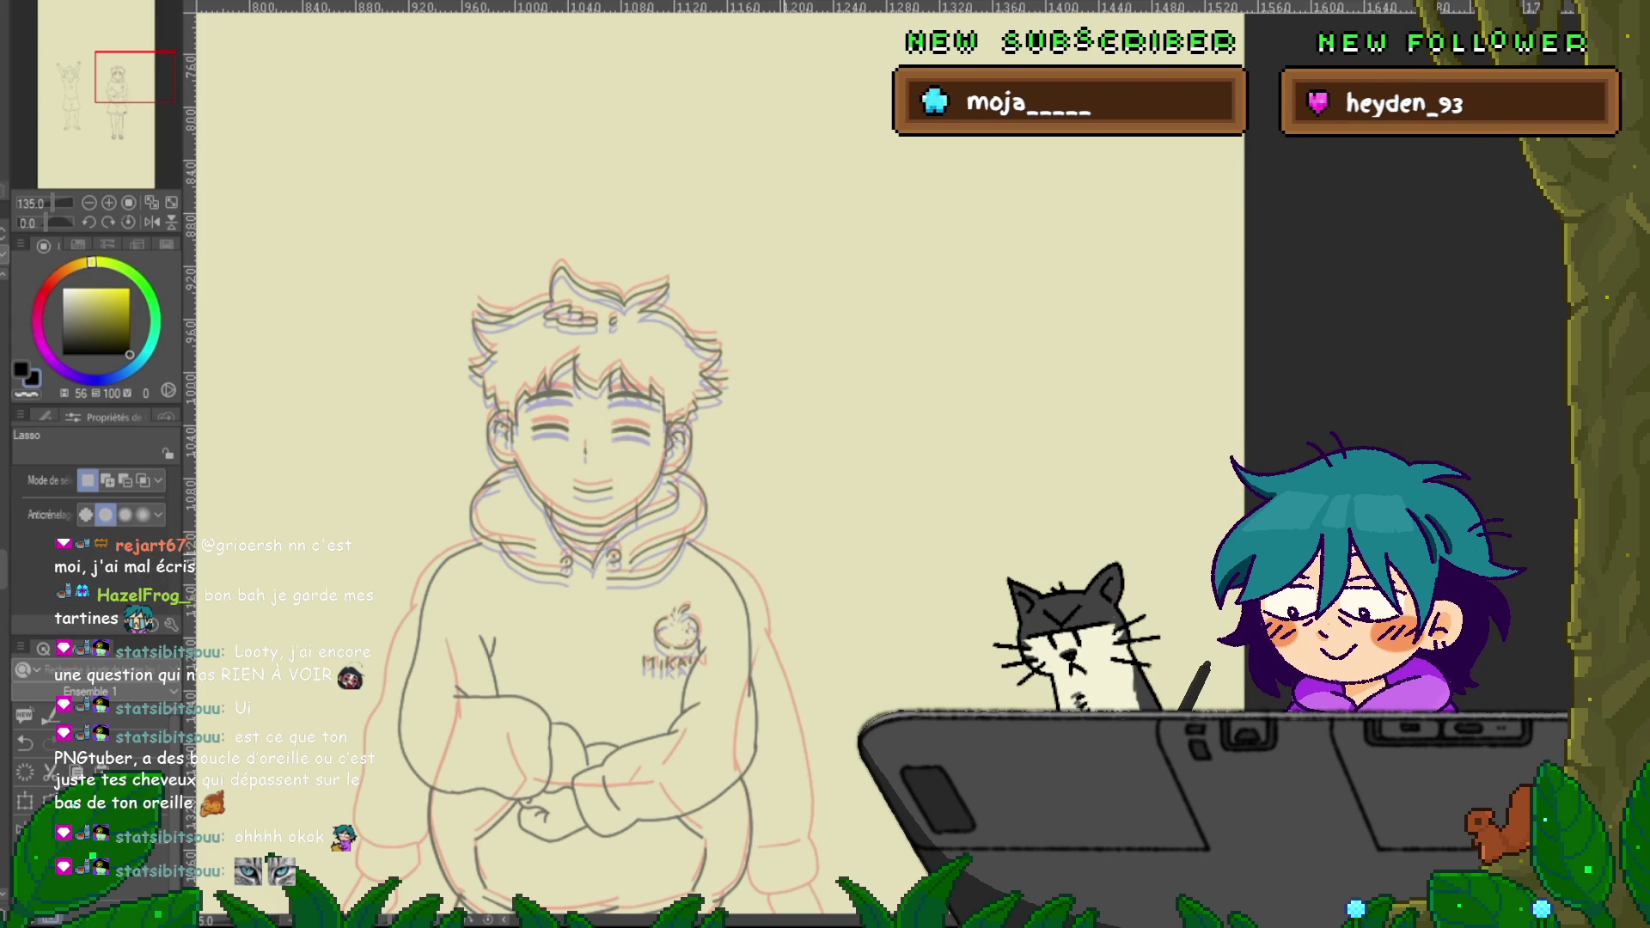
# Flip between the arms-out, arms-raised and arms-crossed sketches to compare the poses
pyautogui.hotkey('ctrl', 'z')
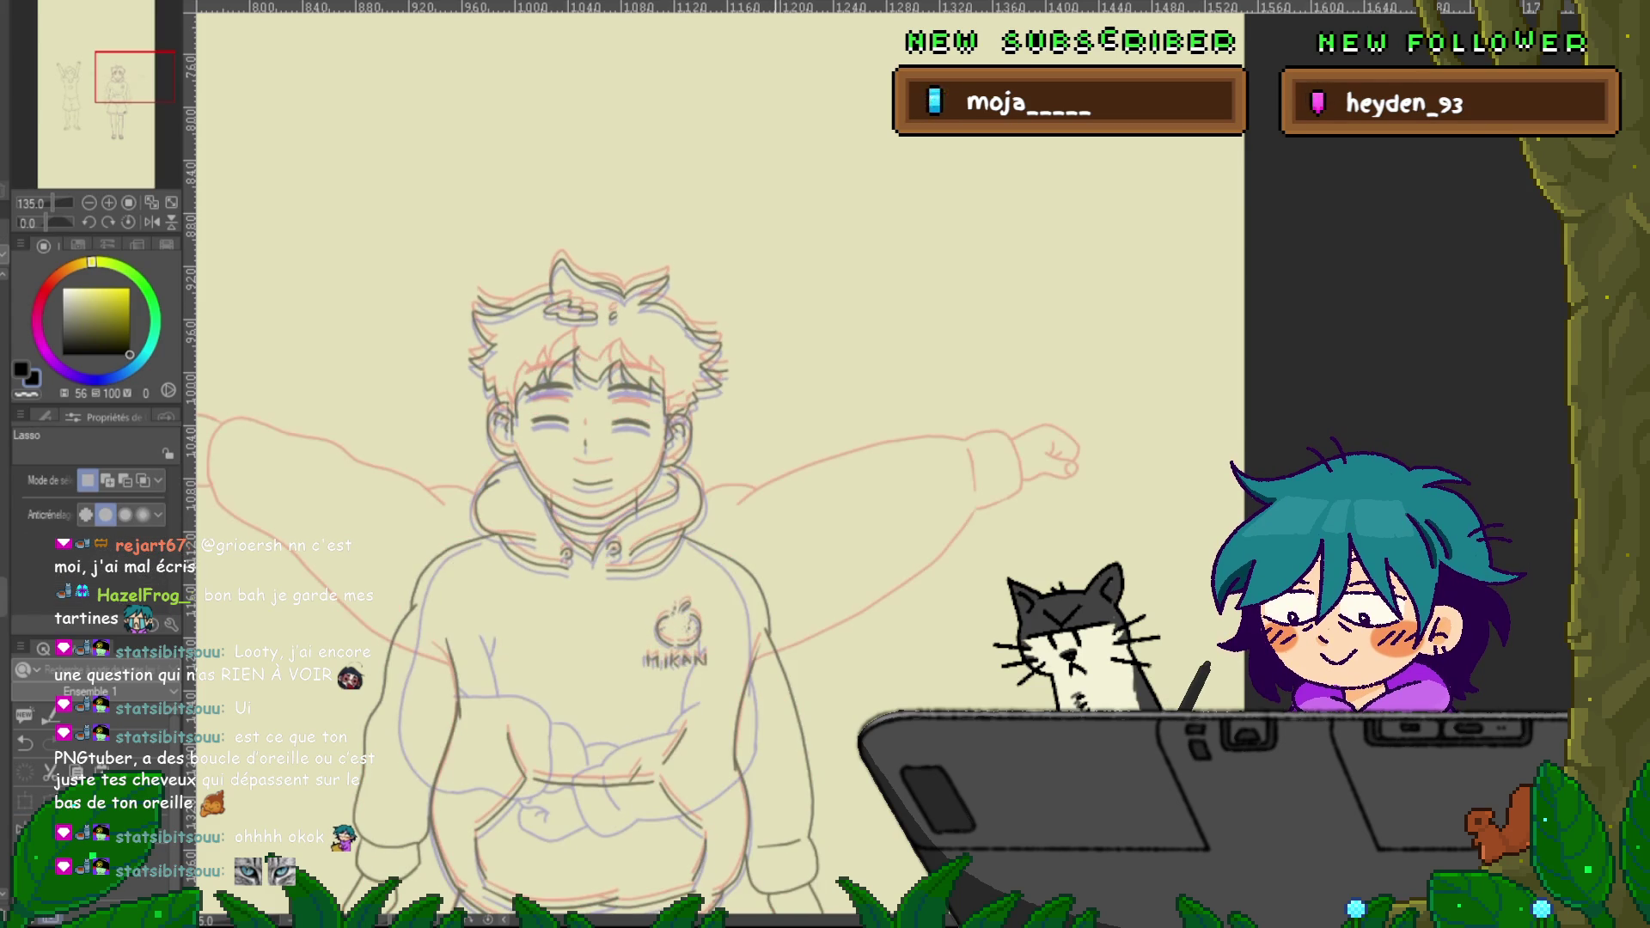
pyautogui.hotkey('ctrl', 'z')
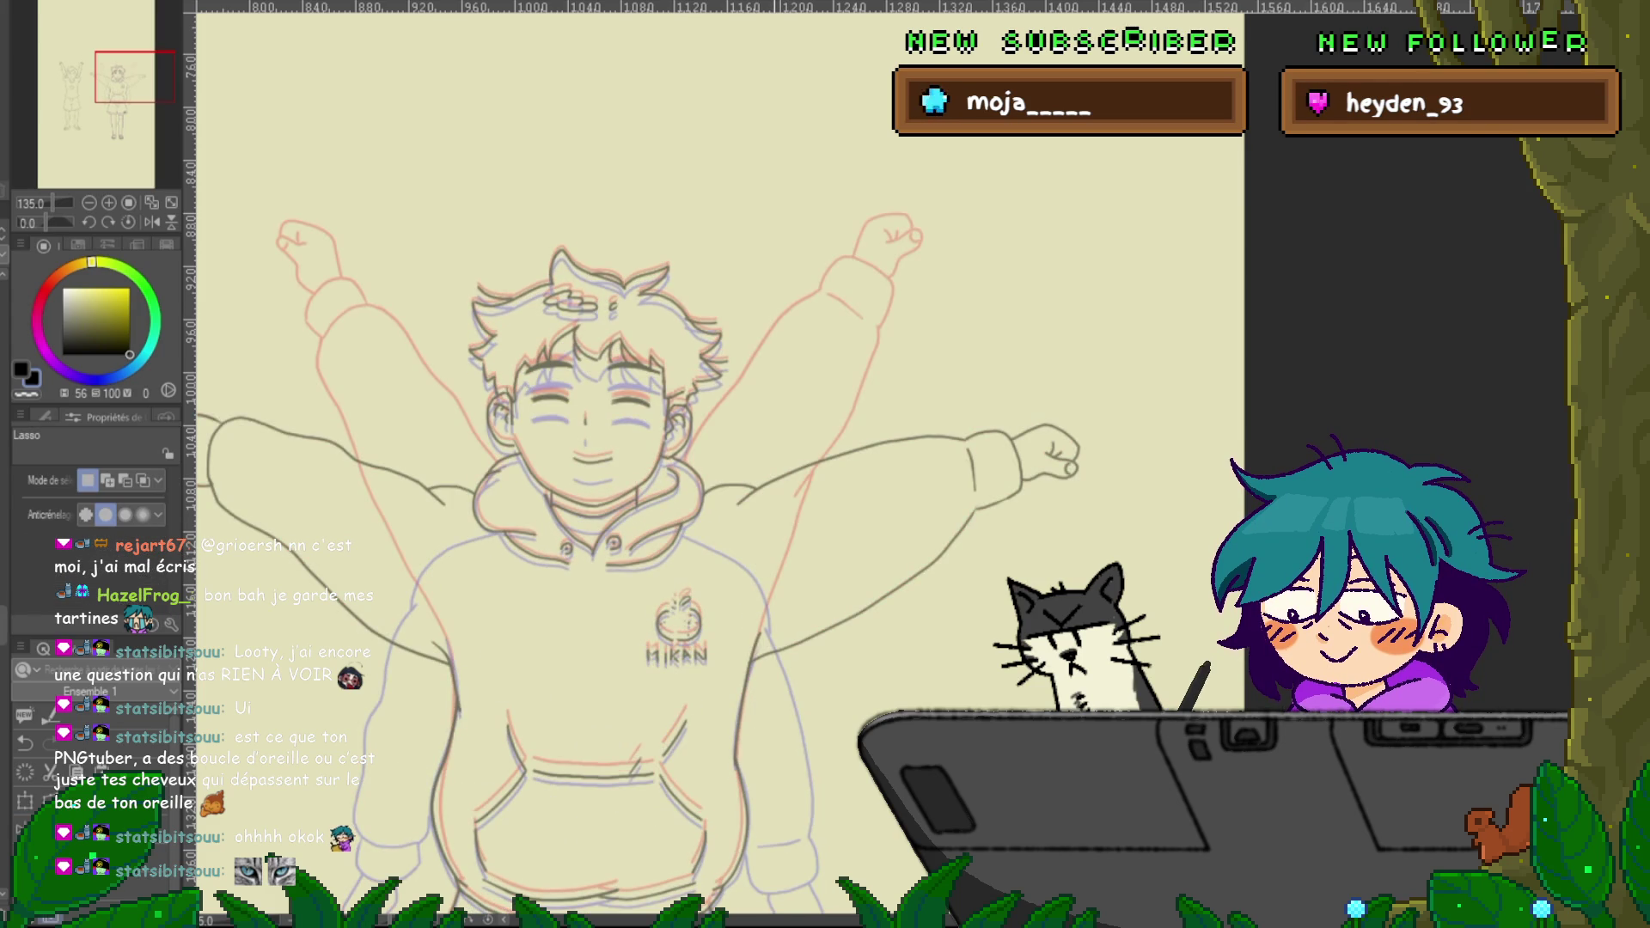
pyautogui.hotkey('ctrl', 'y')
pyautogui.hotkey('ctrl', 'y')
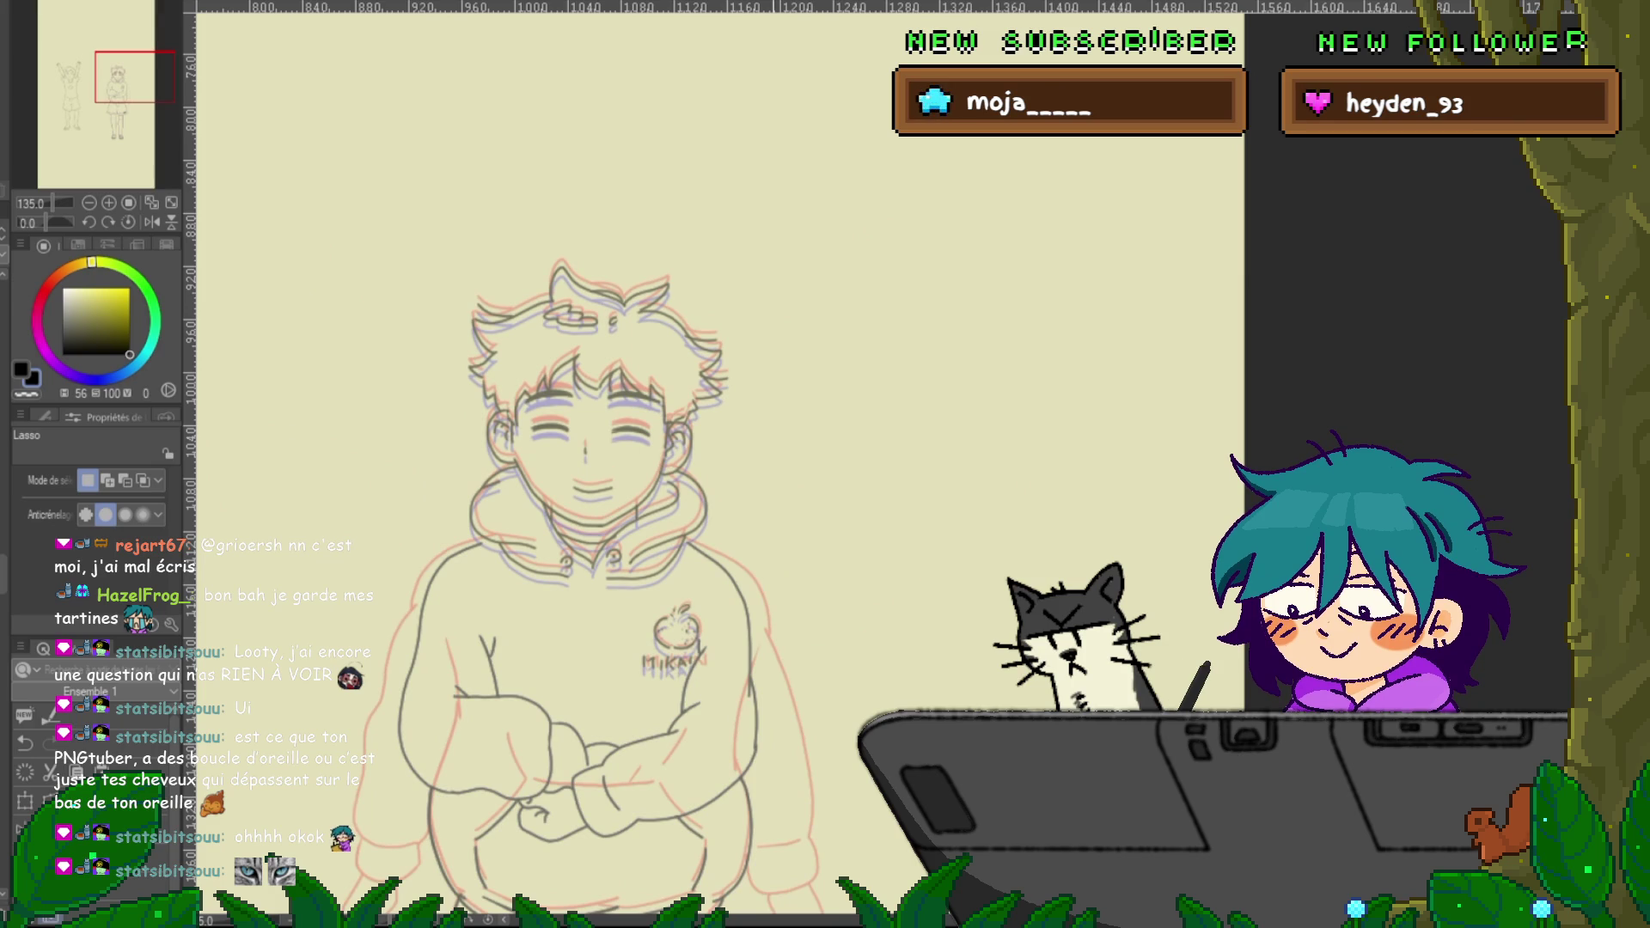
pyautogui.hotkey('ctrl', 'z')
pyautogui.hotkey('ctrl', 'y')
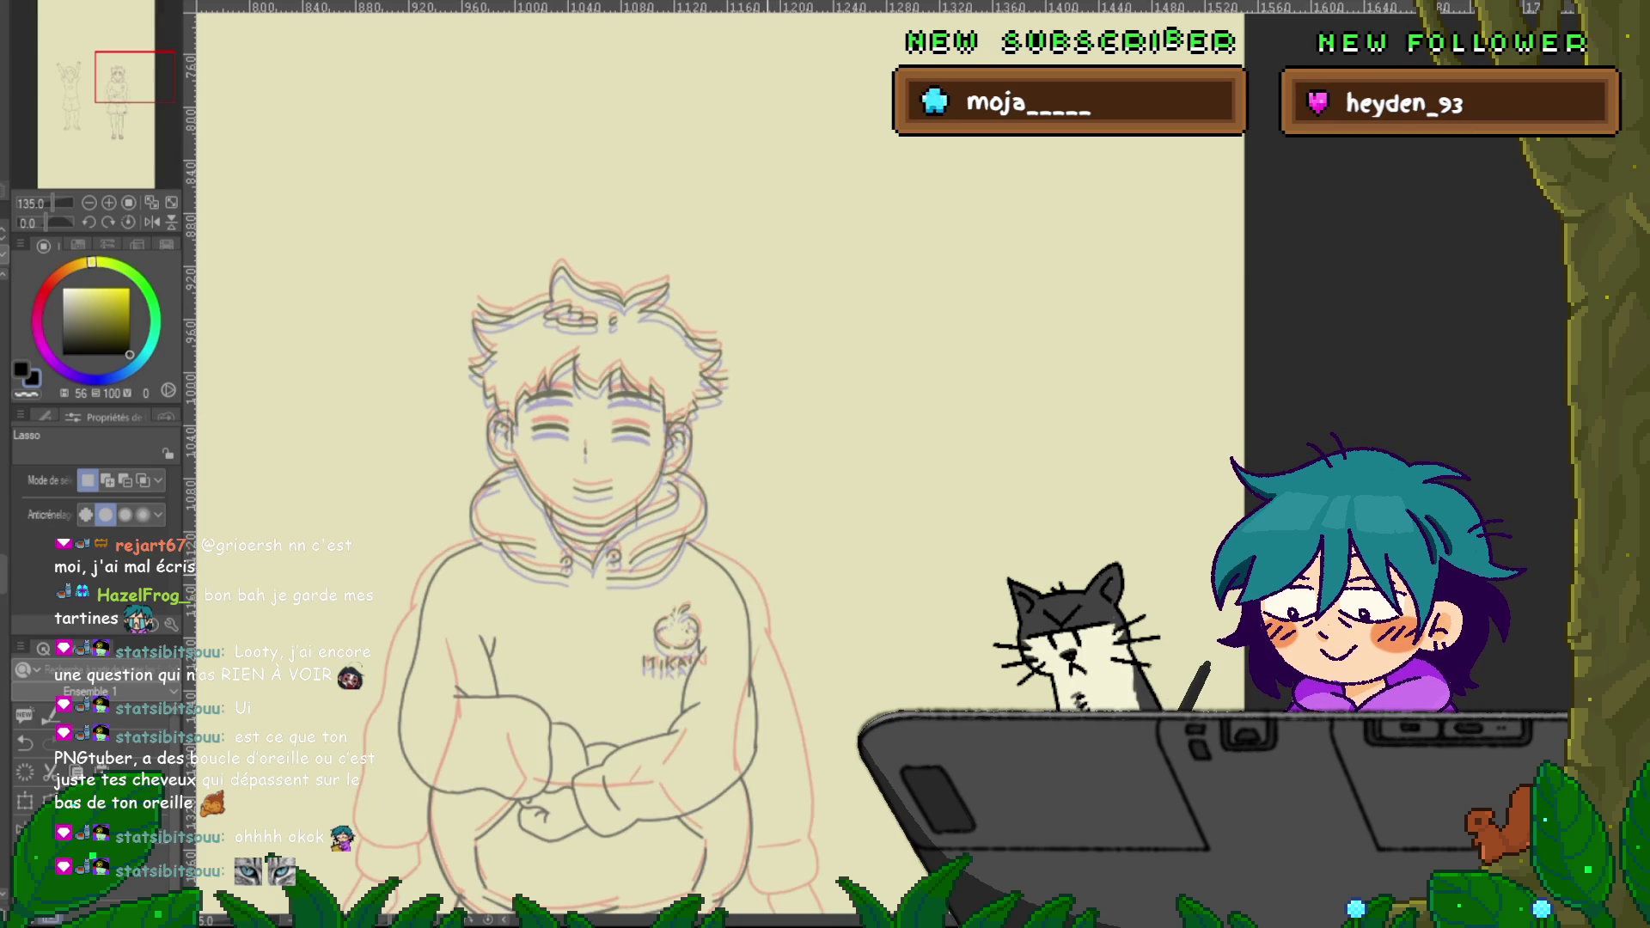
pyautogui.hotkey('ctrl', 'y')
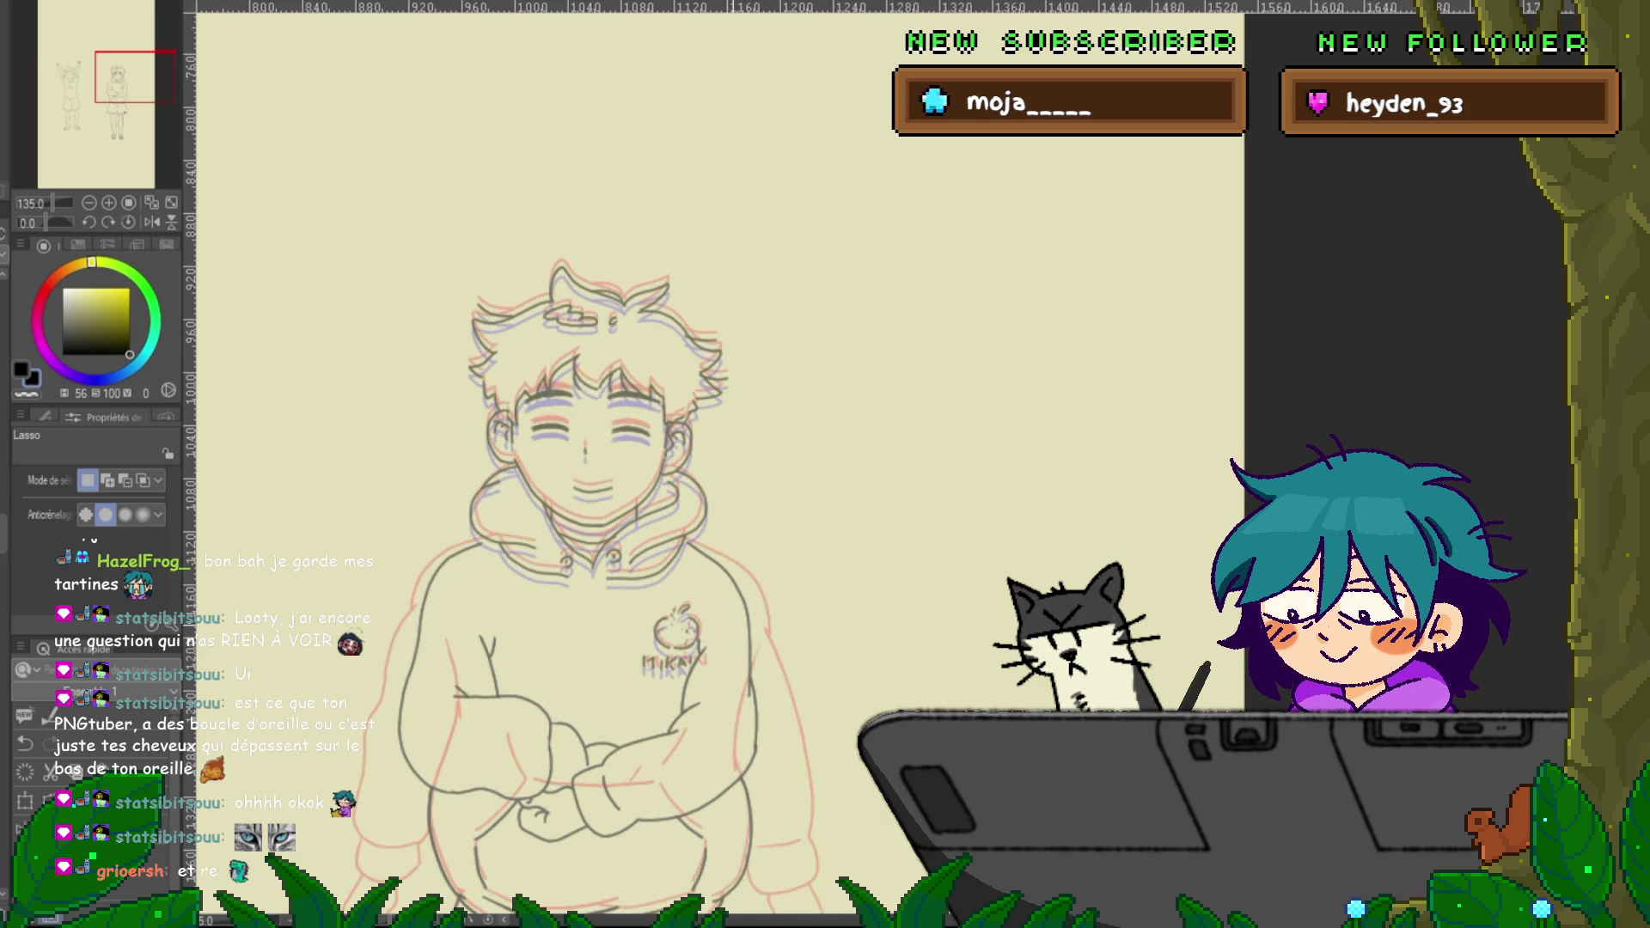
# Scroll down to the hoodie, shorts and legs, then settle on the inking pen
pyautogui.scroll(-5, 568, 464)
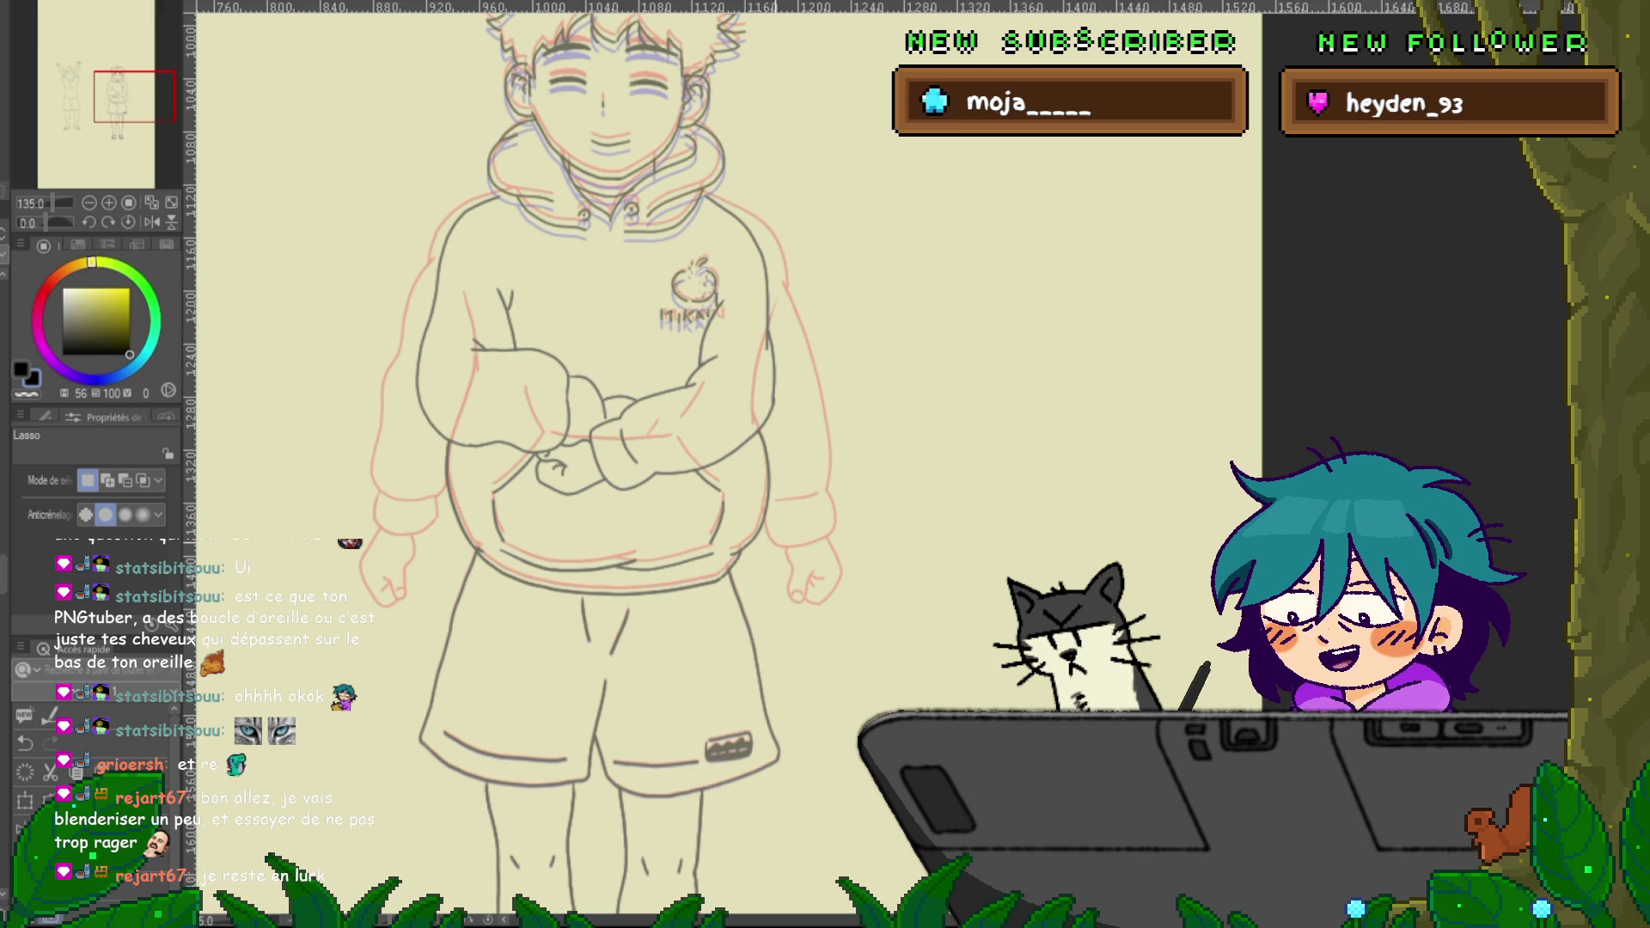
pyautogui.press('p')
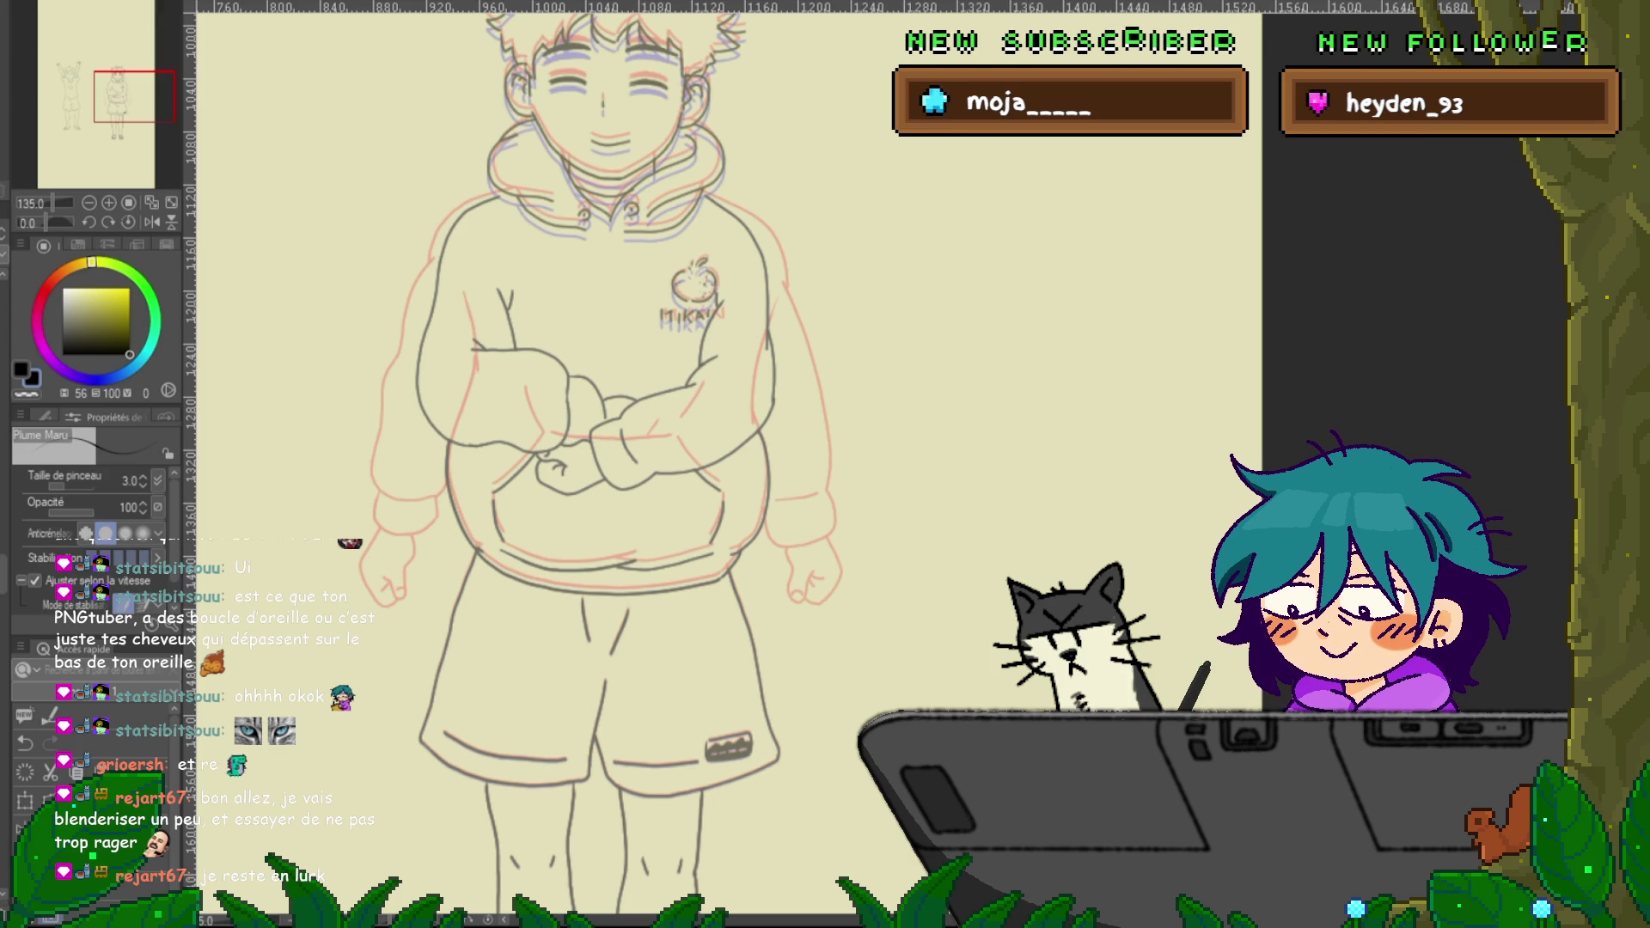
pyautogui.press('y')
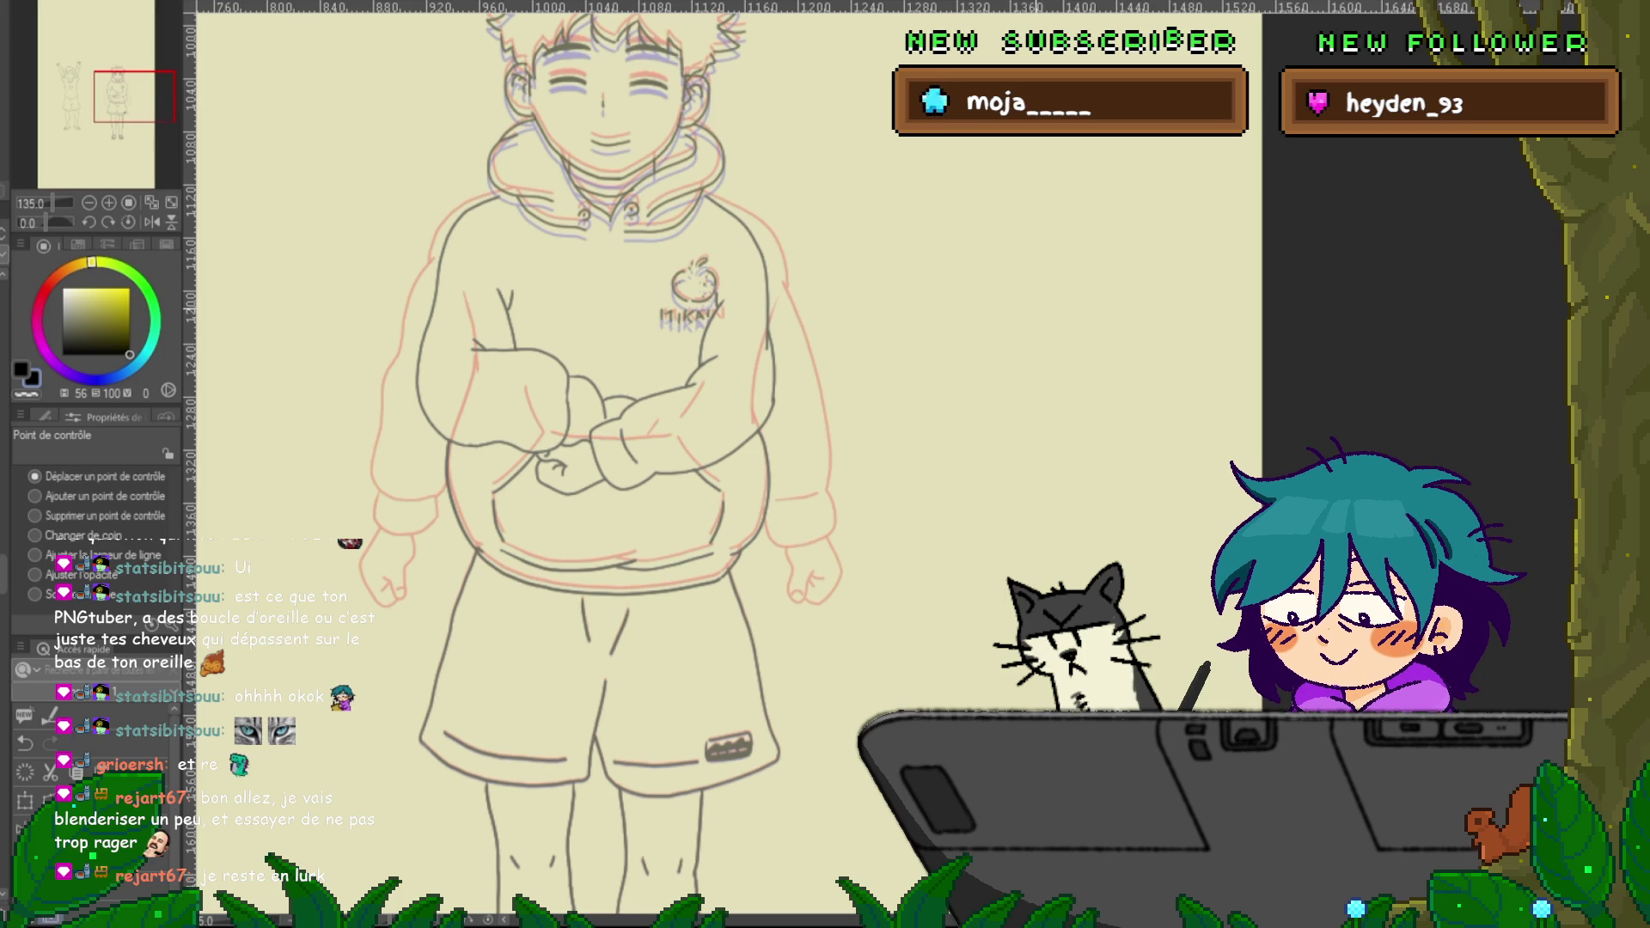
pyautogui.press('p')
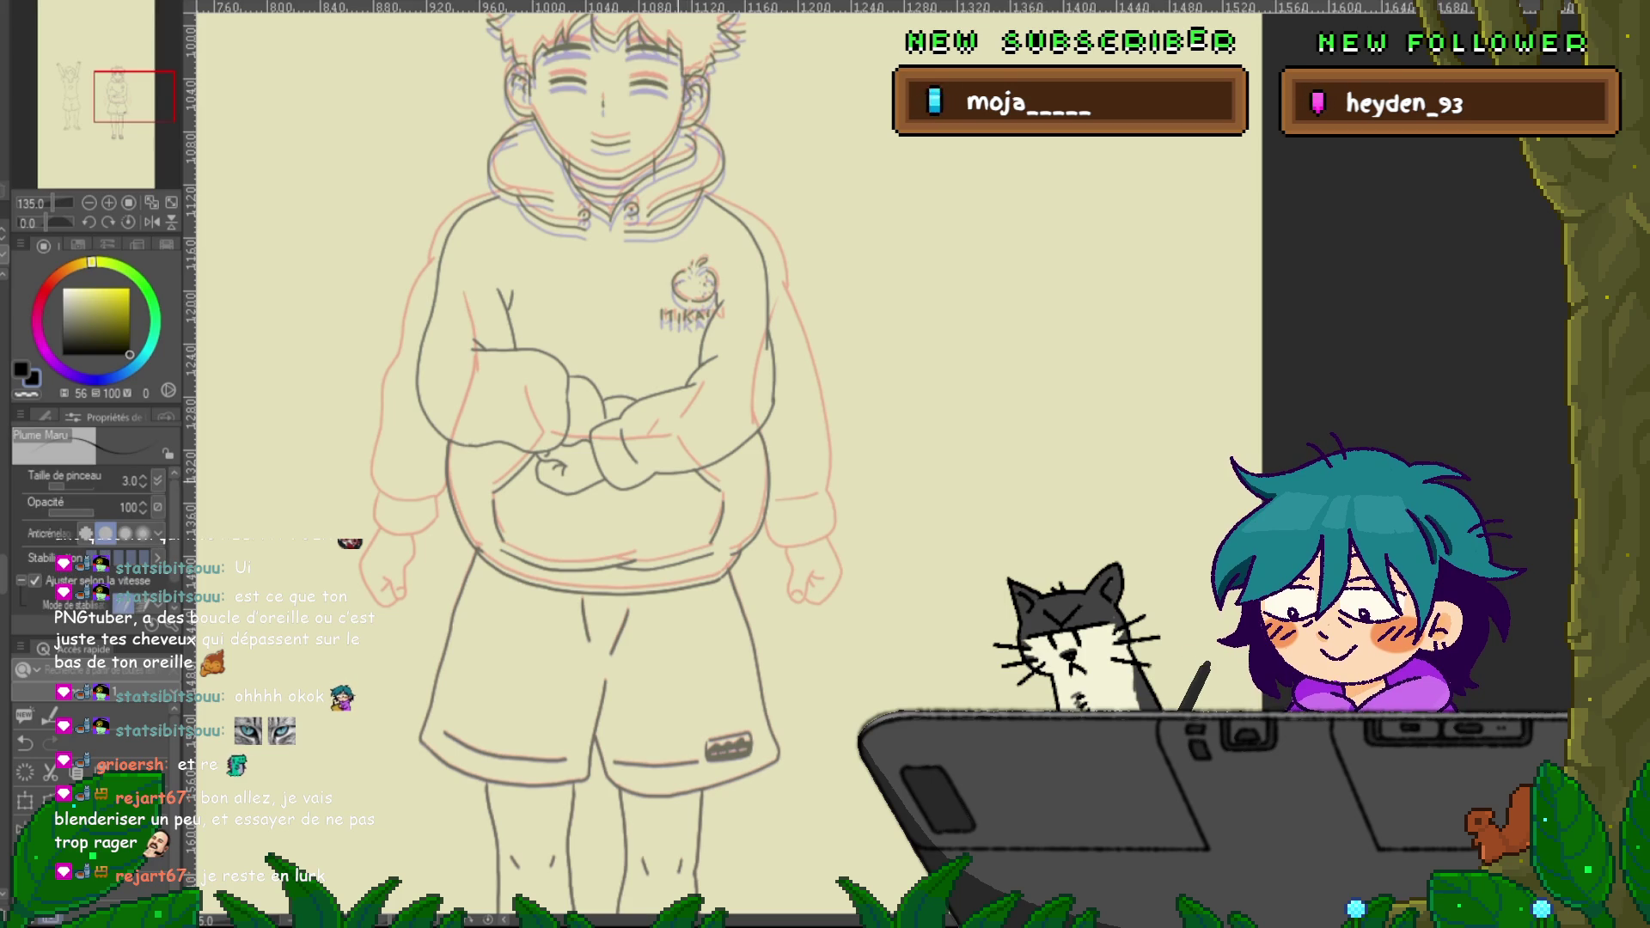
# Flip between the crossed-arms frame and the arms-down and arms-at-sides frames to compare poses
pyautogui.press('Right')
pyautogui.press('Left')
pyautogui.press('Right')
pyautogui.press('Right')
pyautogui.press('Left')
pyautogui.press('Right')
pyautogui.press('Left')
pyautogui.press('Right')
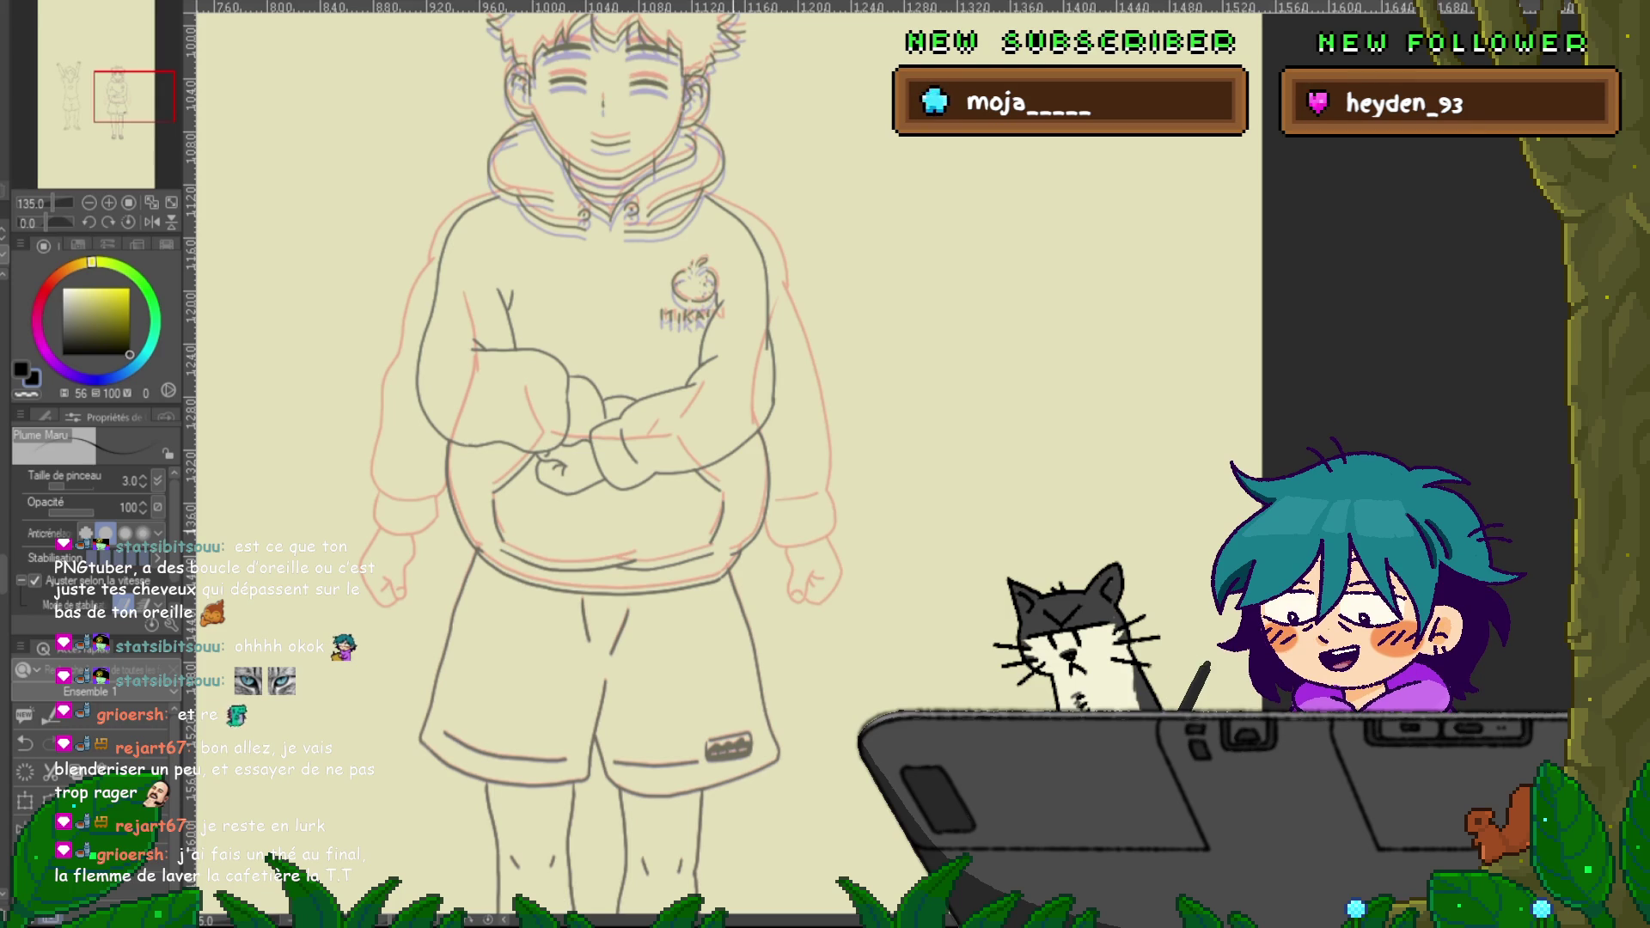
pyautogui.press('Left')
pyautogui.press('Right')
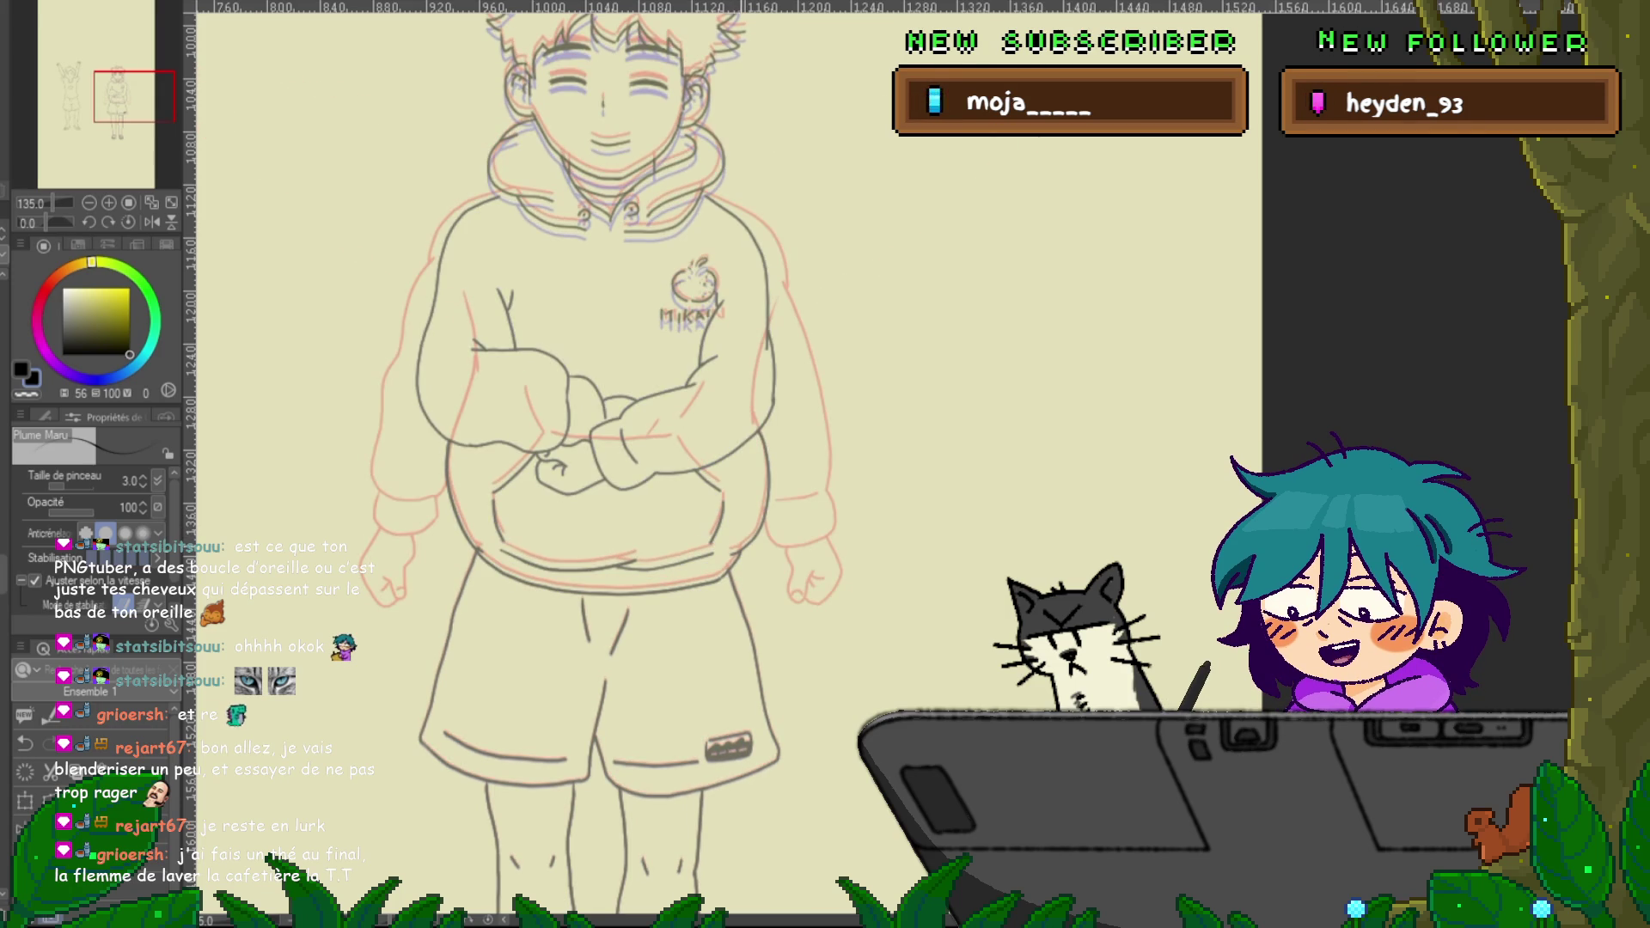
pyautogui.press('Left')
pyautogui.press('Right')
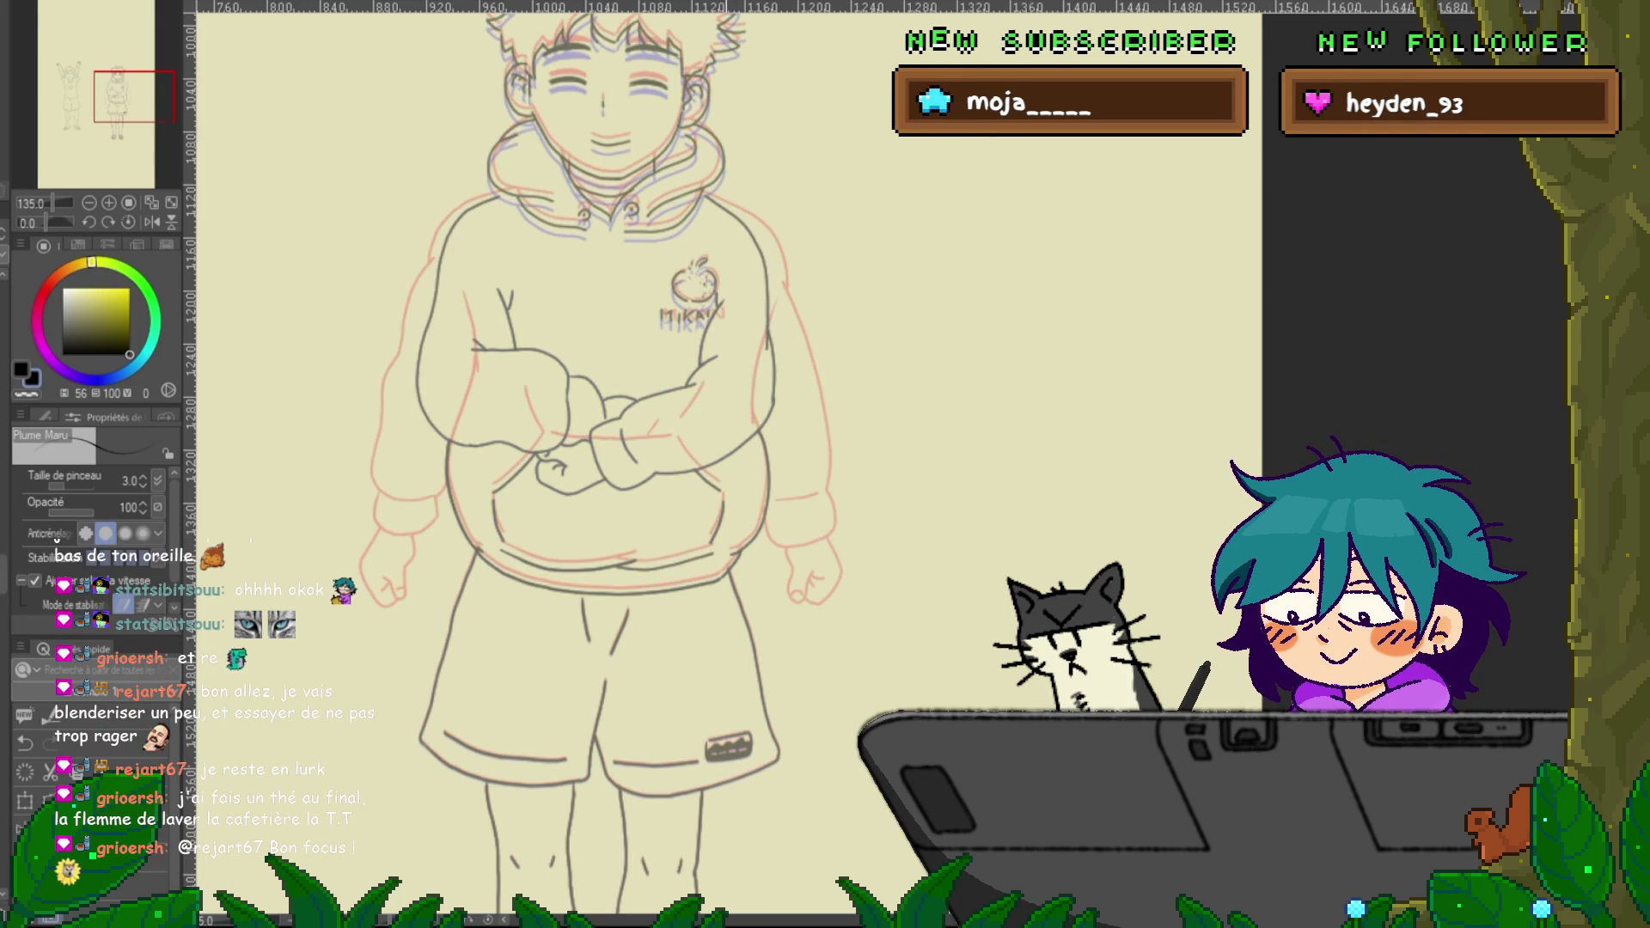